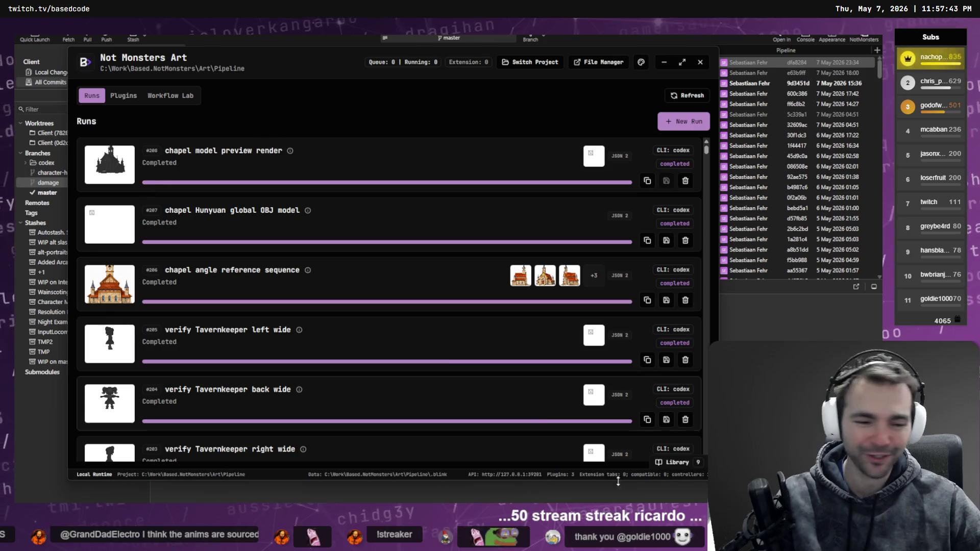
Switch to ActorCore AccuRIG, where the wireframe character is loaded at the Rig Body stage.
{"action": "key", "text": "alt+Tab"}
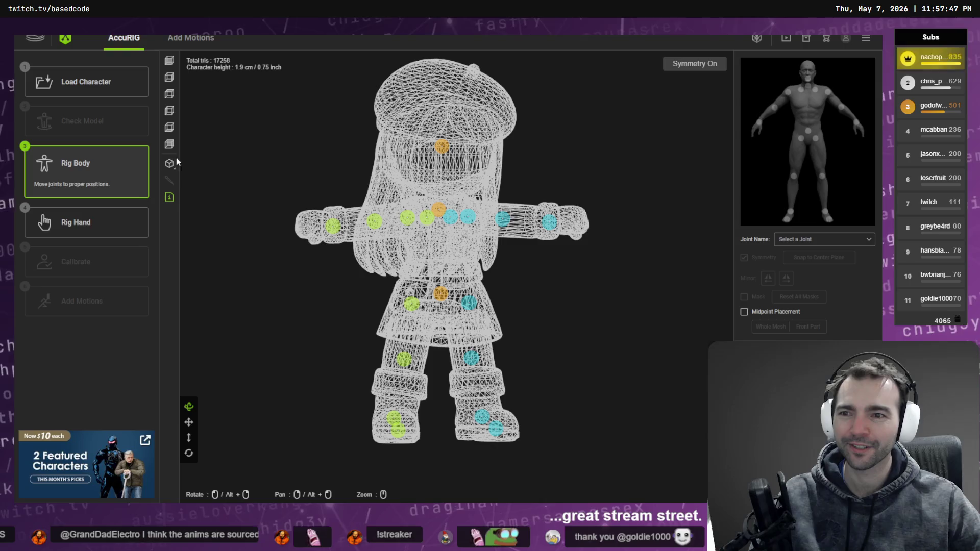
Show the character in Shaded display mode and orbit and zoom the view.
{"action": "mouse_move", "coordinate": [174, 163]}
{"action": "left_click", "coordinate": [219, 166]}
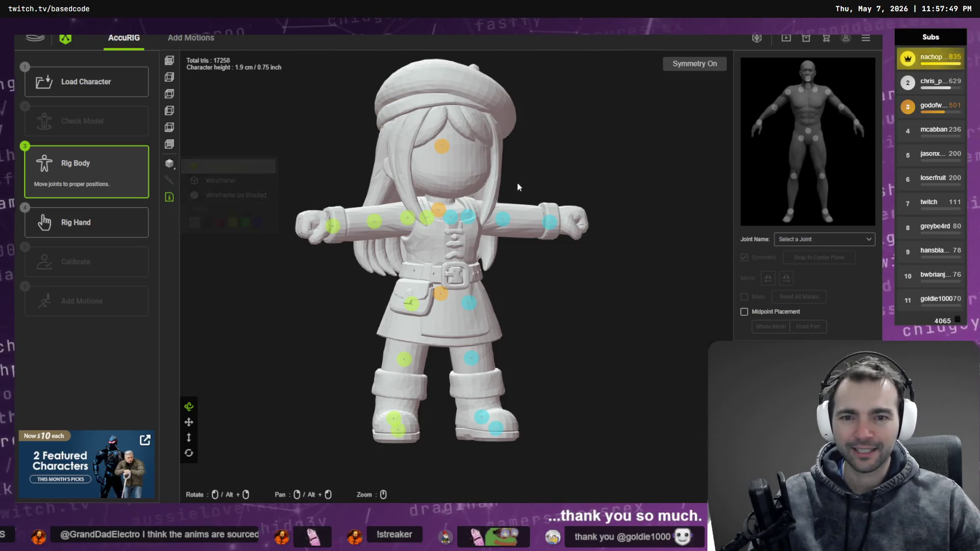
{"action": "mouse_move", "coordinate": [518, 187]}
{"action": "right_mouse_down"}
{"action": "mouse_move", "coordinate": [626, 176]}
{"action": "mouse_move", "coordinate": [628, 191]}
{"action": "mouse_move", "coordinate": [560, 205]}
{"action": "mouse_move", "coordinate": [639, 201]}
{"action": "mouse_move", "coordinate": [594, 200]}
{"action": "right_mouse_up"}
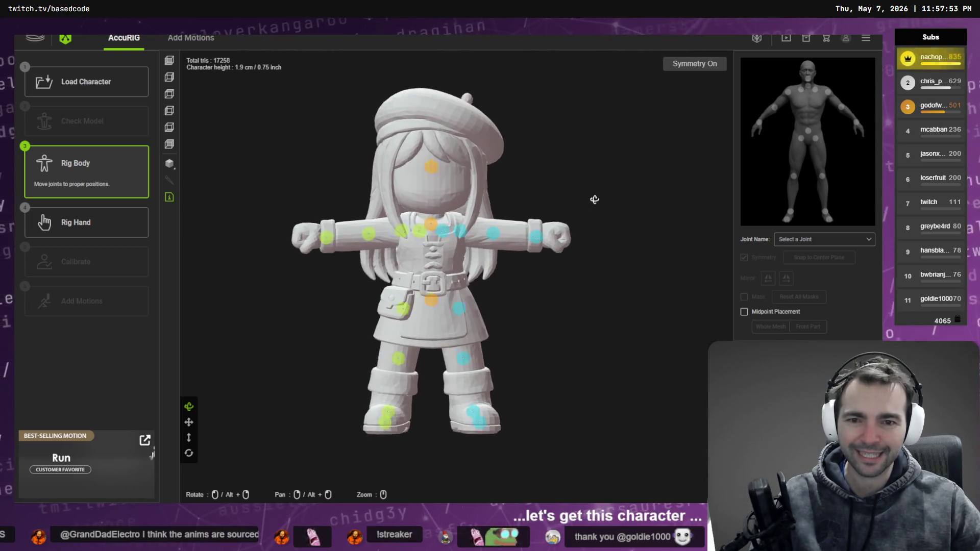
{"action": "scroll", "coordinate": [458, 278], "scroll_direction": "up", "scroll_amount": 4}
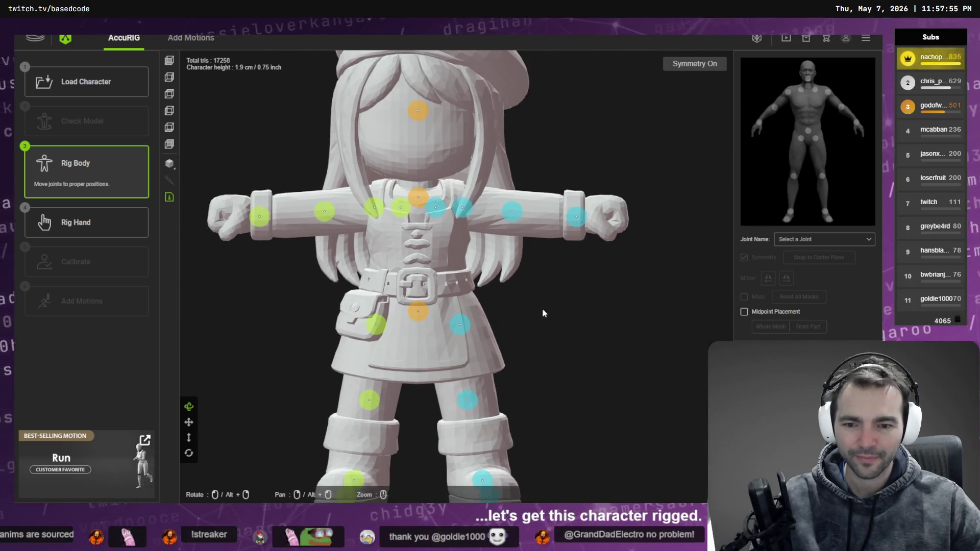
{"action": "scroll", "coordinate": [542, 308], "scroll_direction": "down", "scroll_amount": 4}
Rig the hands with 5 fingers and advance to calibration.
{"action": "left_click", "coordinate": [105, 231]}
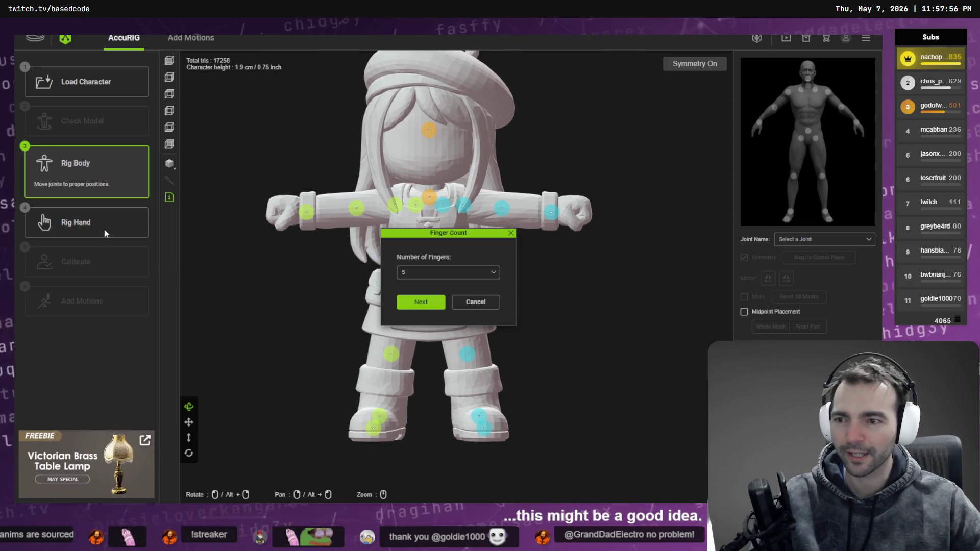
{"action": "left_click", "coordinate": [411, 271]}
{"action": "left_click", "coordinate": [424, 290]}
{"action": "left_click", "coordinate": [429, 302]}
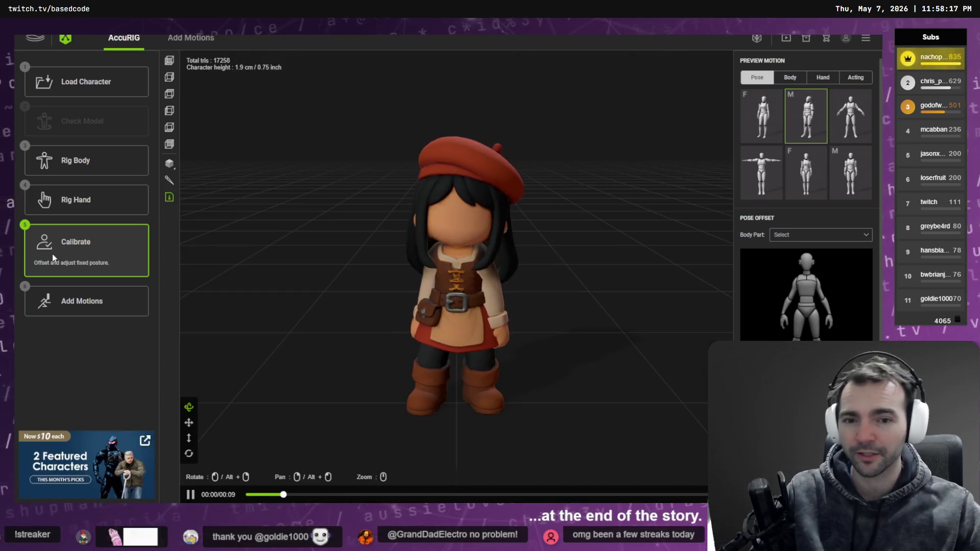
{"action": "left_click", "coordinate": [86, 160]}
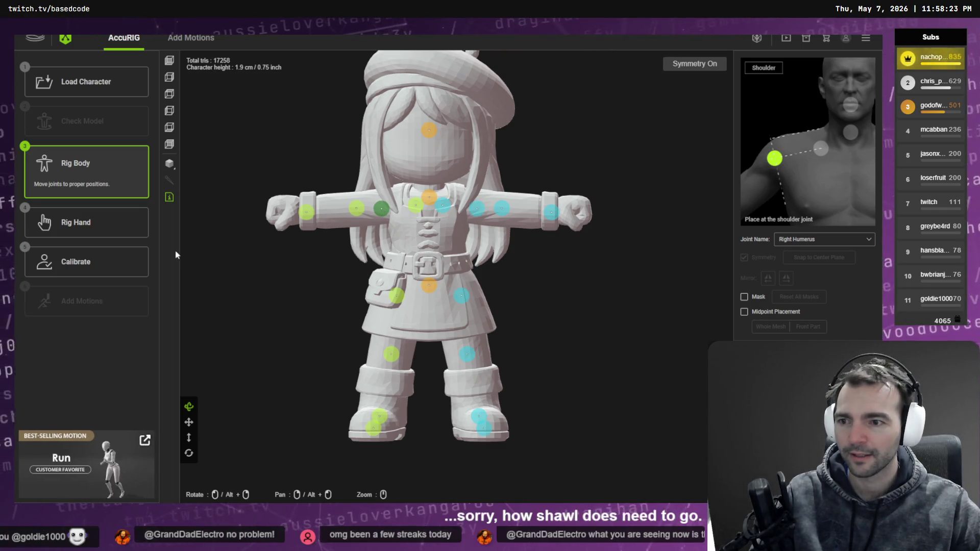
{"action": "left_click", "coordinate": [86, 274]}
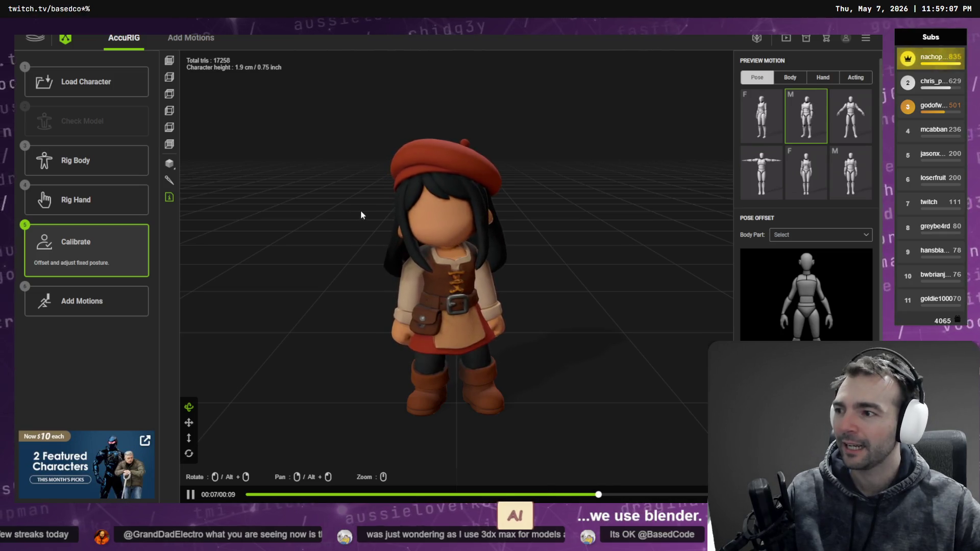
{"action": "right_click_drag", "start_coordinate": [518, 225], "coordinate": [422, 204]}
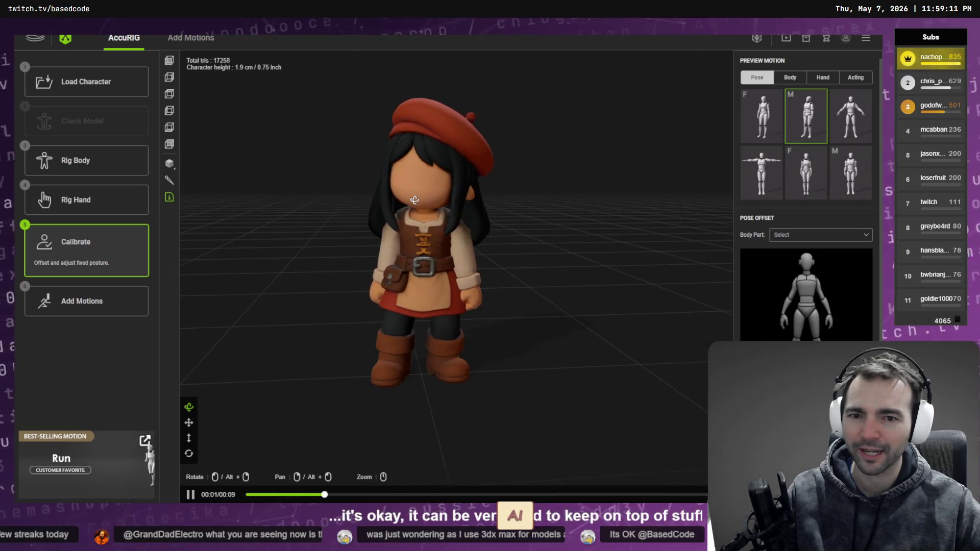
{"action": "right_click_drag", "start_coordinate": [418, 201], "coordinate": [549, 230]}
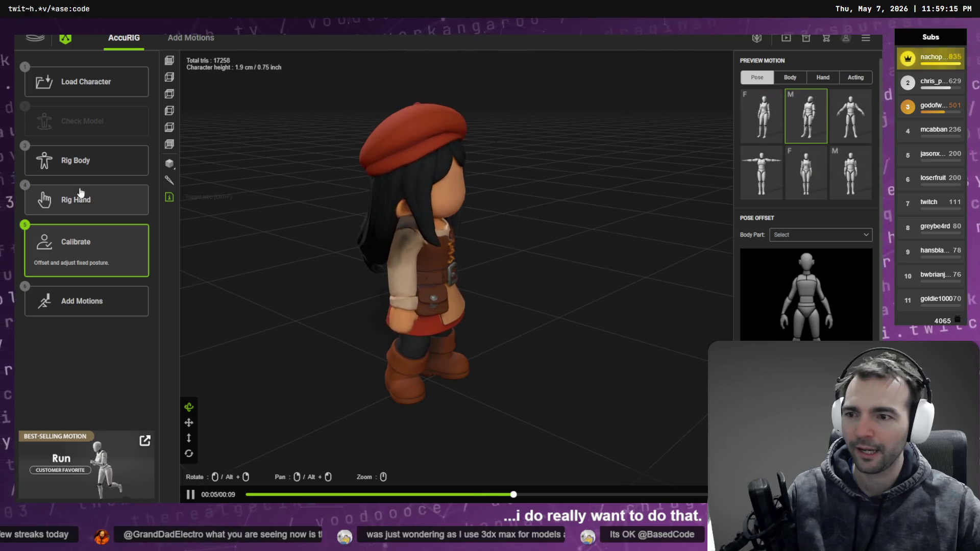
Return to Rig Body, drag the Neck joint slightly upward, and recalibrate.
{"action": "left_click", "coordinate": [76, 161]}
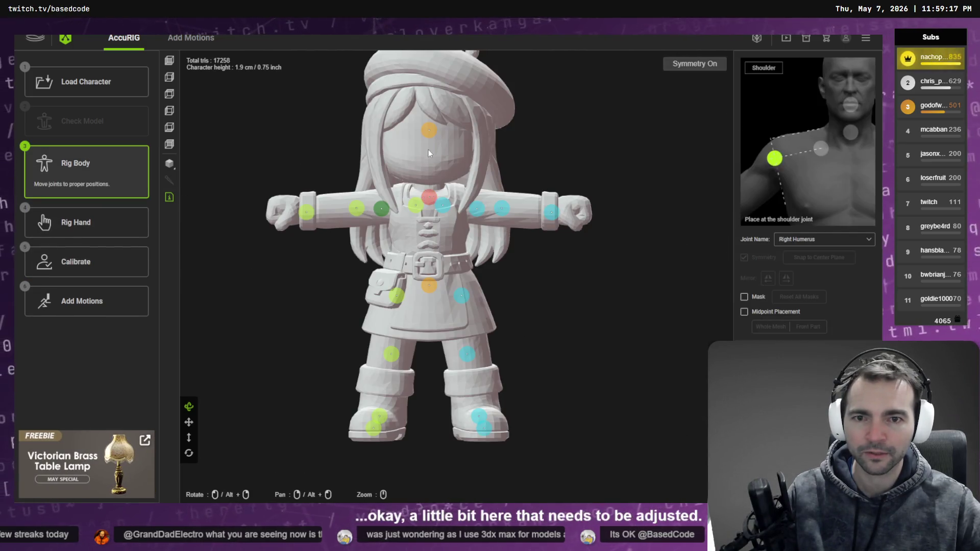
{"action": "left_click", "coordinate": [427, 196]}
{"action": "left_click_drag", "start_coordinate": [428, 197], "coordinate": [428, 183]}
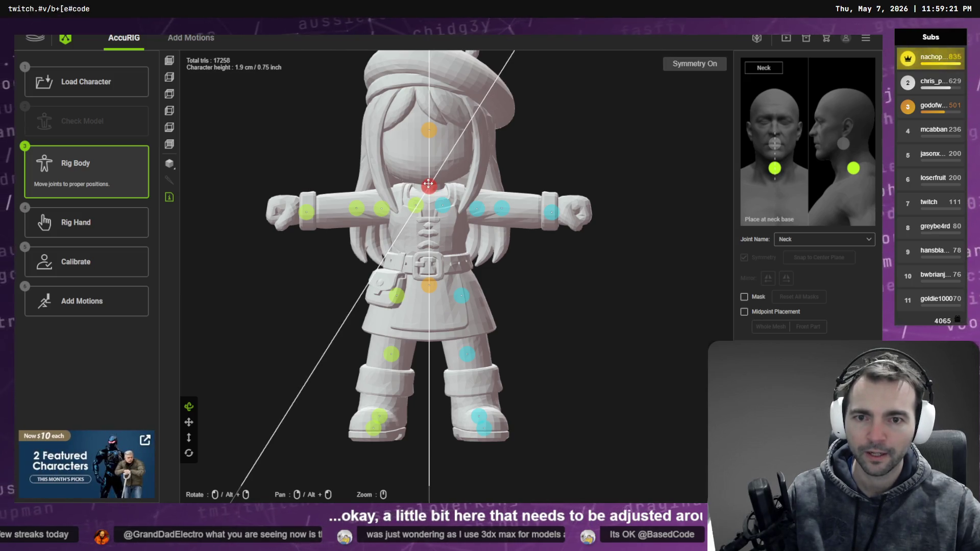
{"action": "left_click", "coordinate": [54, 259]}
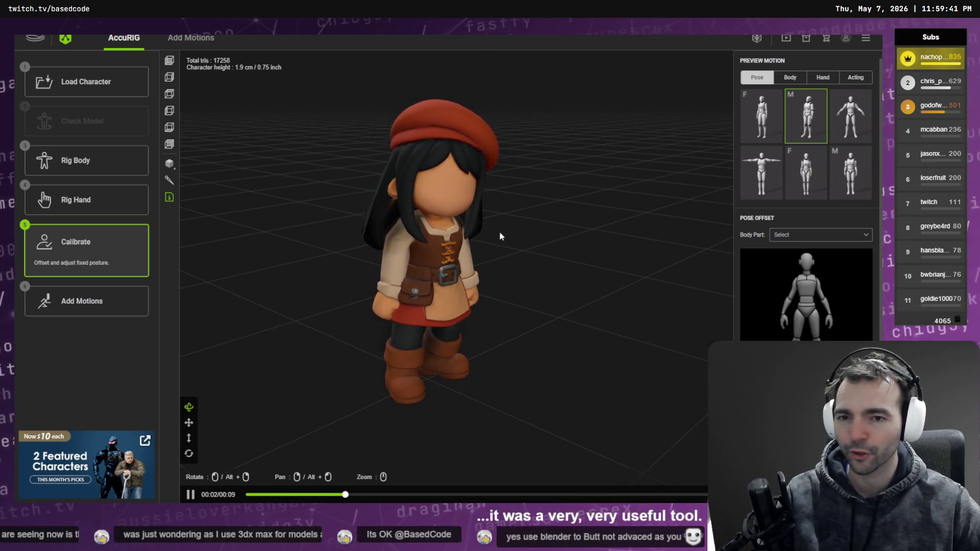
Raise the Neck joint, lower the Head joint, recalibrate, and orbit to check.
{"action": "mouse_move", "coordinate": [499, 231]}
{"action": "left_mouse_down"}
{"action": "mouse_move", "coordinate": [509, 237]}
{"action": "mouse_move", "coordinate": [400, 225]}
{"action": "mouse_move", "coordinate": [591, 243]}
{"action": "mouse_move", "coordinate": [446, 232]}
{"action": "mouse_move", "coordinate": [534, 245]}
{"action": "mouse_move", "coordinate": [488, 234]}
{"action": "left_mouse_up"}
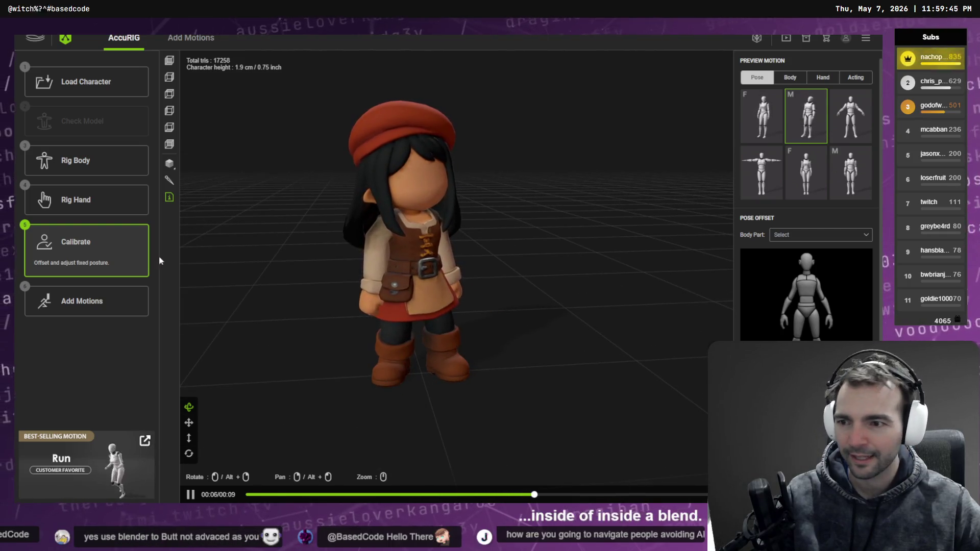
{"action": "left_click", "coordinate": [102, 160]}
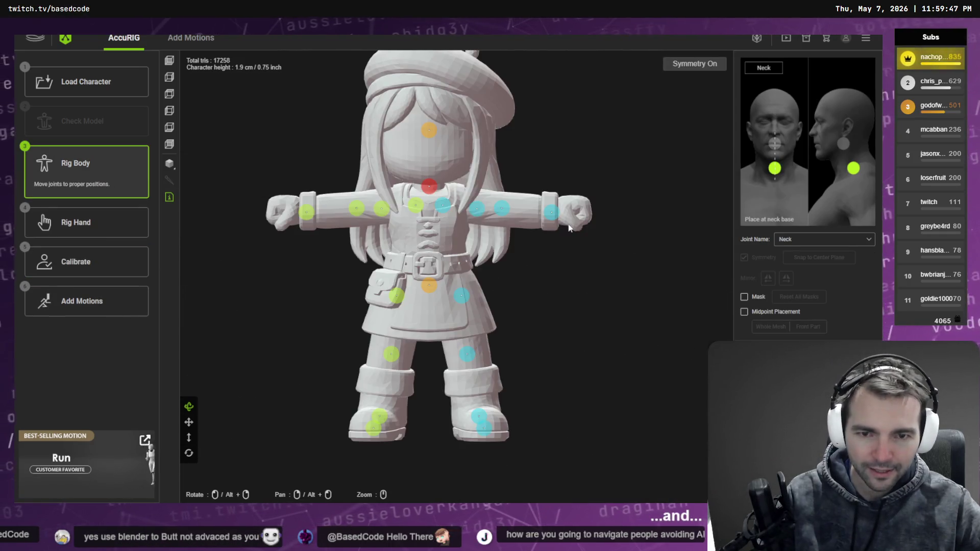
{"action": "left_click_drag", "start_coordinate": [429, 185], "coordinate": [433, 183]}
{"action": "left_click_drag", "start_coordinate": [432, 135], "coordinate": [429, 165]}
{"action": "left_click", "coordinate": [142, 262]}
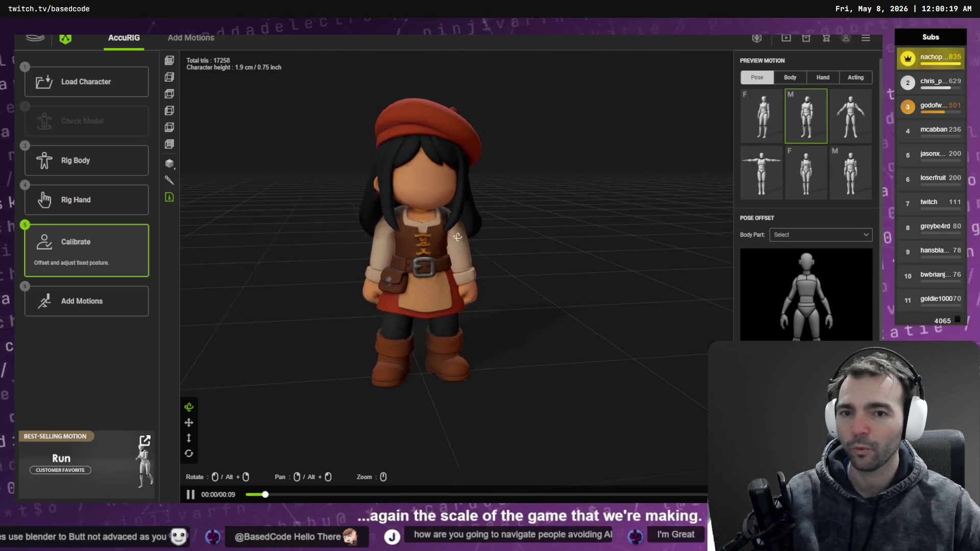
{"action": "mouse_move", "coordinate": [447, 219]}
{"action": "left_mouse_down"}
{"action": "mouse_move", "coordinate": [521, 237]}
{"action": "mouse_move", "coordinate": [392, 233]}
{"action": "left_mouse_up"}
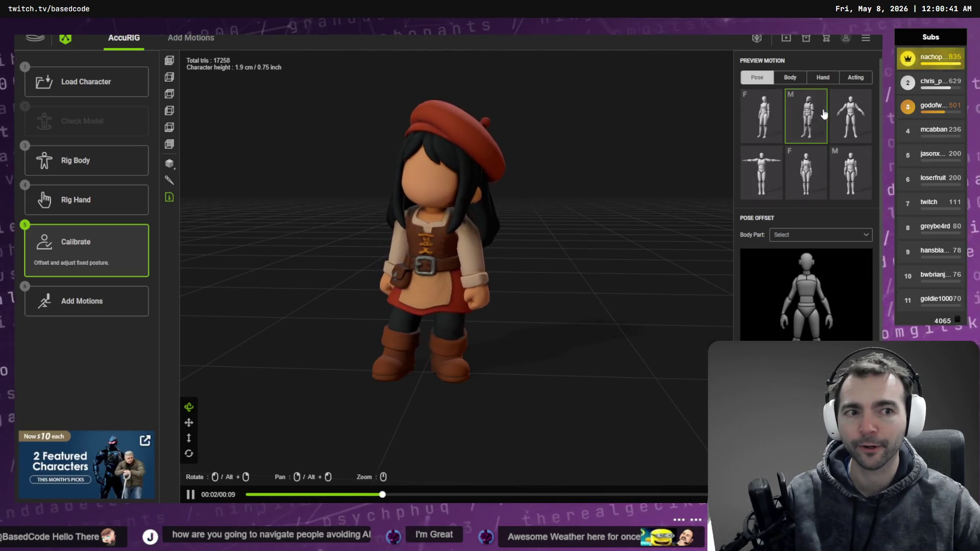
Play the first Body preview motion and orbit around the character to inspect it.
{"action": "left_click", "coordinate": [791, 77]}
{"action": "left_click", "coordinate": [760, 116]}
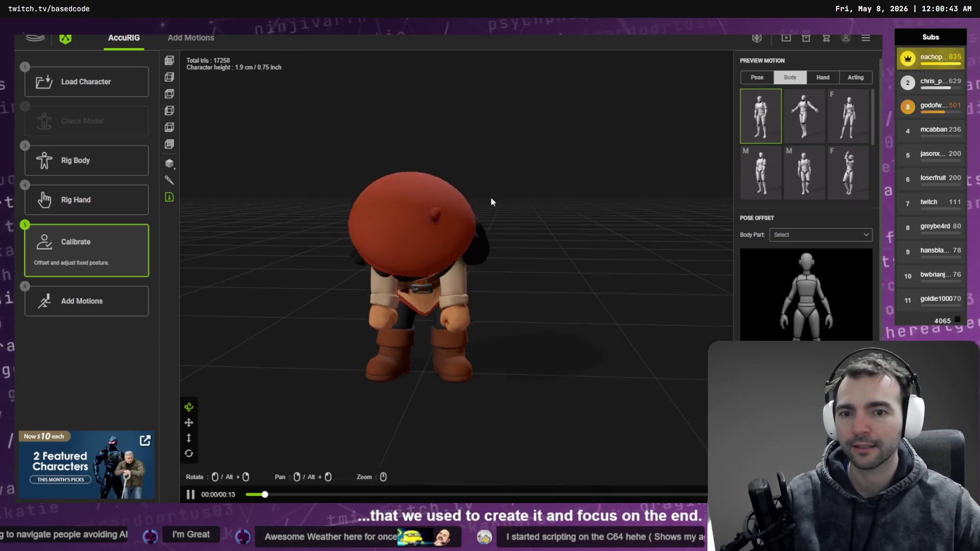
{"action": "mouse_move", "coordinate": [354, 215]}
{"action": "left_mouse_down"}
{"action": "mouse_move", "coordinate": [386, 233]}
{"action": "mouse_move", "coordinate": [369, 229]}
{"action": "mouse_move", "coordinate": [407, 232]}
{"action": "left_mouse_up"}
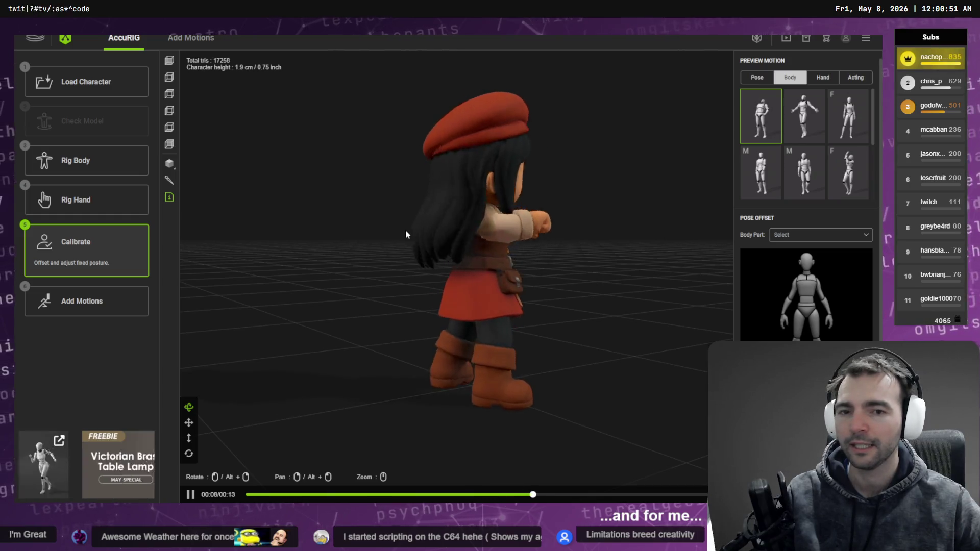
{"action": "mouse_move", "coordinate": [405, 230]}
{"action": "left_mouse_down"}
{"action": "mouse_move", "coordinate": [519, 232]}
{"action": "mouse_move", "coordinate": [458, 231]}
{"action": "left_mouse_up"}
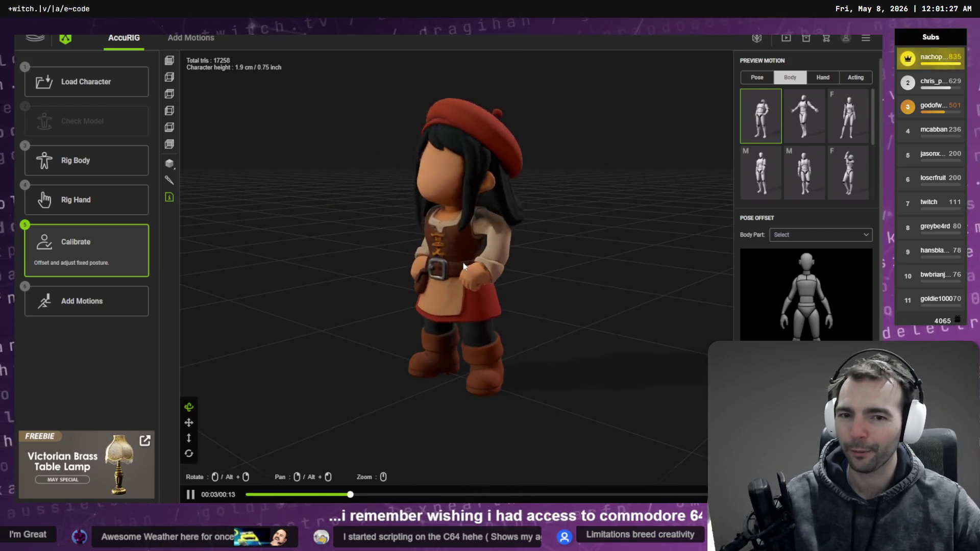
{"action": "mouse_move", "coordinate": [488, 264]}
{"action": "left_mouse_down"}
{"action": "mouse_move", "coordinate": [434, 219]}
{"action": "mouse_move", "coordinate": [445, 231]}
{"action": "mouse_move", "coordinate": [458, 219]}
{"action": "mouse_move", "coordinate": [521, 217]}
{"action": "mouse_move", "coordinate": [483, 225]}
{"action": "left_mouse_up"}
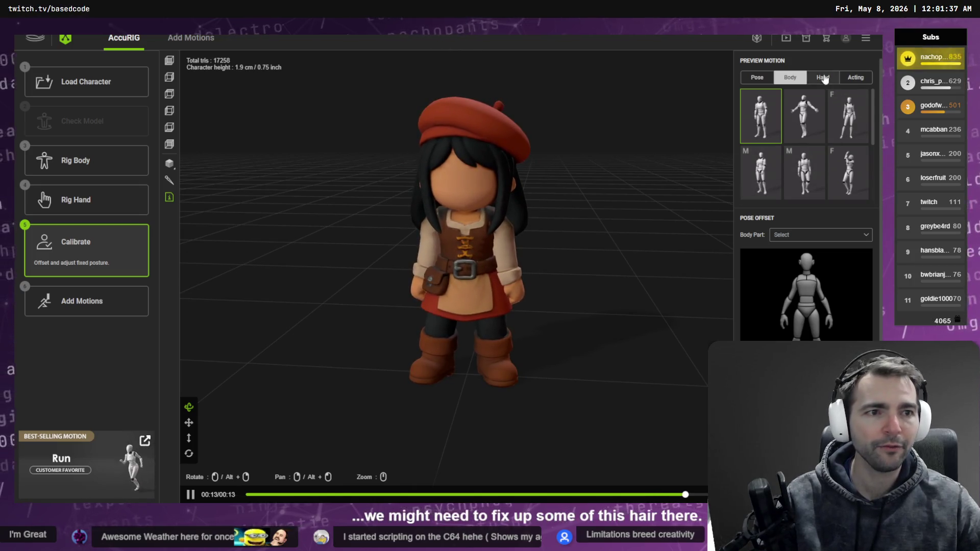
Preview the female acting motion from the Acting tab, then go to Add Motions.
{"action": "left_click", "coordinate": [856, 77]}
{"action": "left_click", "coordinate": [803, 175]}
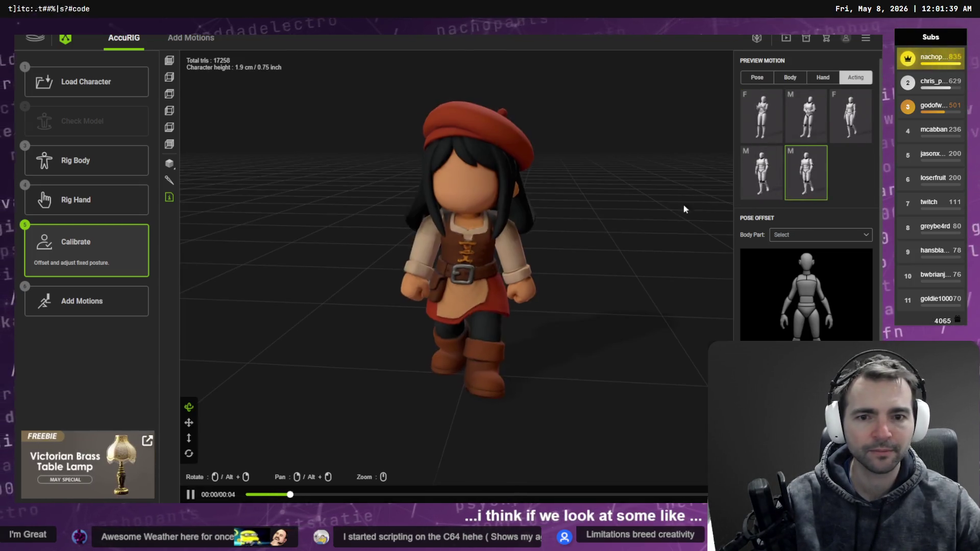
{"action": "left_click", "coordinate": [851, 116]}
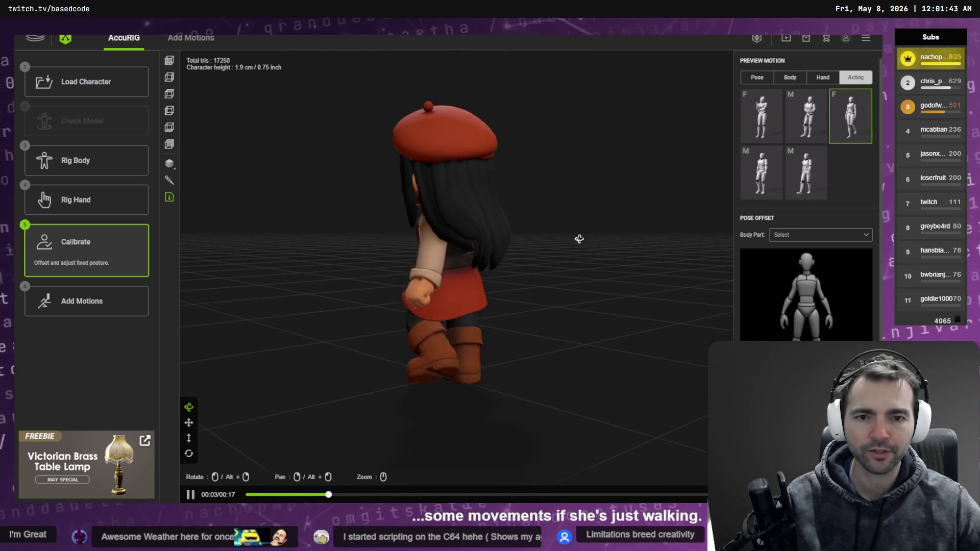
{"action": "mouse_move", "coordinate": [577, 236]}
{"action": "left_mouse_down"}
{"action": "mouse_move", "coordinate": [504, 240]}
{"action": "mouse_move", "coordinate": [494, 219]}
{"action": "mouse_move", "coordinate": [404, 208]}
{"action": "mouse_move", "coordinate": [514, 214]}
{"action": "mouse_move", "coordinate": [449, 210]}
{"action": "mouse_move", "coordinate": [459, 217]}
{"action": "mouse_move", "coordinate": [453, 239]}
{"action": "mouse_move", "coordinate": [606, 230]}
{"action": "mouse_move", "coordinate": [478, 229]}
{"action": "mouse_move", "coordinate": [492, 201]}
{"action": "mouse_move", "coordinate": [628, 243]}
{"action": "mouse_move", "coordinate": [389, 238]}
{"action": "mouse_move", "coordinate": [415, 250]}
{"action": "mouse_move", "coordinate": [452, 242]}
{"action": "left_mouse_up"}
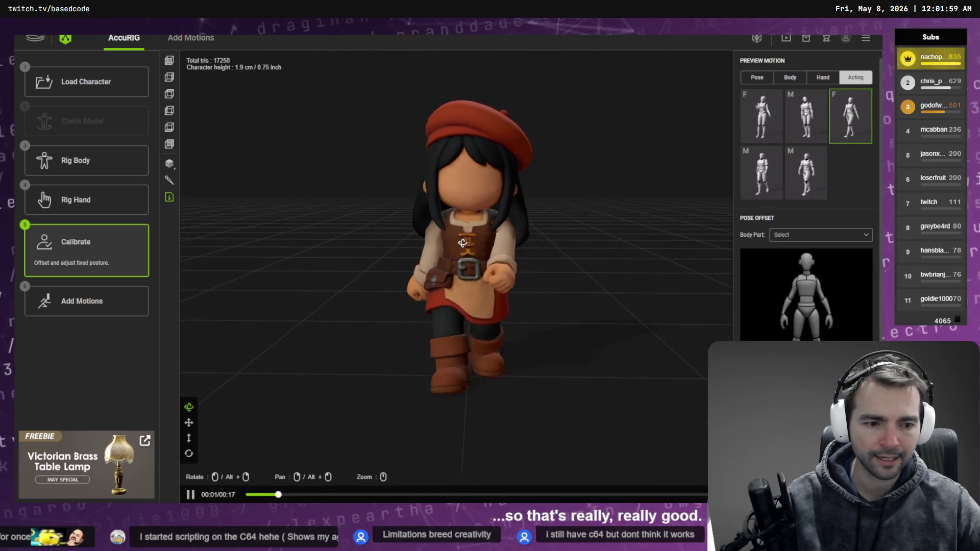
{"action": "left_click", "coordinate": [131, 308]}
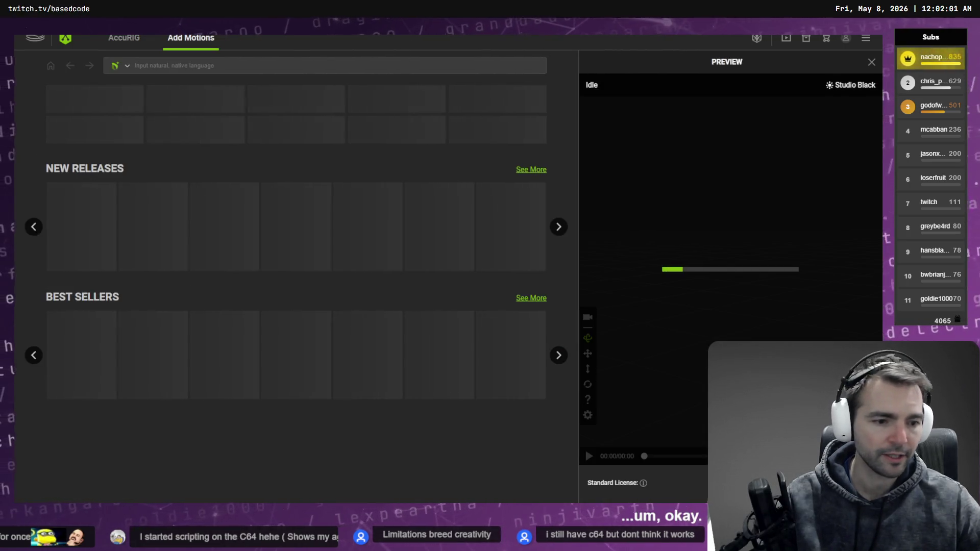
Accept the FBX export settings and move up to the Art folder.
{"action": "left_click", "coordinate": [444, 263]}
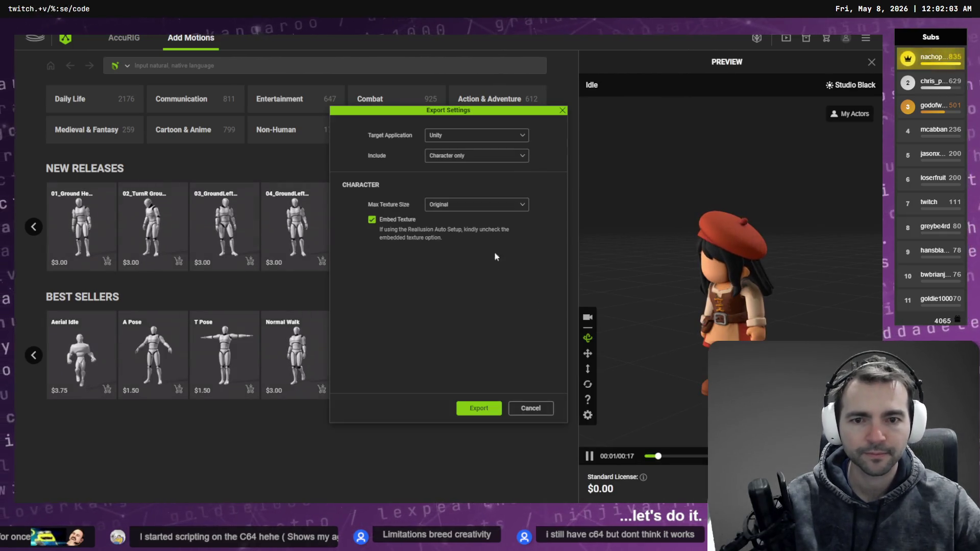
{"action": "left_click", "coordinate": [494, 407]}
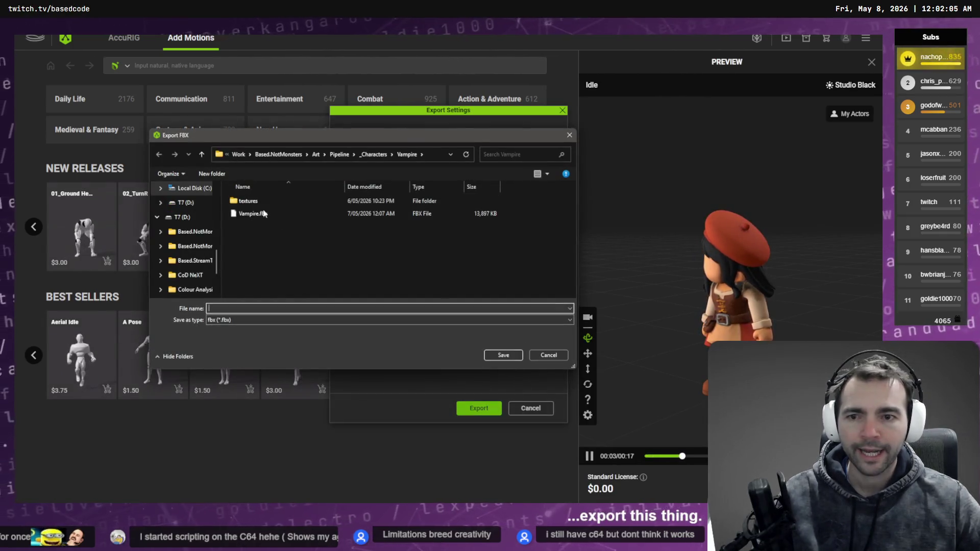
{"action": "left_click", "coordinate": [374, 154]}
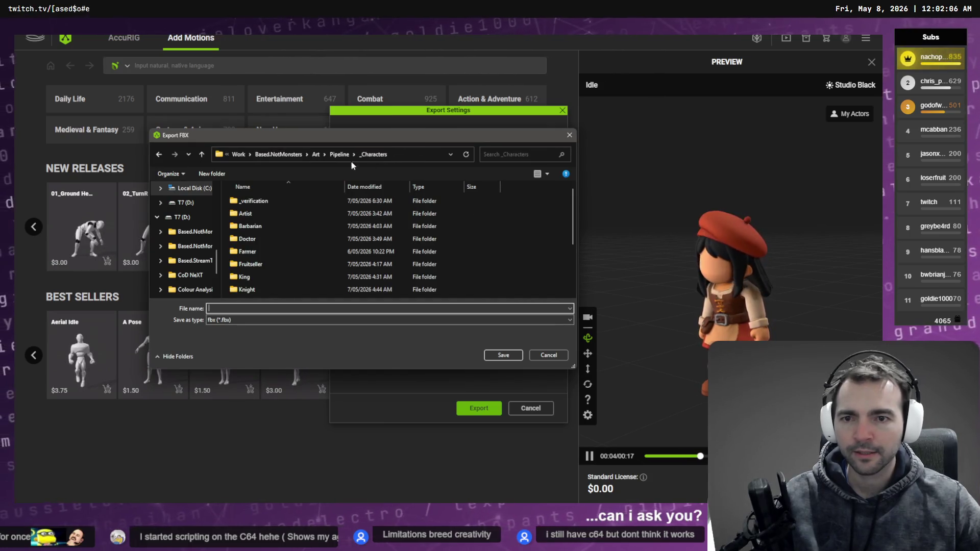
{"action": "left_click", "coordinate": [317, 155]}
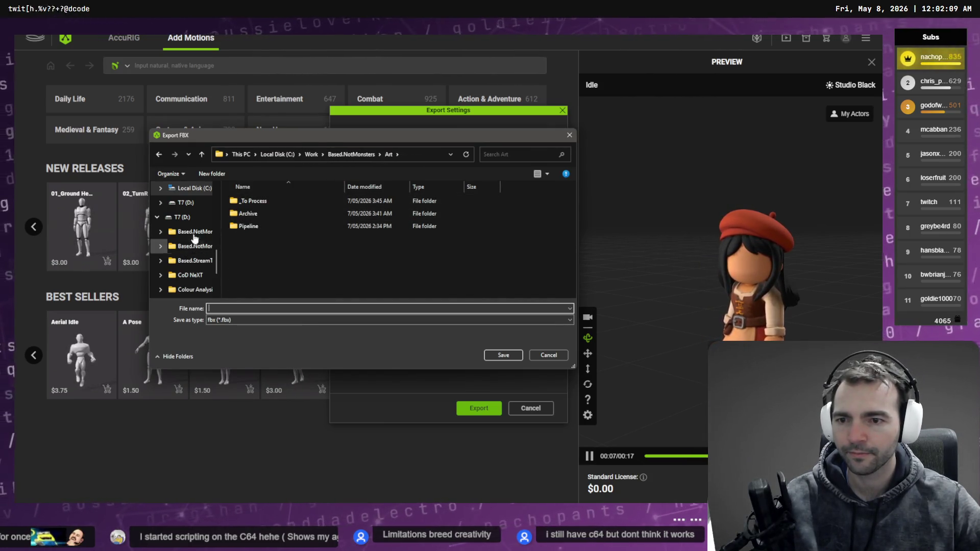
{"action": "scroll", "coordinate": [195, 238], "scroll_direction": "up", "scroll_amount": 5}
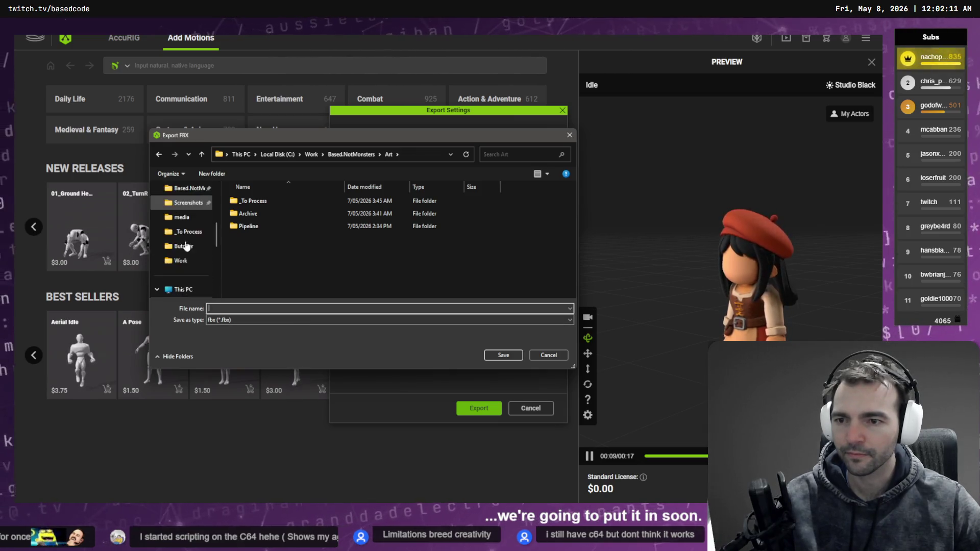
{"action": "scroll", "coordinate": [185, 247], "scroll_direction": "up", "scroll_amount": 3}
Navigate into Based.NotMonsters/Client/Content/Character/Villagers.
{"action": "left_click", "coordinate": [186, 231]}
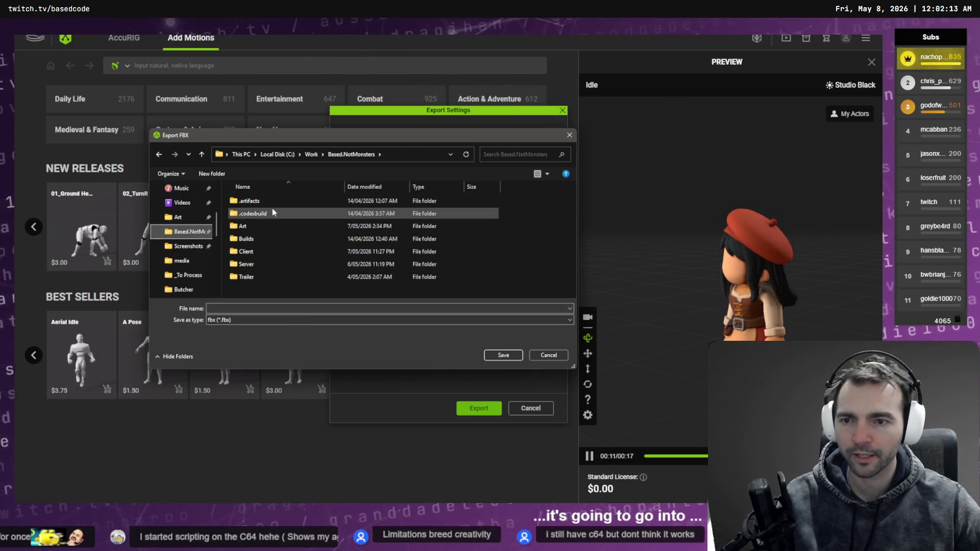
{"action": "double_click", "coordinate": [256, 251]}
{"action": "scroll", "coordinate": [263, 250], "scroll_direction": "down", "scroll_amount": 2}
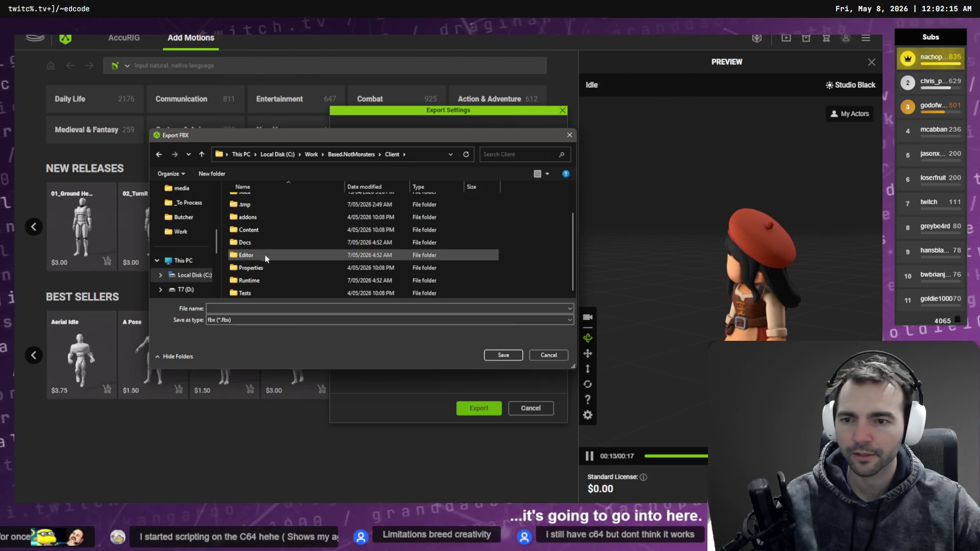
{"action": "double_click", "coordinate": [265, 231]}
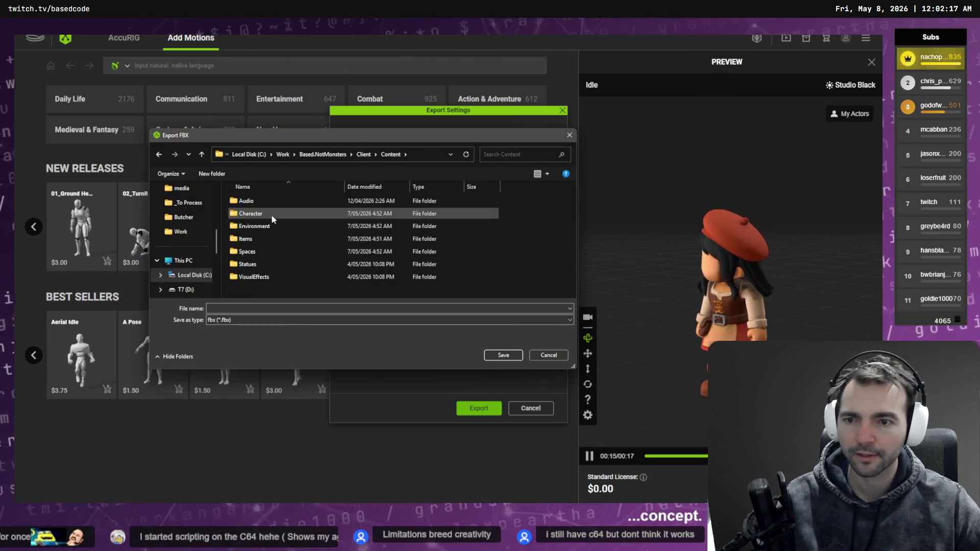
{"action": "double_click", "coordinate": [271, 214]}
{"action": "left_click", "coordinate": [260, 251]}
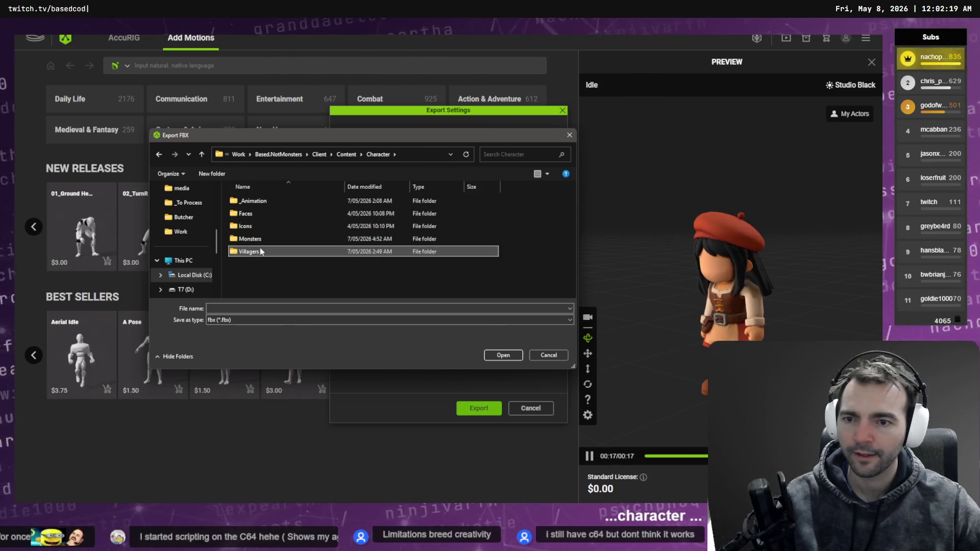
{"action": "double_click", "coordinate": [260, 252]}
{"action": "scroll", "coordinate": [261, 252], "scroll_direction": "down", "scroll_amount": 3}
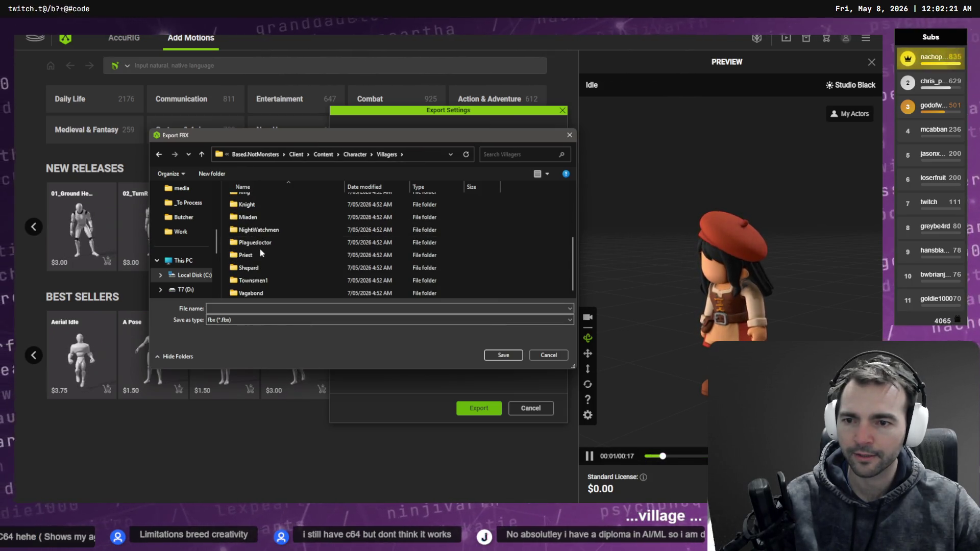
{"action": "scroll", "coordinate": [260, 245], "scroll_direction": "up", "scroll_amount": 3}
Save the export over Artist.fbx in the Artist folder, confirming the replacement.
{"action": "left_click", "coordinate": [251, 204]}
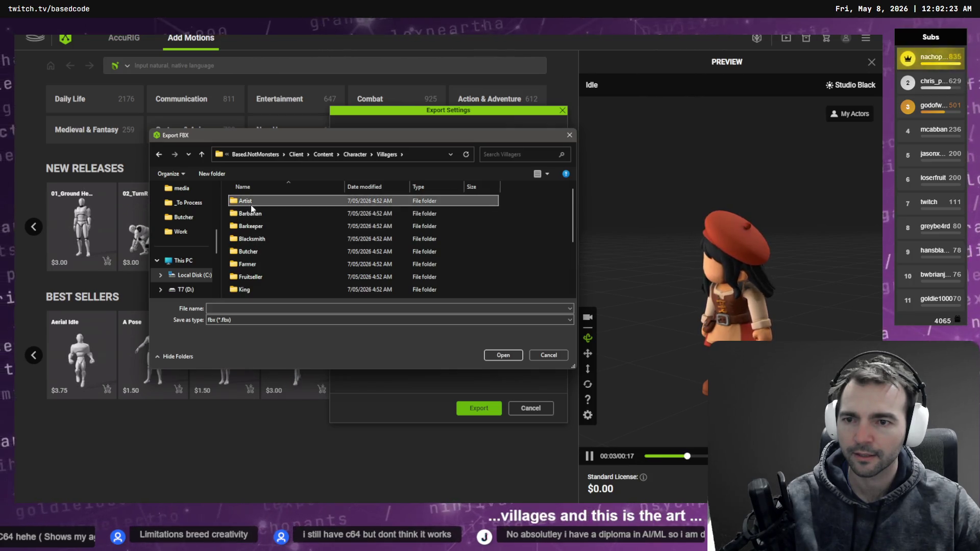
{"action": "double_click", "coordinate": [250, 204]}
{"action": "double_click", "coordinate": [249, 200]}
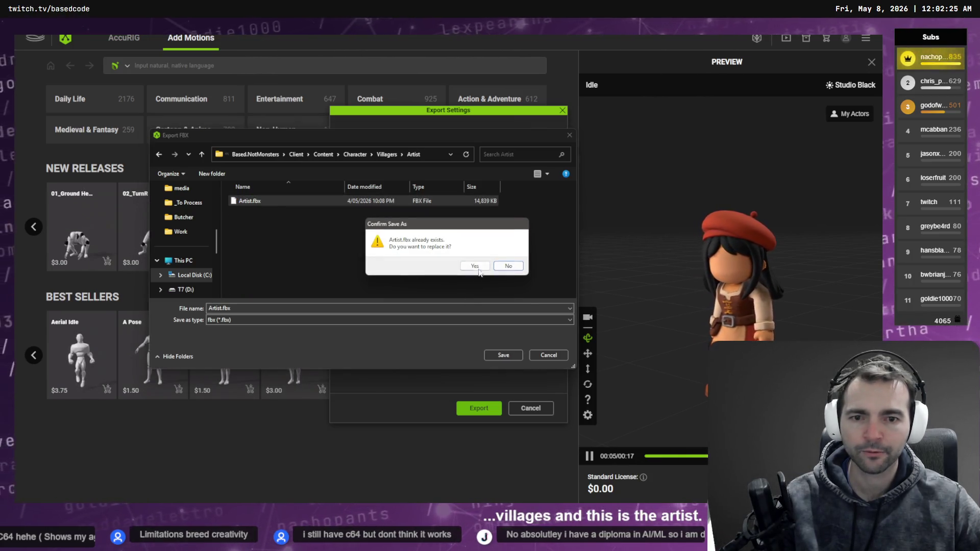
{"action": "left_click", "coordinate": [475, 266]}
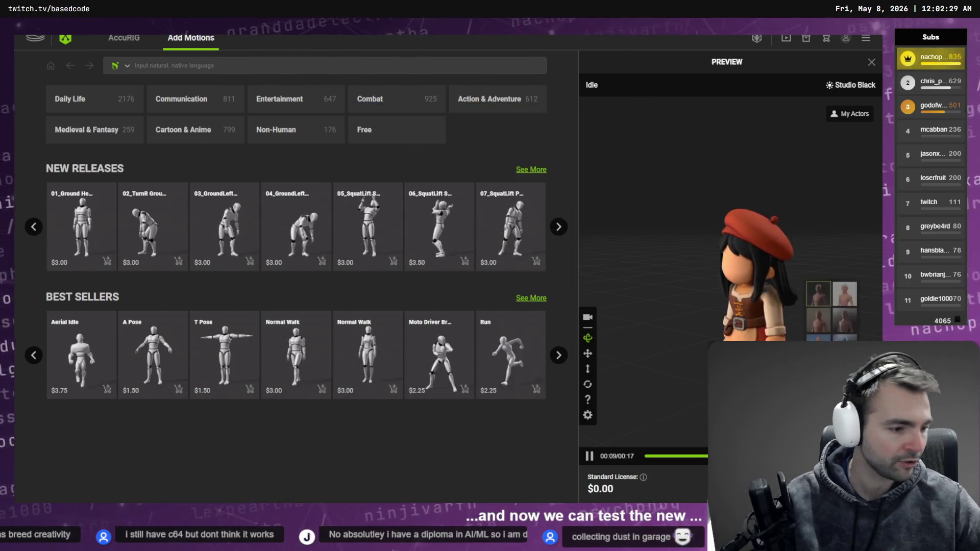
In Godot's Character Pipeline Wizard, select Artist.fbx and apply a 1.4 m height scale.
{"action": "key", "text": "alt+Tab"}
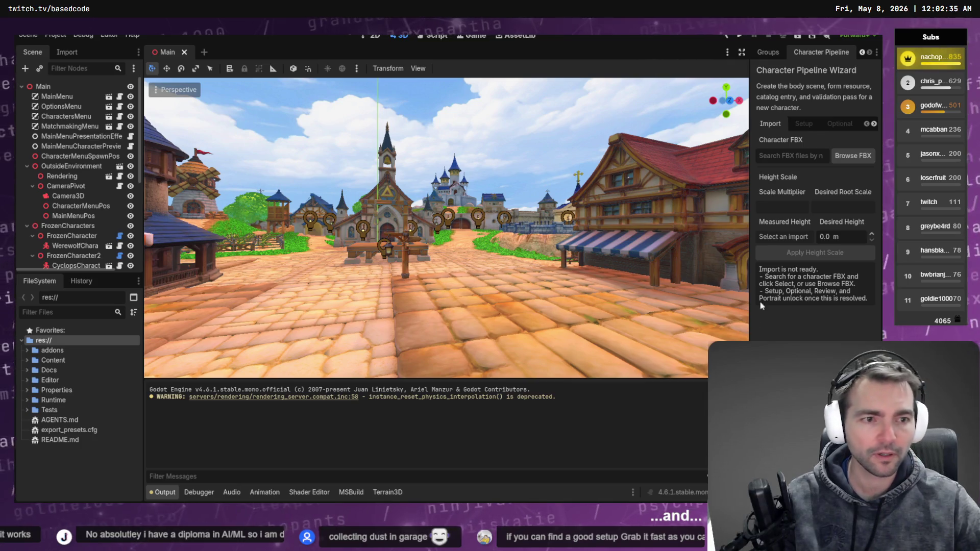
{"action": "type", "text": "Artist"}
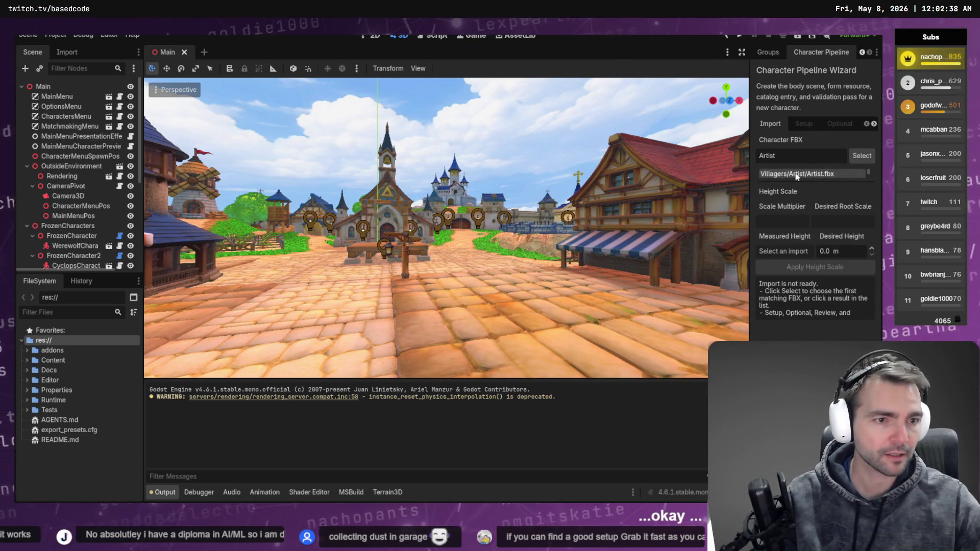
{"action": "left_click", "coordinate": [797, 176]}
{"action": "left_click", "coordinate": [840, 251]}
{"action": "type", "text": "1."}
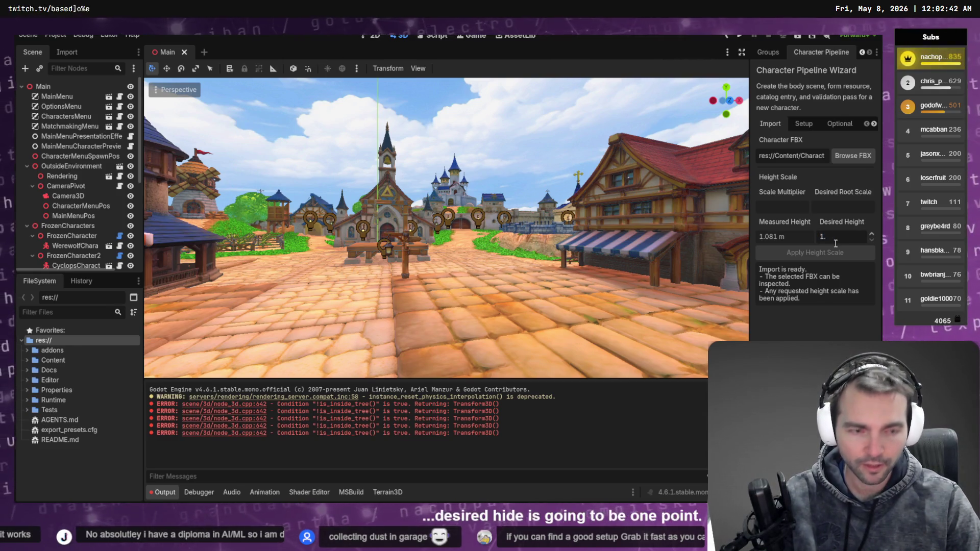
{"action": "type", "text": "4"}
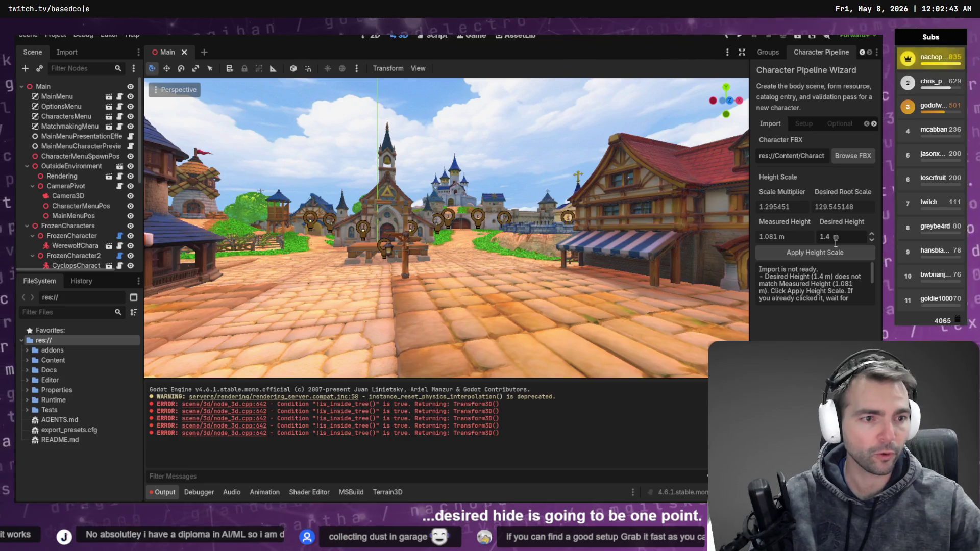
{"action": "left_click", "coordinate": [804, 252]}
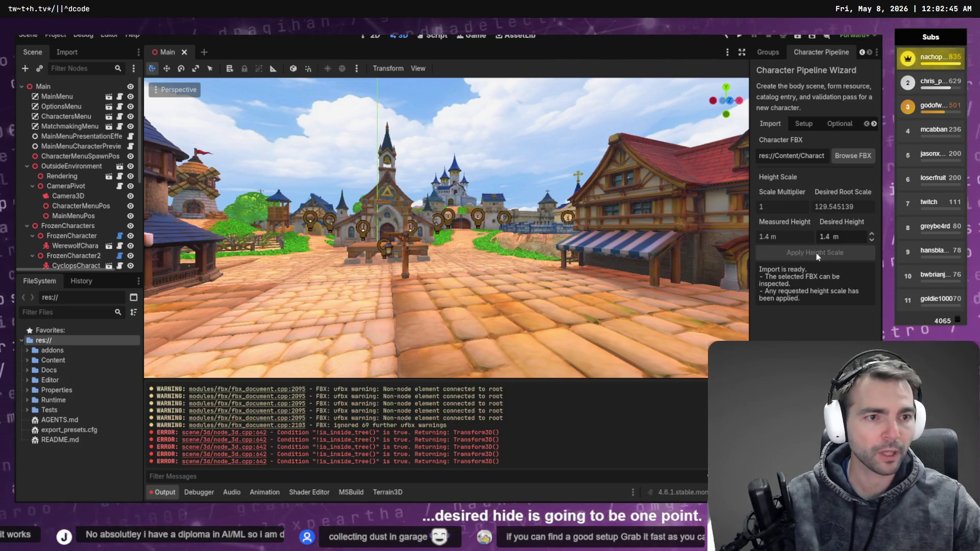
Step through the Setup, Optional and Review phases of the wizard.
{"action": "left_click", "coordinate": [804, 125]}
{"action": "left_click", "coordinate": [824, 125]}
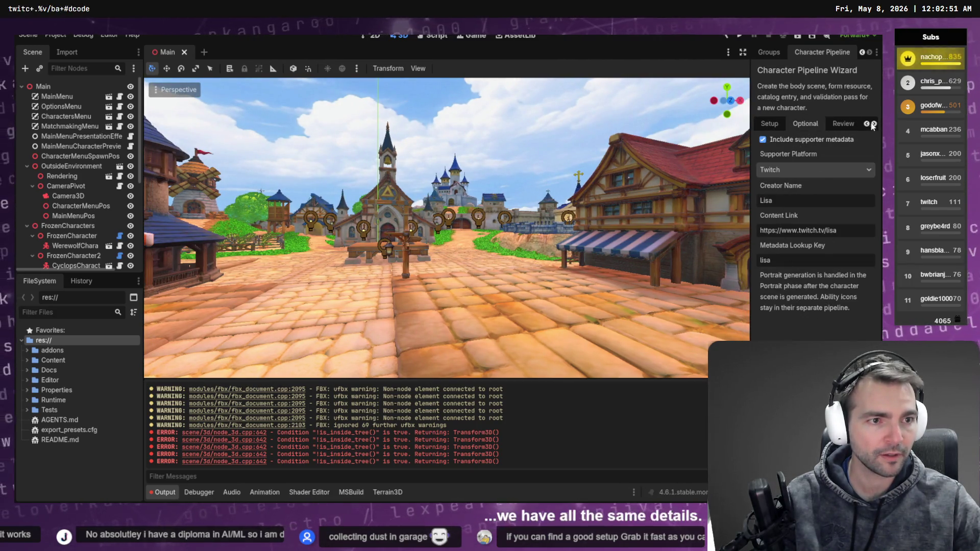
{"action": "left_click", "coordinate": [843, 124]}
{"action": "scroll", "coordinate": [786, 240], "scroll_direction": "down", "scroll_amount": 5}
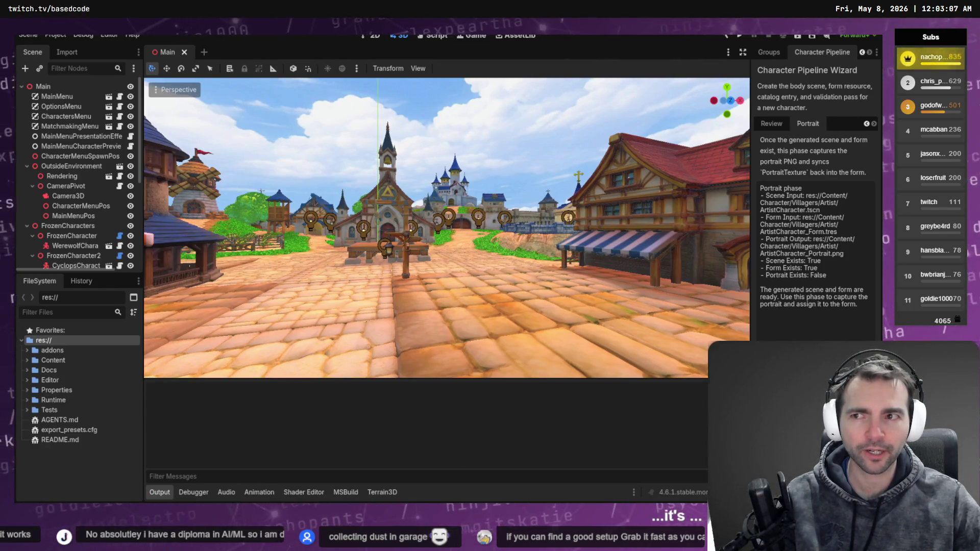
Open res://addons in File Explorer from the FileSystem dock, then close the window.
{"action": "right_click", "coordinate": [63, 352]}
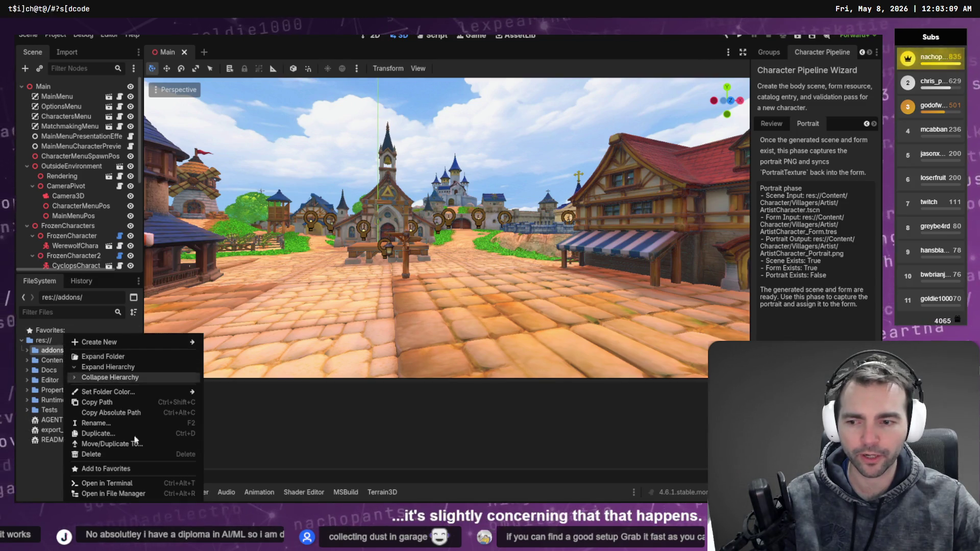
{"action": "left_click", "coordinate": [160, 494]}
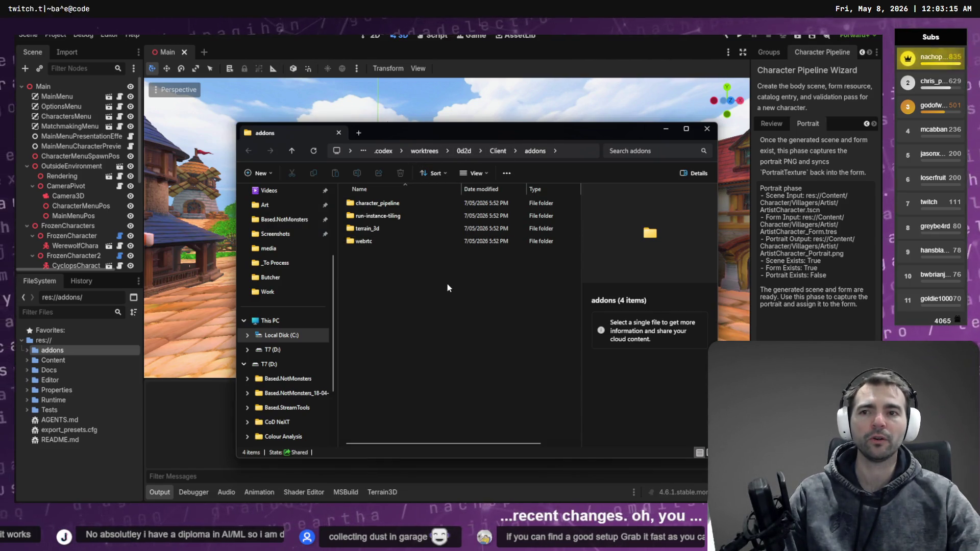
{"action": "left_click", "coordinate": [705, 130]}
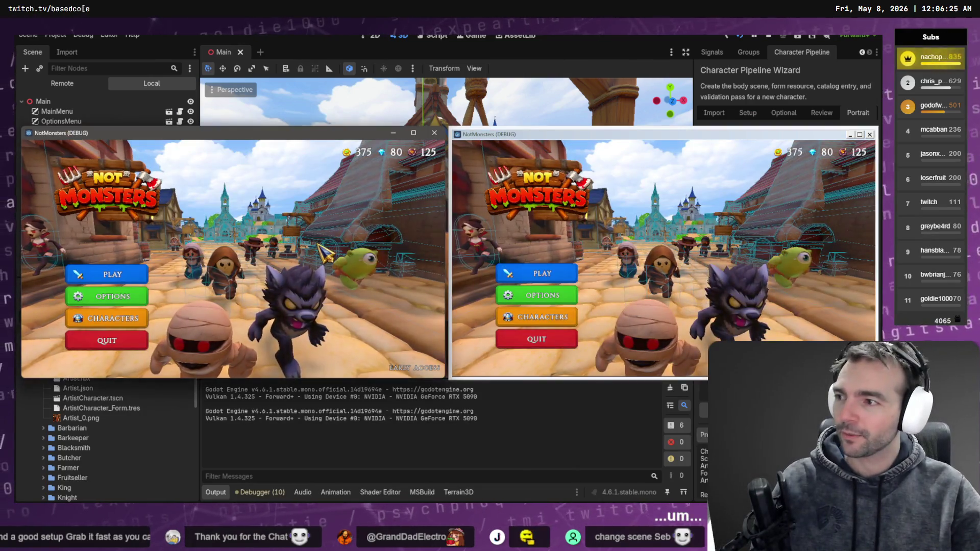
Host an online room in the left game window and join it from the right.
{"action": "left_click", "coordinate": [112, 274]}
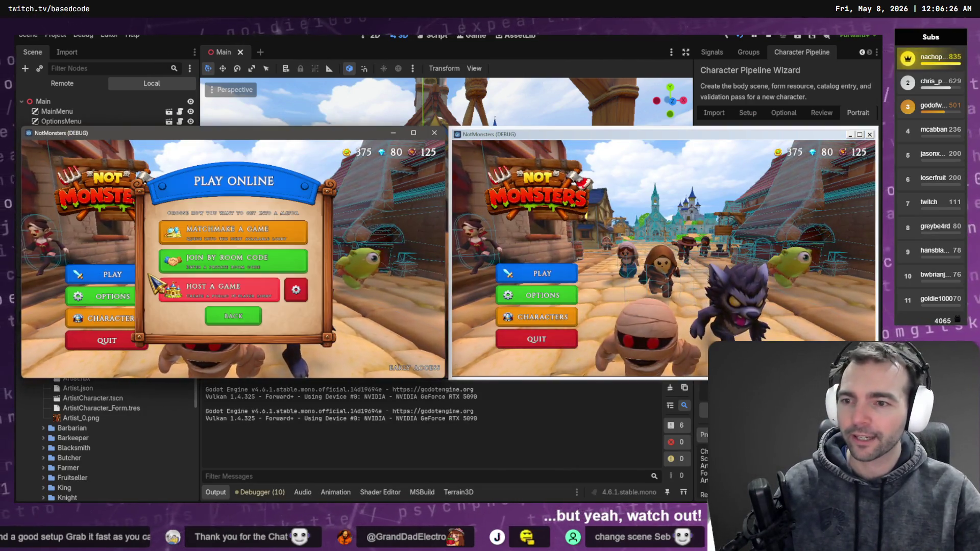
{"action": "left_click", "coordinate": [296, 294]}
{"action": "left_click", "coordinate": [206, 315]}
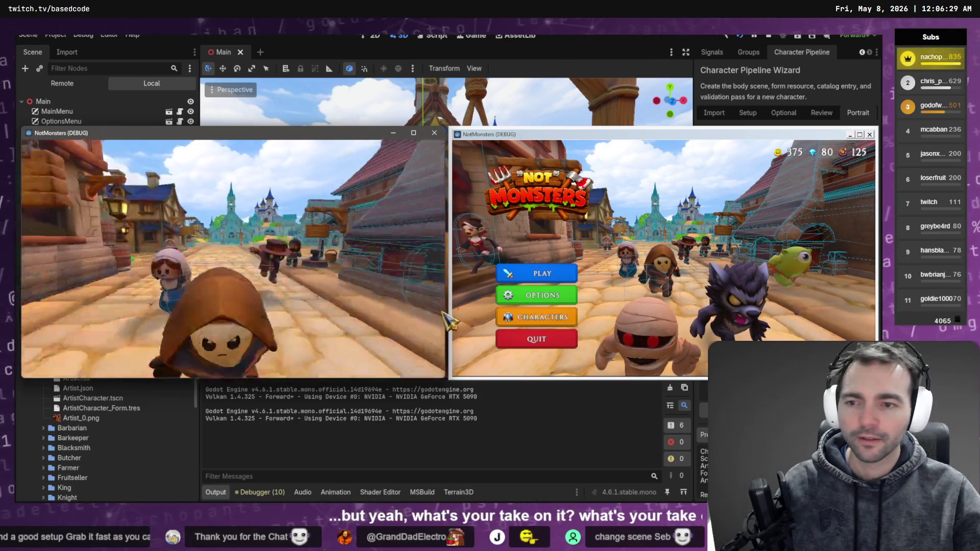
{"action": "left_click", "coordinate": [537, 274]}
{"action": "left_click", "coordinate": [635, 253]}
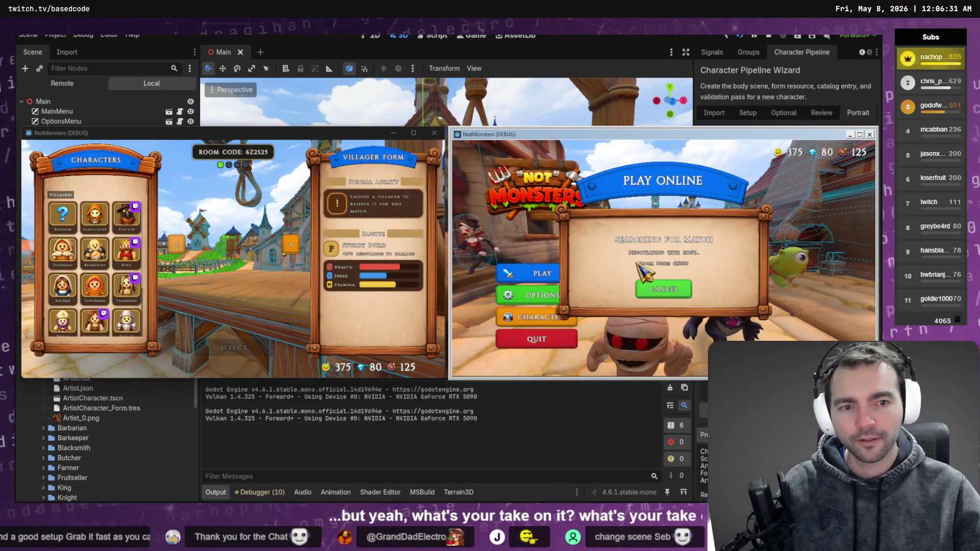
Lock in Artist for the left player and Butcher for the right, then preview monster Alice.
{"action": "left_click", "coordinate": [525, 217]}
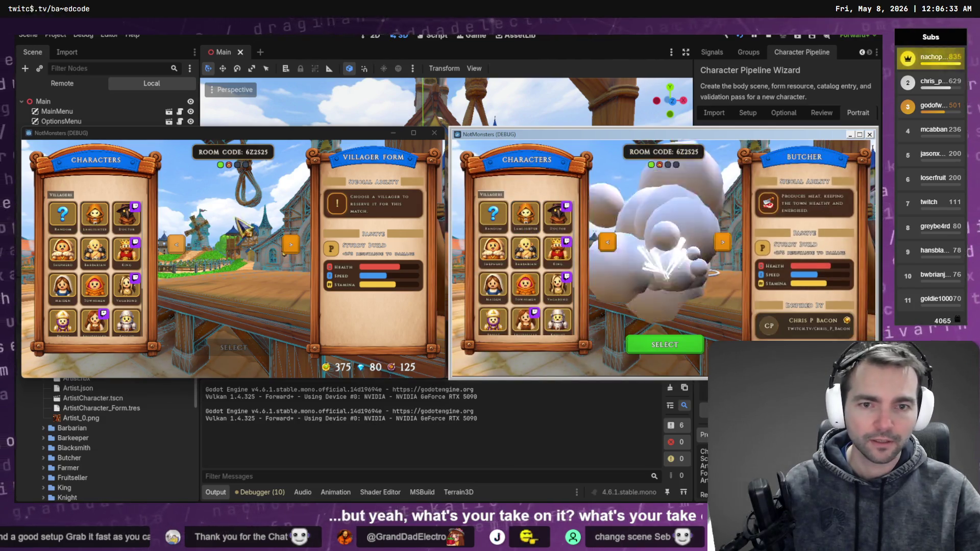
{"action": "left_click", "coordinate": [62, 213]}
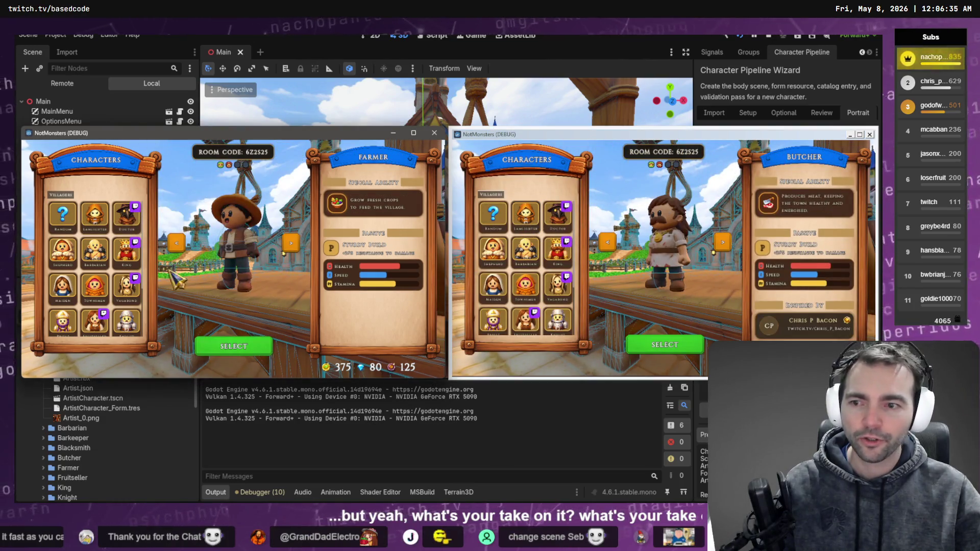
{"action": "scroll", "coordinate": [118, 301], "scroll_direction": "down", "scroll_amount": 3}
{"action": "left_click", "coordinate": [94, 317]}
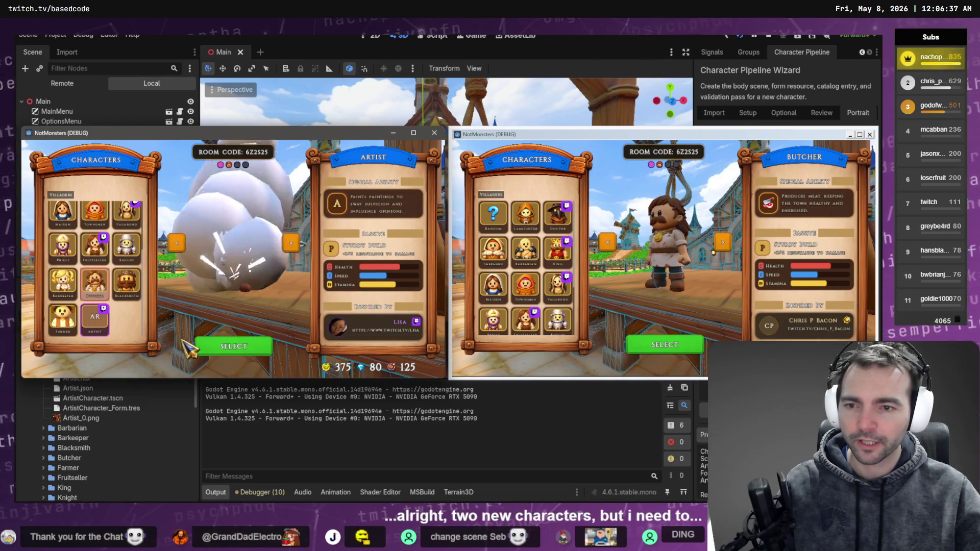
{"action": "left_click", "coordinate": [240, 352]}
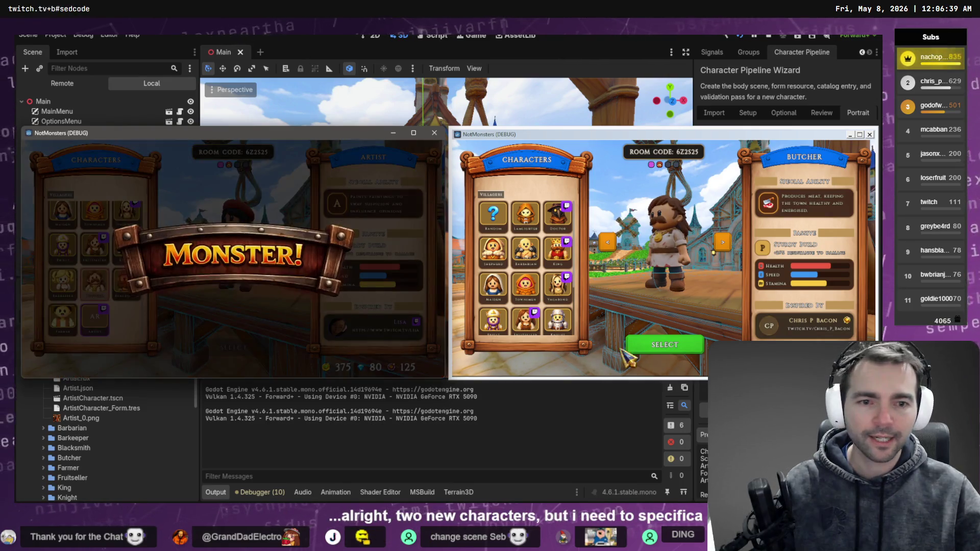
{"action": "left_click", "coordinate": [663, 348]}
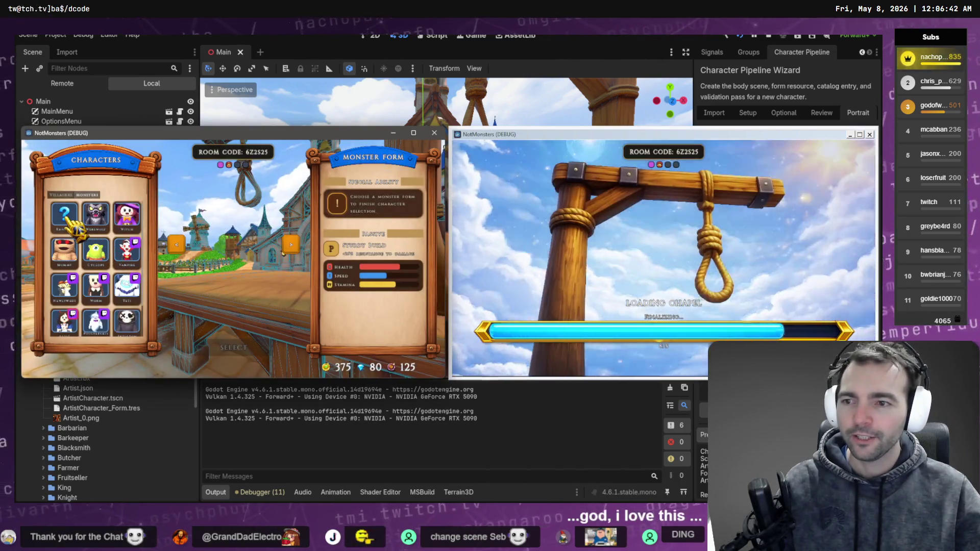
{"action": "left_click", "coordinate": [64, 321]}
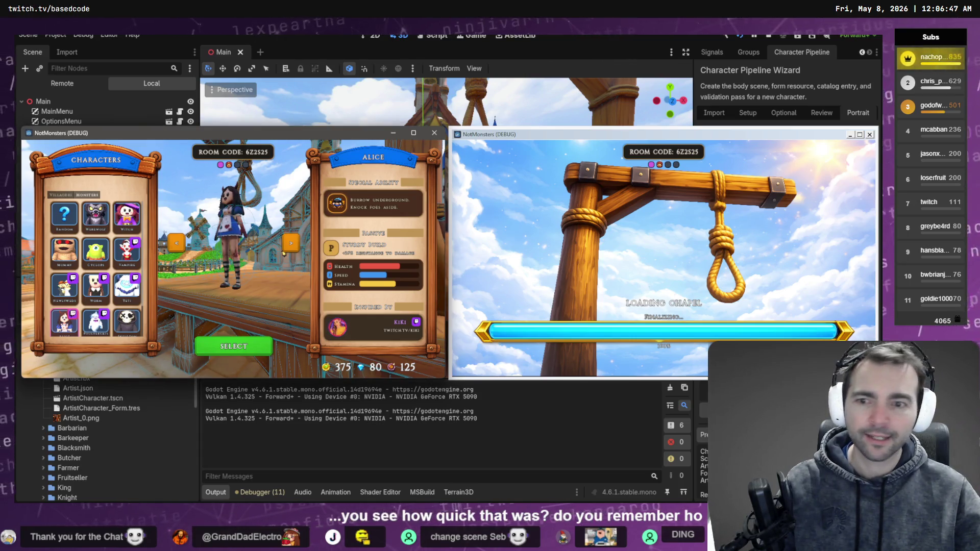
Start the chapel as Alice and walk the Artist up the red carpet to the altar.
{"action": "left_click", "coordinate": [224, 349]}
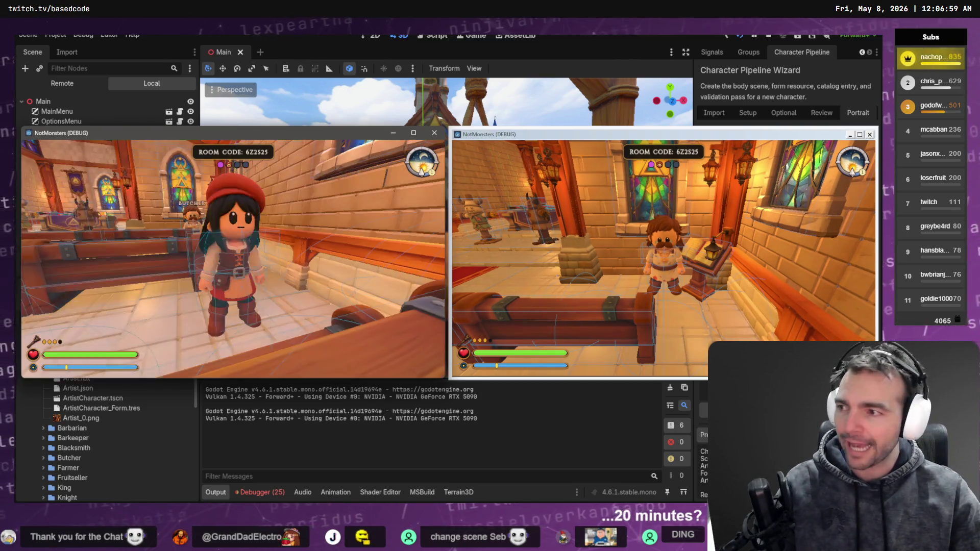
{"action": "key", "text": "w"}
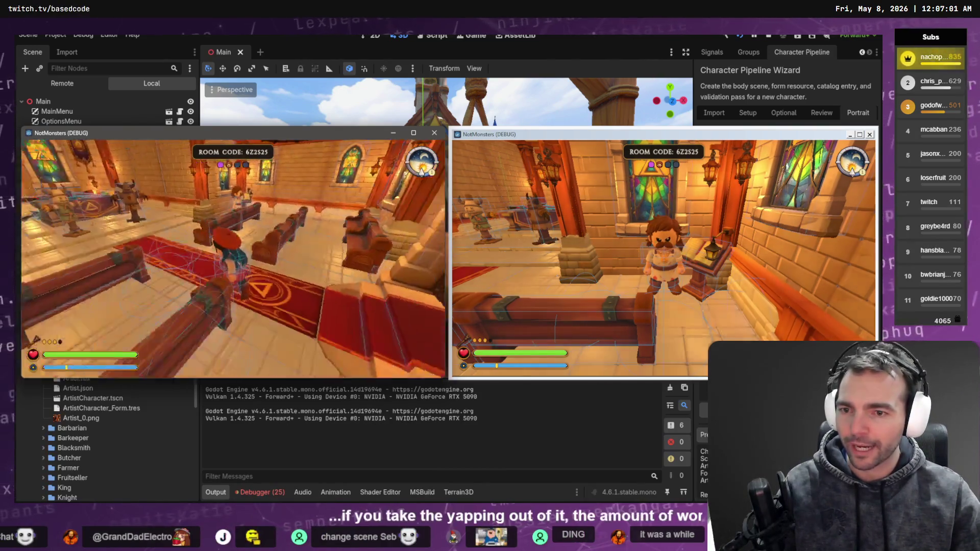
{"action": "key", "text": "s"}
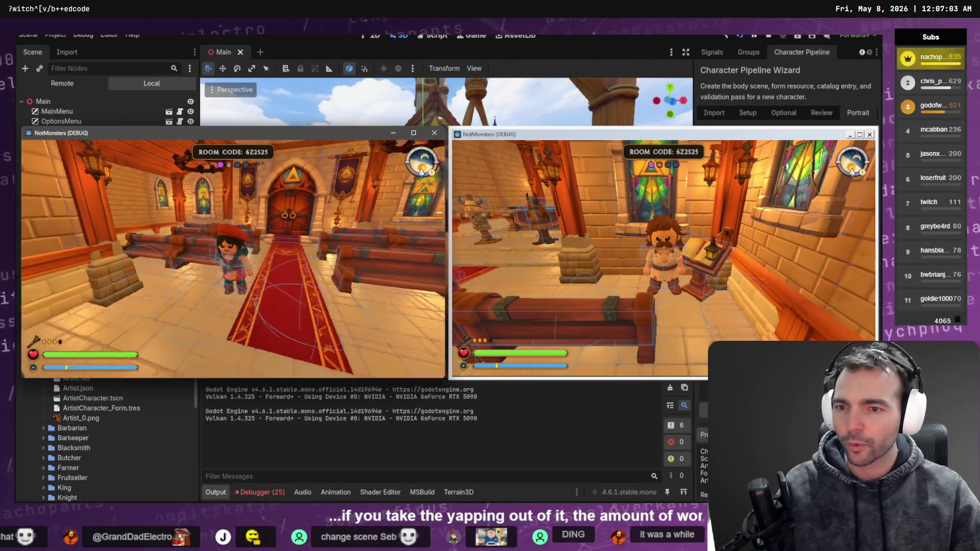
{"action": "key", "text": "w"}
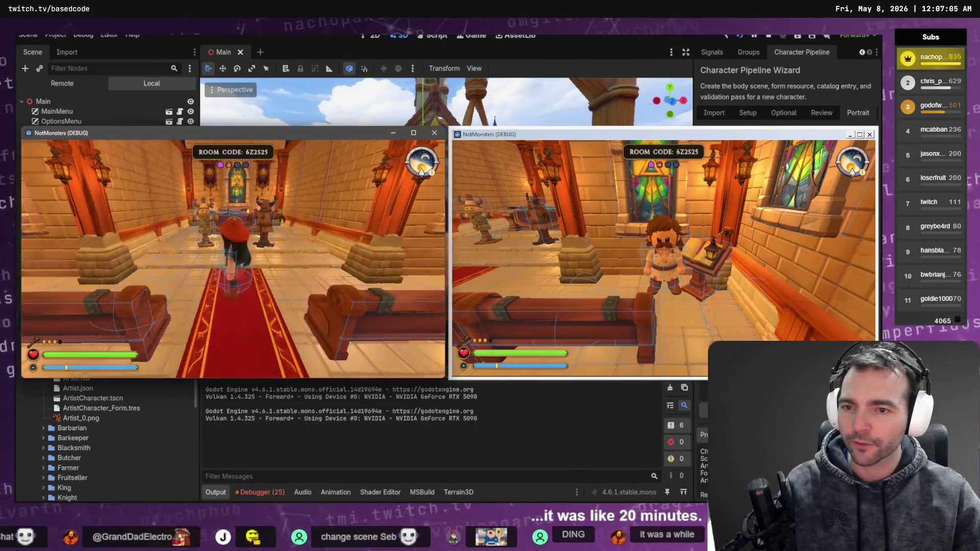
{"action": "key", "text": "w"}
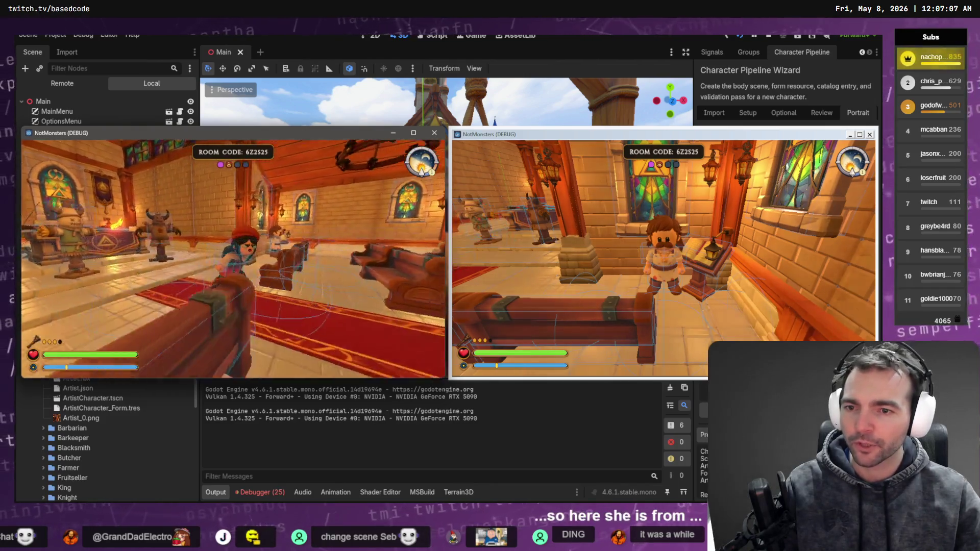
{"action": "key", "text": "w"}
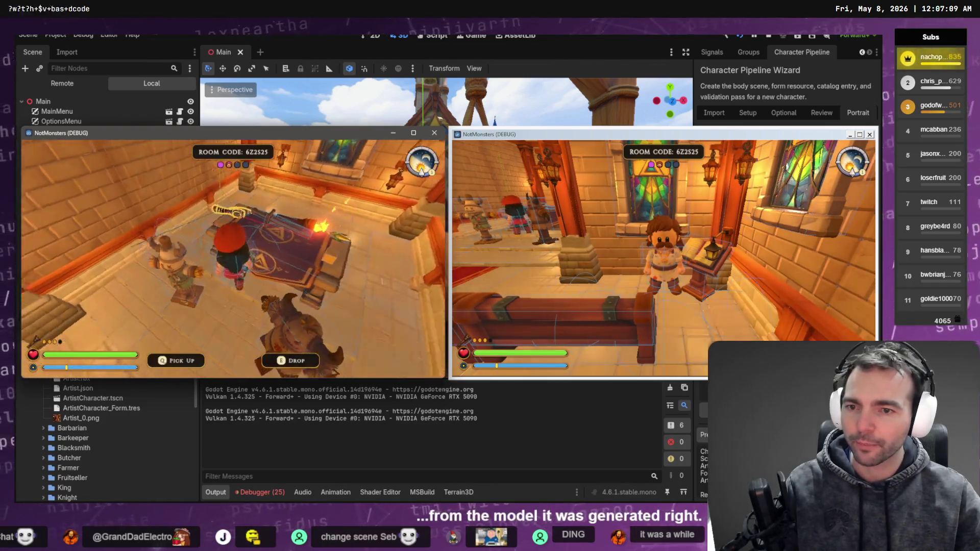
Walk the Artist back beside the pews, pick up the sword, and drop it on the floor.
{"action": "key", "text": "w"}
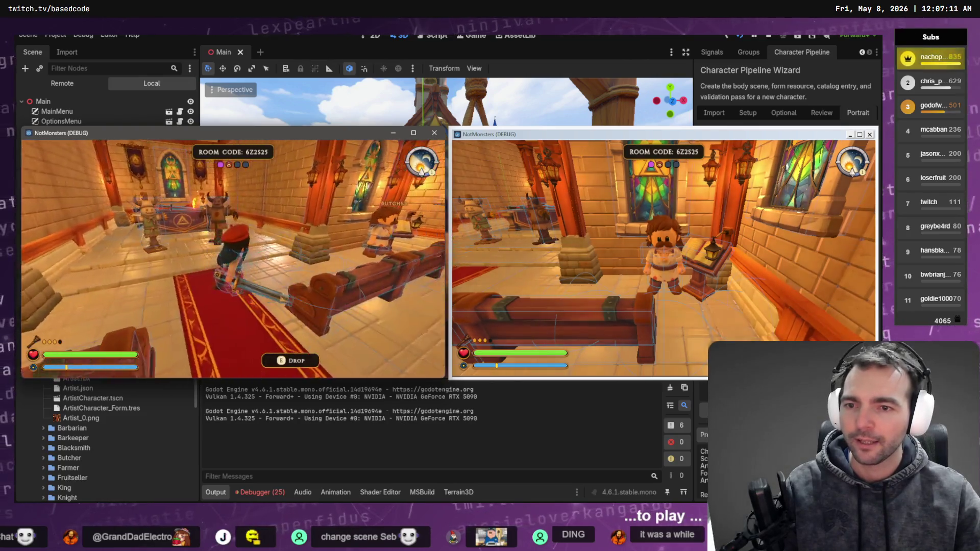
{"action": "key", "text": "w"}
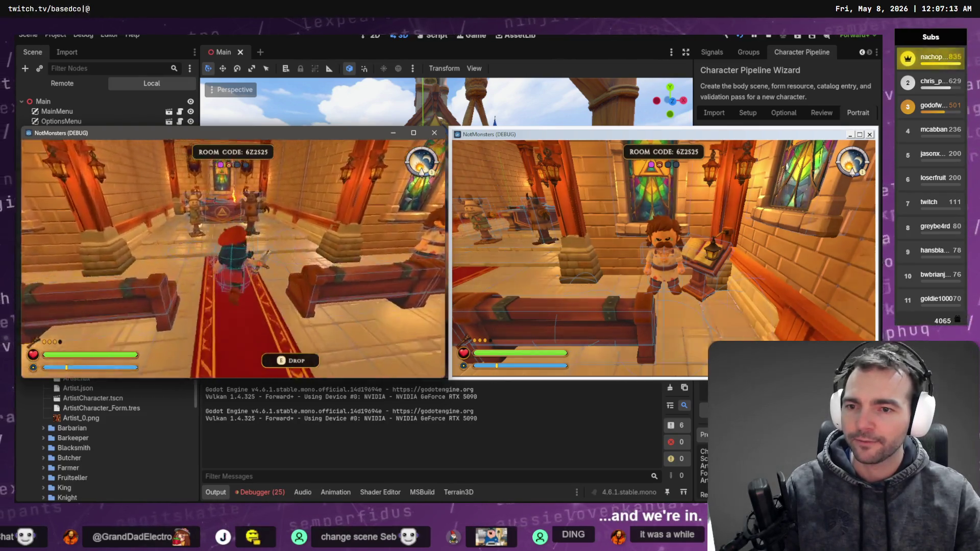
{"action": "key", "text": "w"}
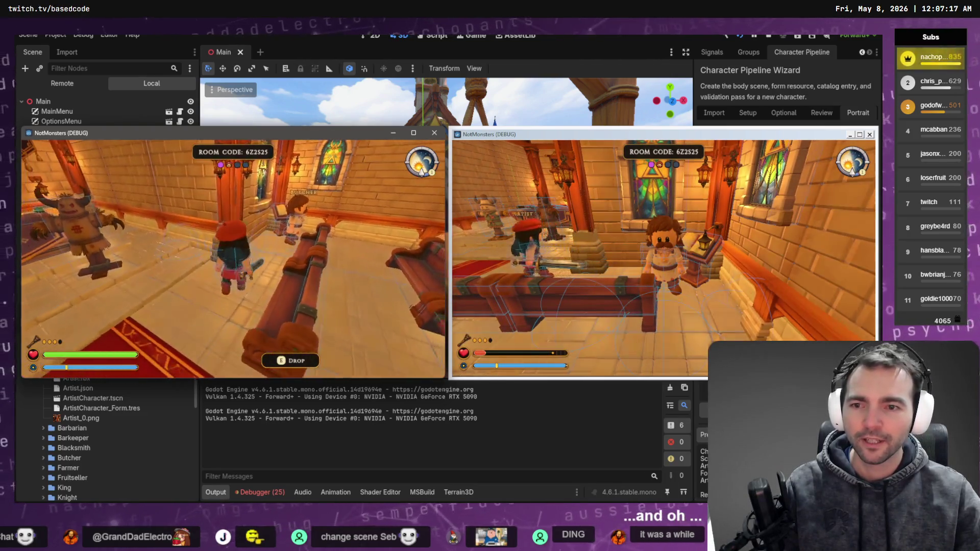
{"action": "key", "text": "w"}
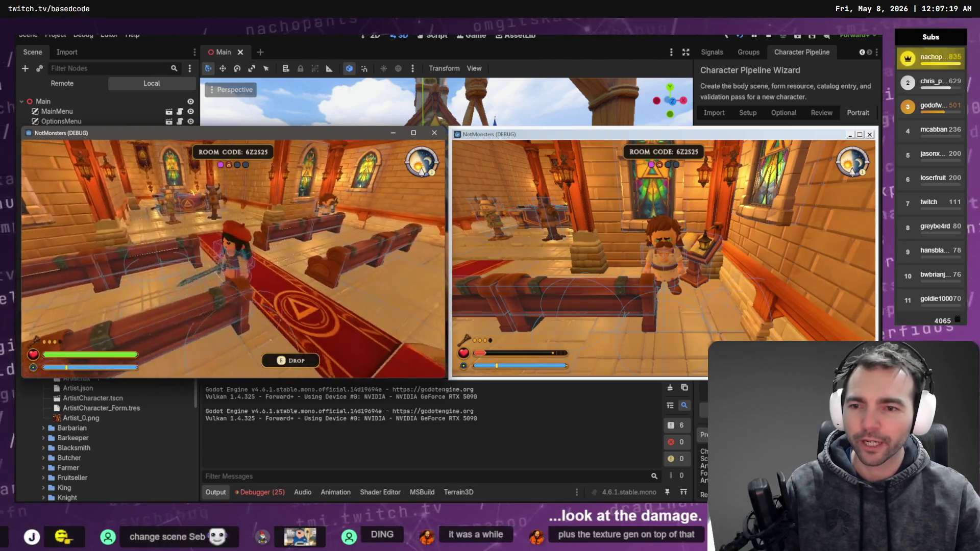
{"action": "key", "text": "w"}
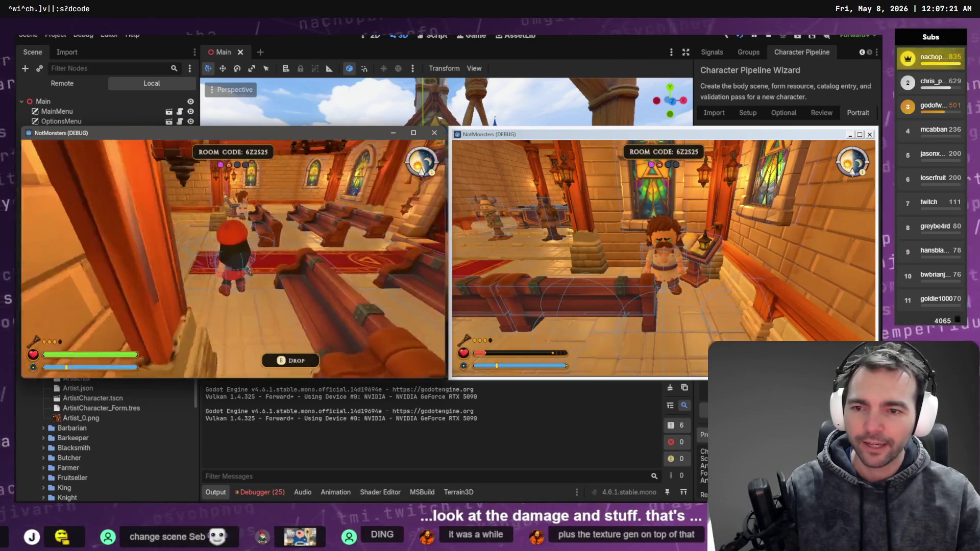
{"action": "key", "text": "e"}
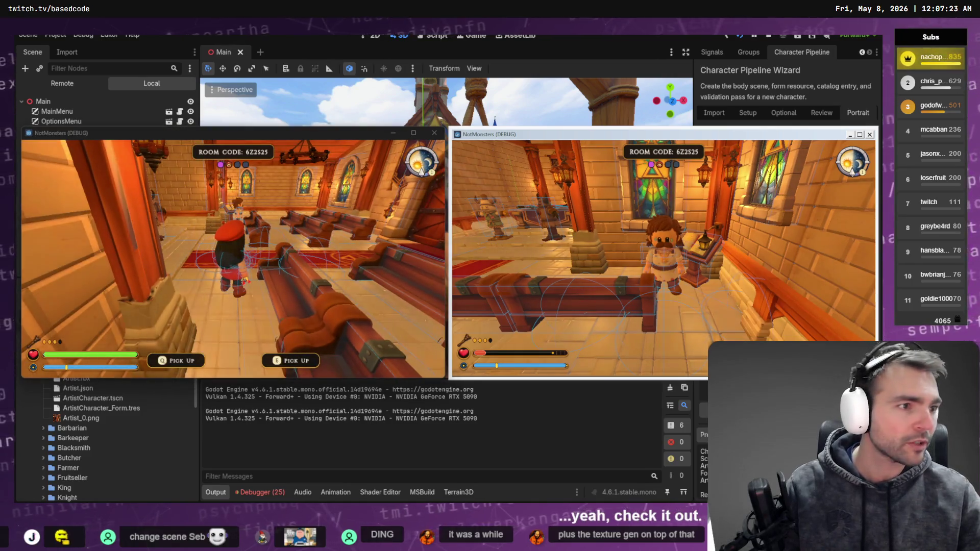
Move the second player to an item pickup, back past the pews, and up the aisle.
{"action": "key", "text": "w"}
{"action": "key", "text": "w"}
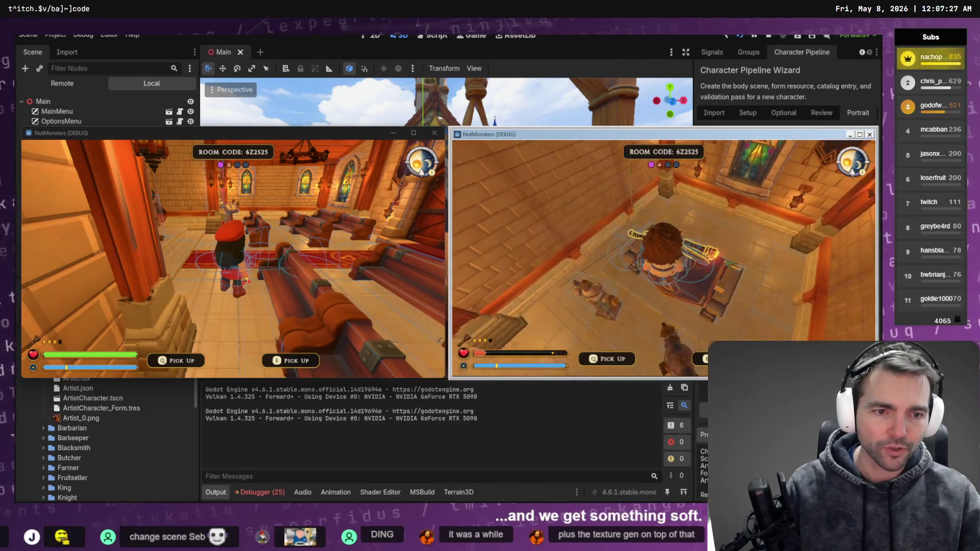
{"action": "key", "text": "w"}
{"action": "key", "text": "s"}
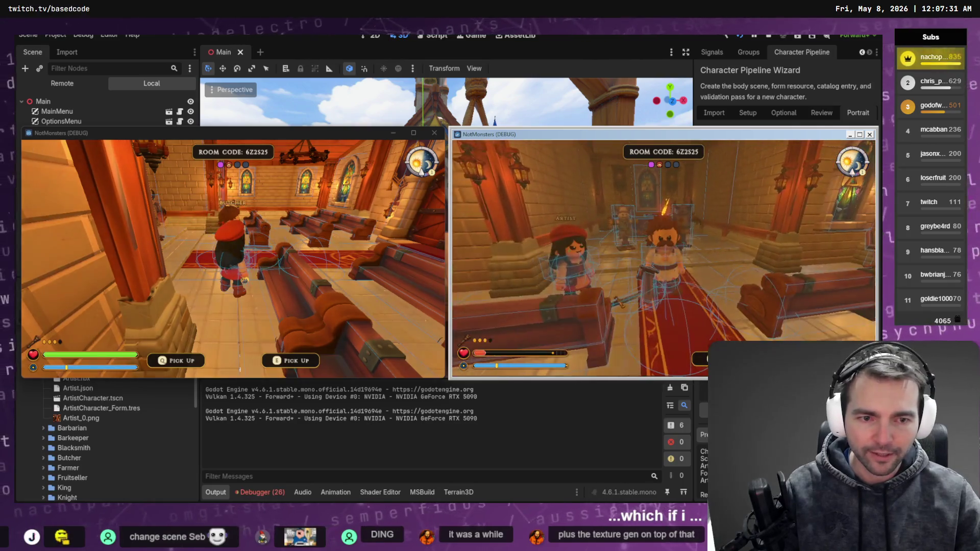
{"action": "key", "text": "w"}
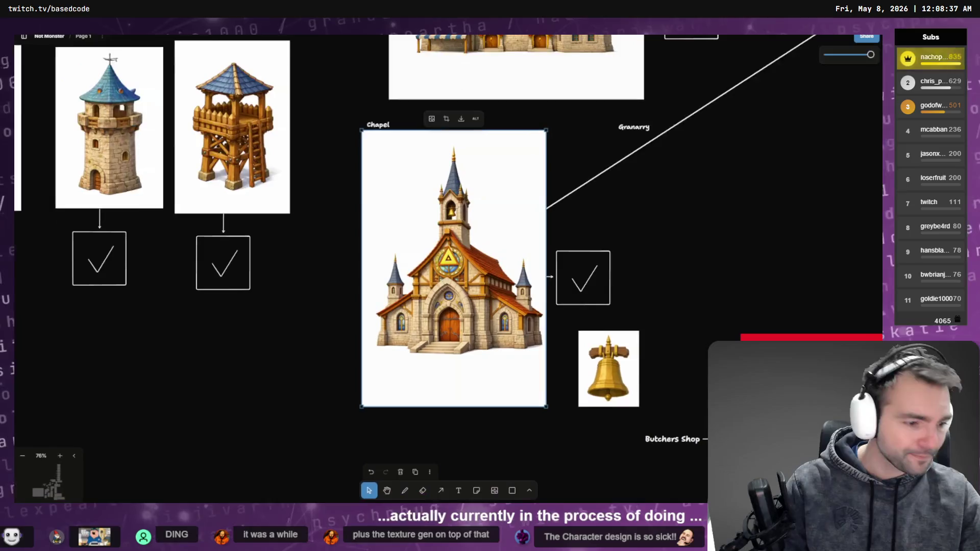
{"action": "scroll", "coordinate": [652, 256], "scroll_direction": "down", "scroll_amount": 5}
{"action": "scroll", "coordinate": [452, 184], "scroll_direction": "down", "scroll_amount": 3, "text": "ctrl"}
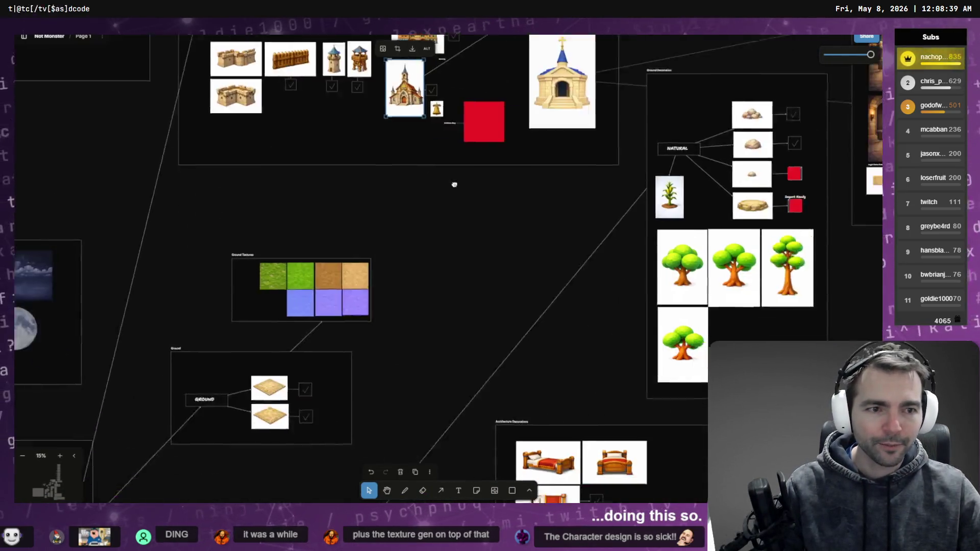
{"action": "scroll", "coordinate": [405, 335], "scroll_direction": "down", "scroll_amount": 10}
{"action": "scroll", "coordinate": [405, 334], "scroll_direction": "down", "scroll_amount": 3, "text": "ctrl"}
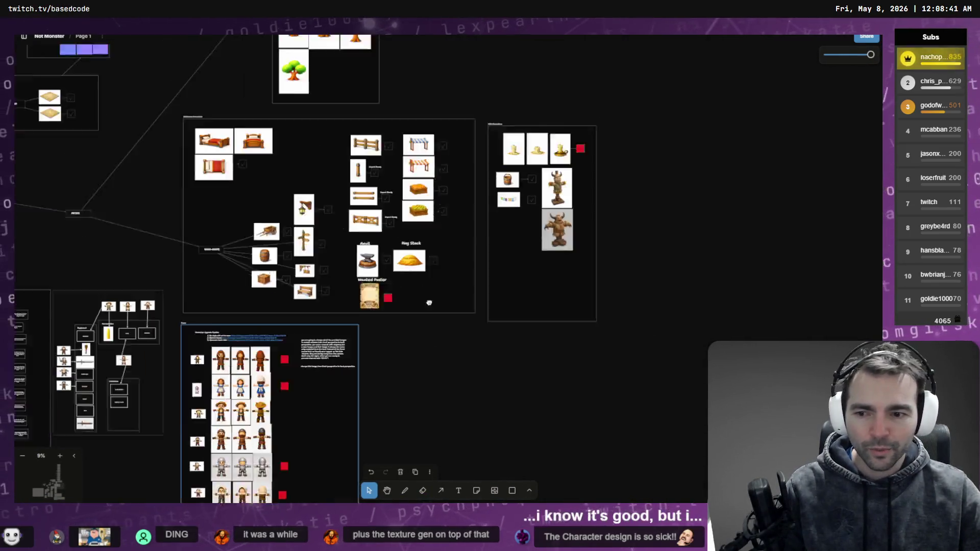
{"action": "scroll", "coordinate": [530, 179], "scroll_direction": "up", "scroll_amount": 2, "text": "ctrl"}
{"action": "scroll", "coordinate": [529, 179], "scroll_direction": "down", "scroll_amount": 2}
{"action": "scroll", "coordinate": [515, 101], "scroll_direction": "up", "scroll_amount": 10}
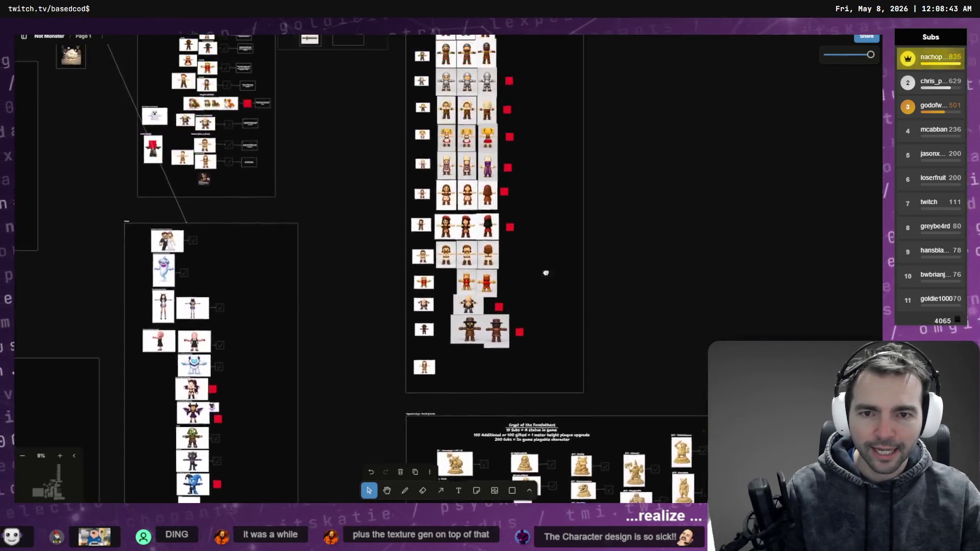
{"action": "scroll", "coordinate": [294, 211], "scroll_direction": "up", "scroll_amount": 2, "text": "ctrl"}
{"action": "scroll", "coordinate": [293, 211], "scroll_direction": "up", "scroll_amount": 6, "text": "ctrl"}
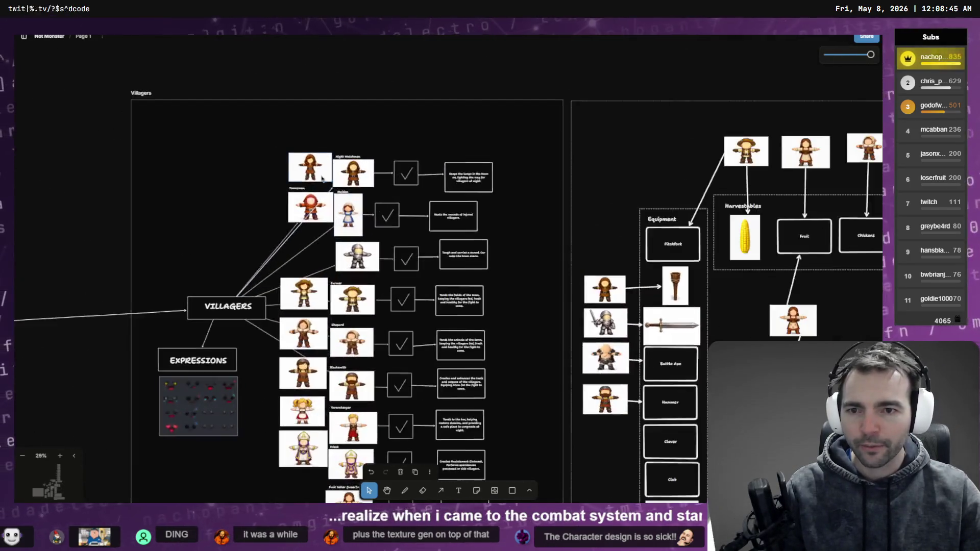
{"action": "scroll", "coordinate": [489, 245], "scroll_direction": "down", "scroll_amount": 10}
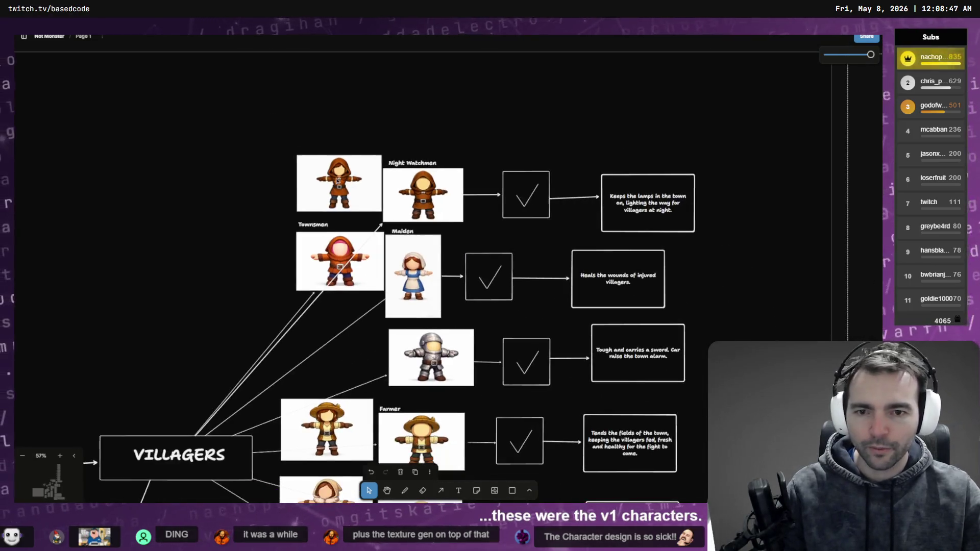
{"action": "scroll", "coordinate": [406, 259], "scroll_direction": "down", "scroll_amount": 15}
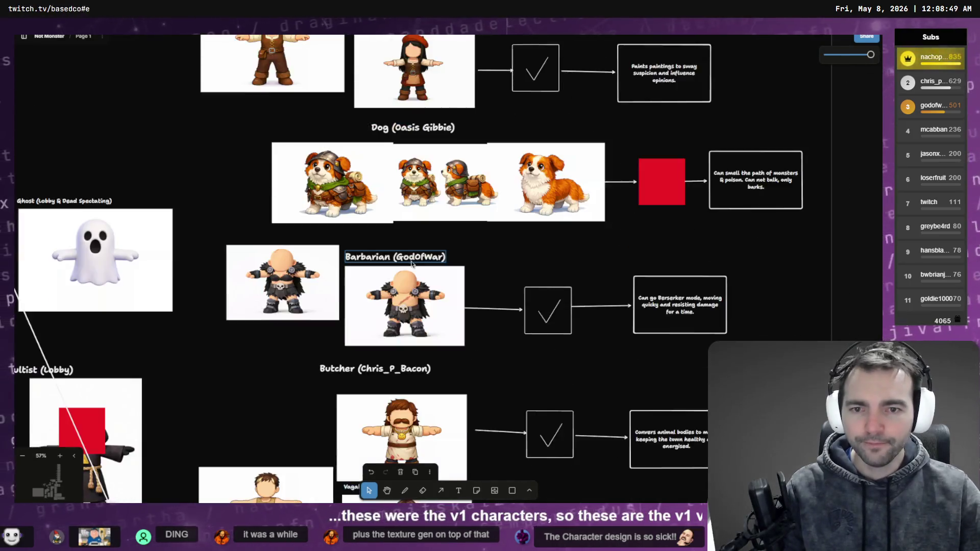
{"action": "scroll", "coordinate": [488, 273], "scroll_direction": "right", "scroll_amount": 10}
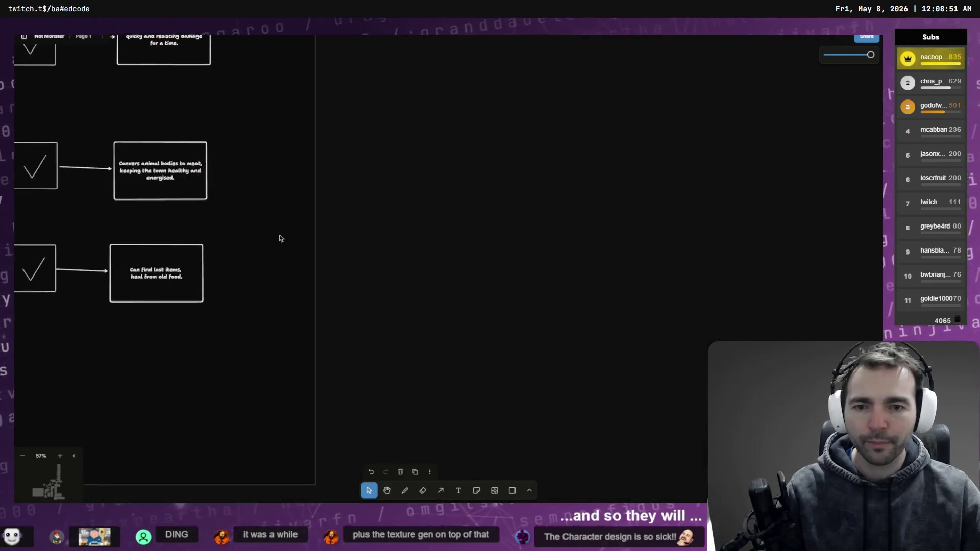
{"action": "scroll", "coordinate": [676, 243], "scroll_direction": "down", "scroll_amount": 5, "text": "ctrl"}
{"action": "scroll", "coordinate": [407, 234], "scroll_direction": "right", "scroll_amount": 10}
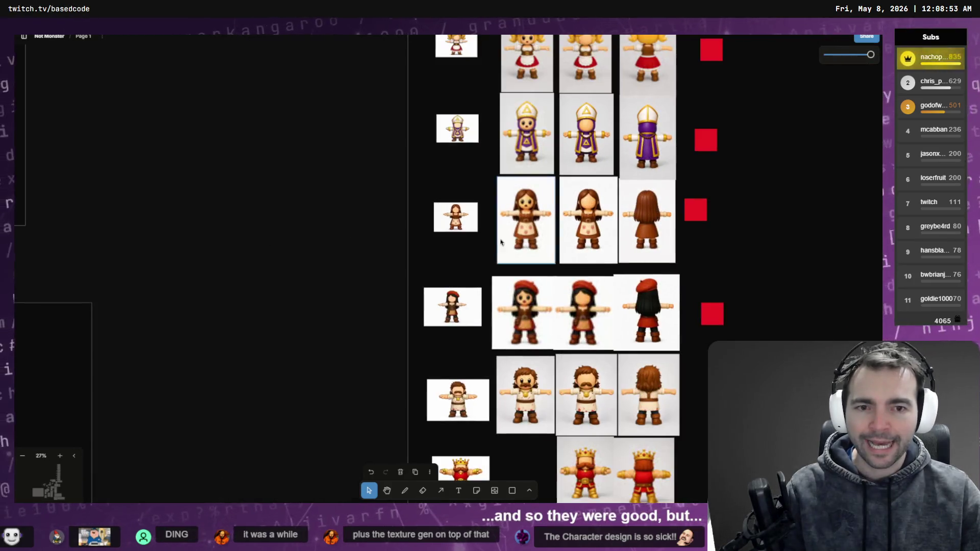
{"action": "scroll", "coordinate": [649, 204], "scroll_direction": "up", "scroll_amount": 10}
{"action": "scroll", "coordinate": [649, 204], "scroll_direction": "right", "scroll_amount": 3}
{"action": "scroll", "coordinate": [562, 183], "scroll_direction": "up", "scroll_amount": 7}
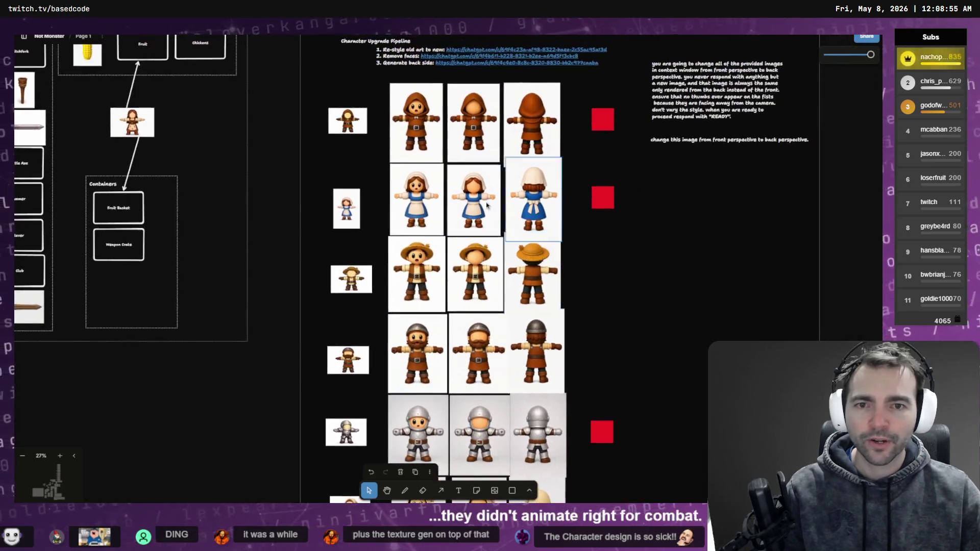
{"action": "scroll", "coordinate": [466, 170], "scroll_direction": "down", "scroll_amount": 5}
{"action": "scroll", "coordinate": [561, 182], "scroll_direction": "up", "scroll_amount": 3, "text": "ctrl"}
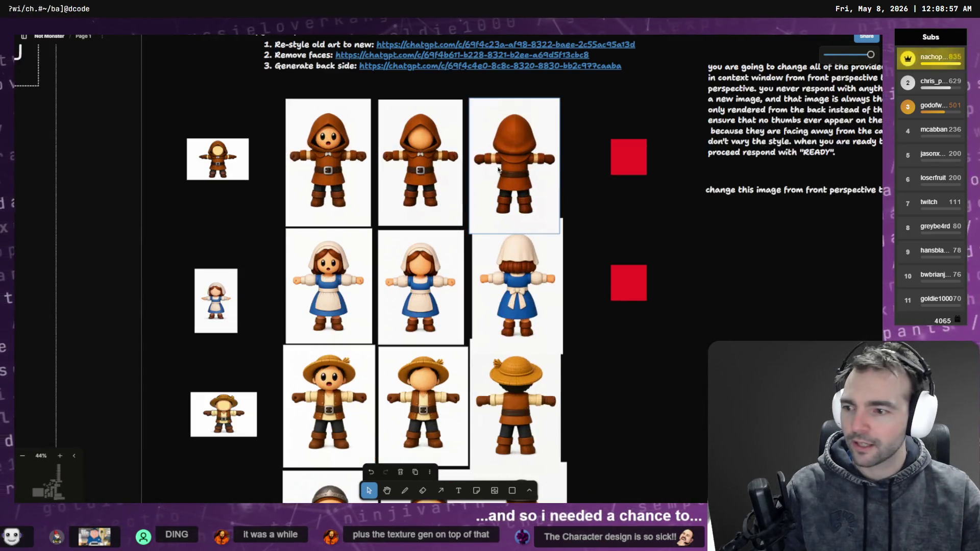
{"action": "scroll", "coordinate": [487, 169], "scroll_direction": "down", "scroll_amount": 10}
{"action": "scroll", "coordinate": [486, 166], "scroll_direction": "down", "scroll_amount": 15}
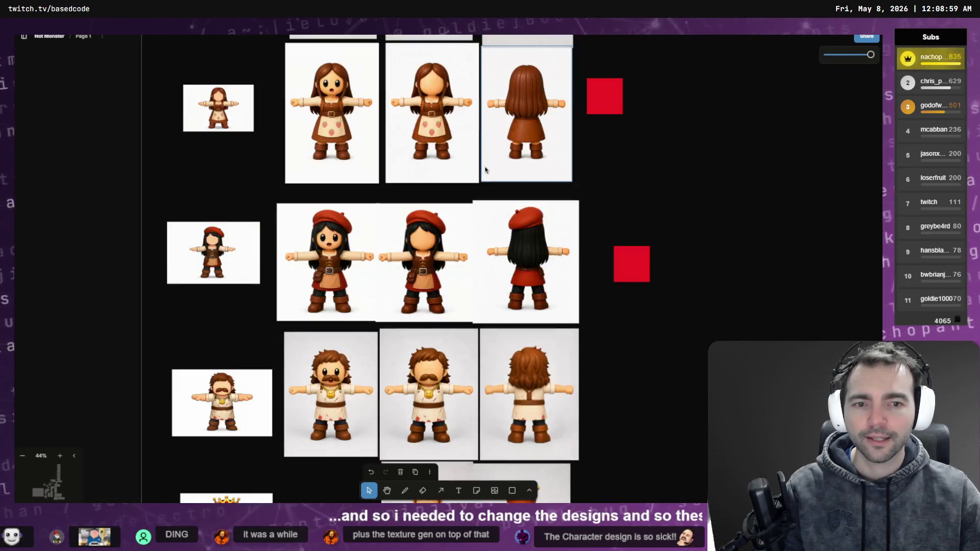
{"action": "scroll", "coordinate": [669, 230], "scroll_direction": "up", "scroll_amount": 3}
{"action": "scroll", "coordinate": [669, 230], "scroll_direction": "down", "scroll_amount": 6, "text": "ctrl"}
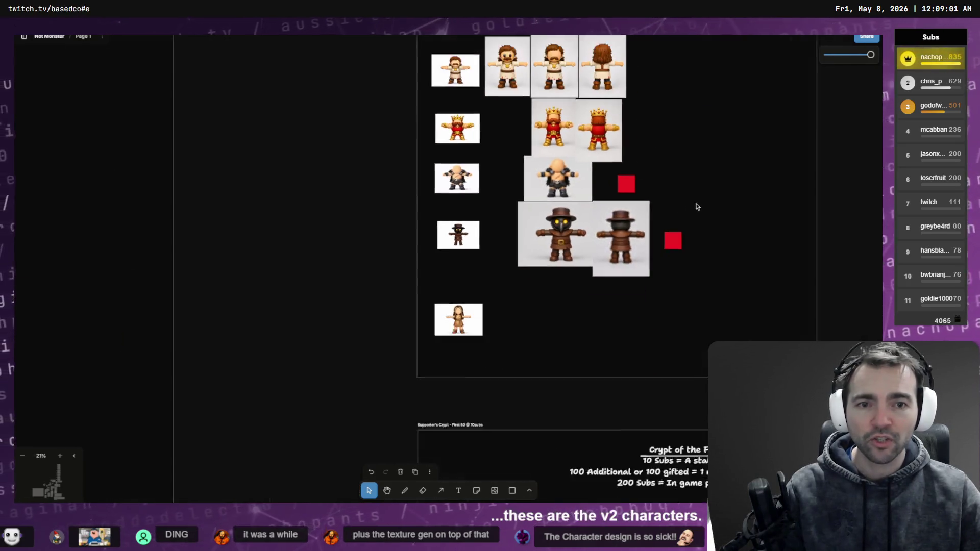
{"action": "scroll", "coordinate": [586, 229], "scroll_direction": "down", "scroll_amount": 3, "text": "ctrl"}
{"action": "scroll", "coordinate": [586, 229], "scroll_direction": "up", "scroll_amount": 2}
{"action": "scroll", "coordinate": [586, 229], "scroll_direction": "right", "scroll_amount": 1}
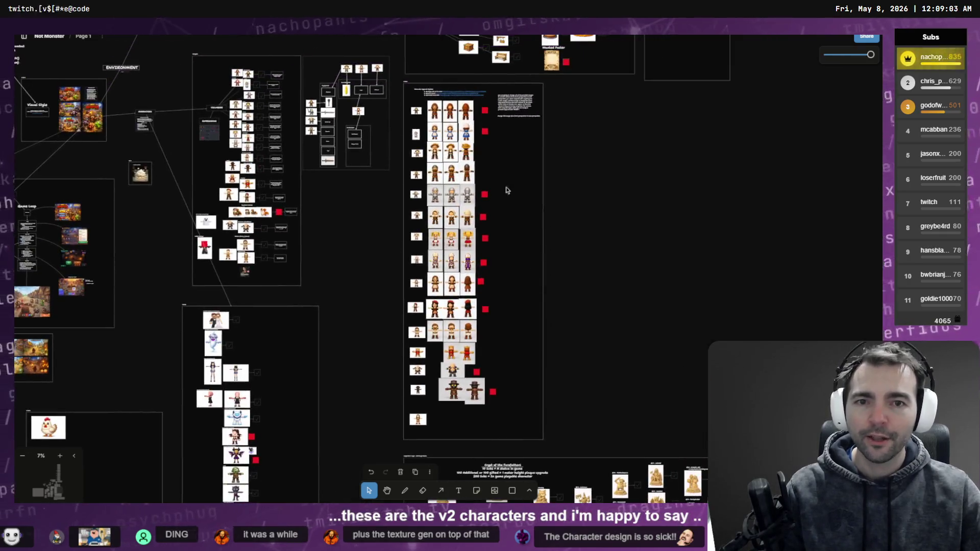
{"action": "left_click", "coordinate": [485, 309], "text": "shift"}
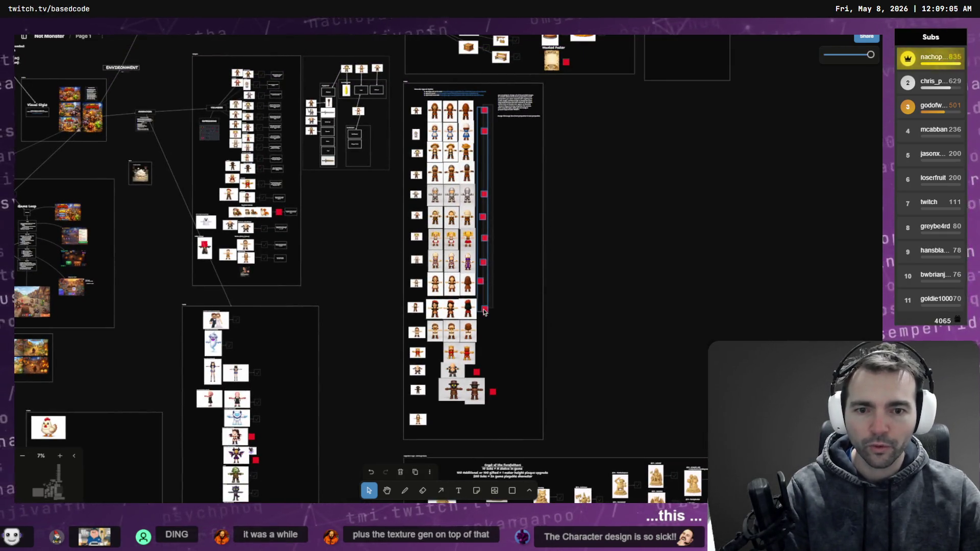
{"action": "key", "text": "Delete"}
{"action": "left_click", "coordinate": [476, 371]}
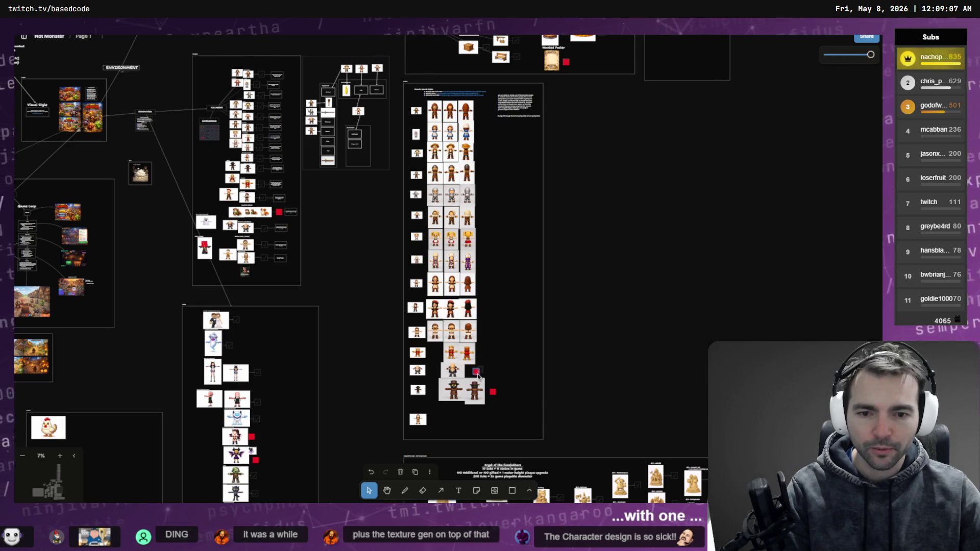
{"action": "key", "text": "Delete"}
{"action": "key", "text": "Delete"}
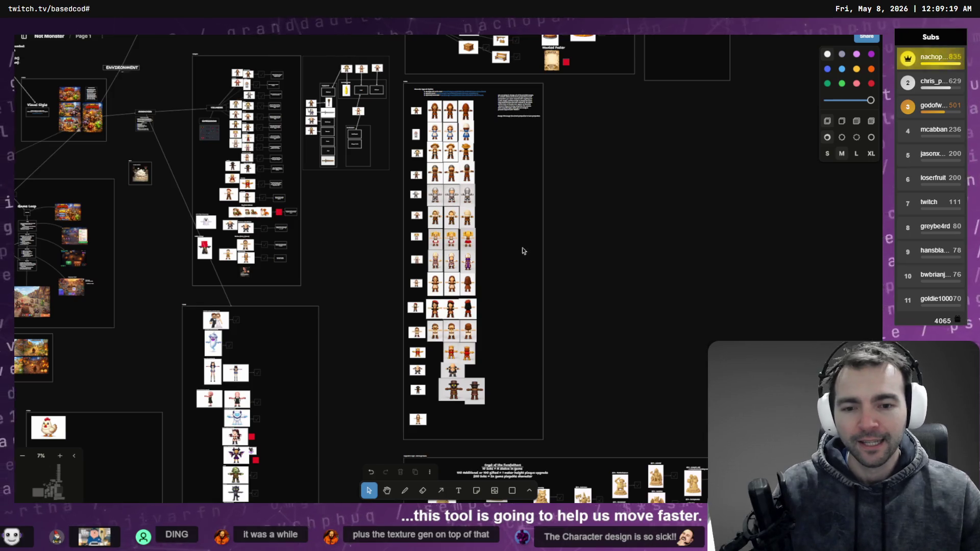
{"action": "scroll", "coordinate": [522, 250], "scroll_direction": "down", "scroll_amount": 5}
{"action": "scroll", "coordinate": [357, 230], "scroll_direction": "up", "scroll_amount": 4}
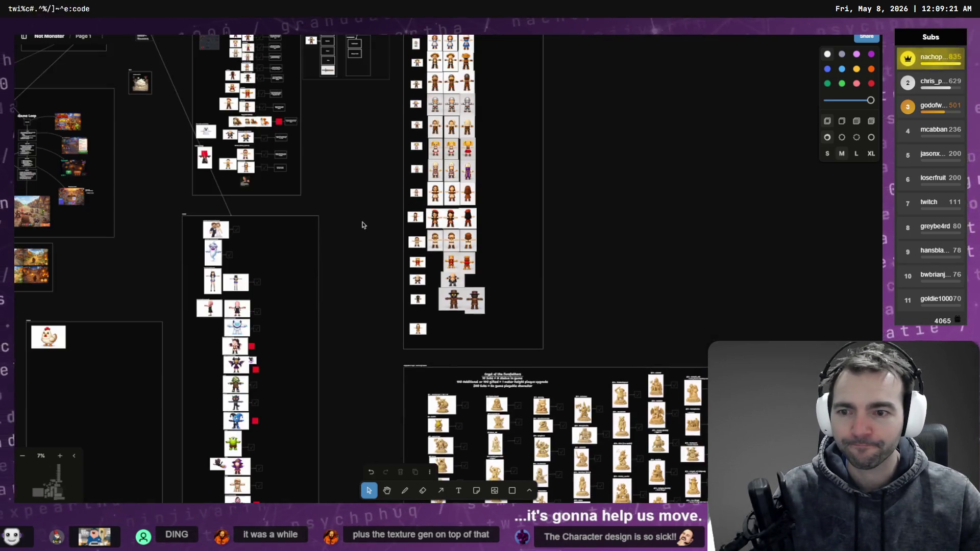
{"action": "scroll", "coordinate": [363, 224], "scroll_direction": "up", "scroll_amount": 1}
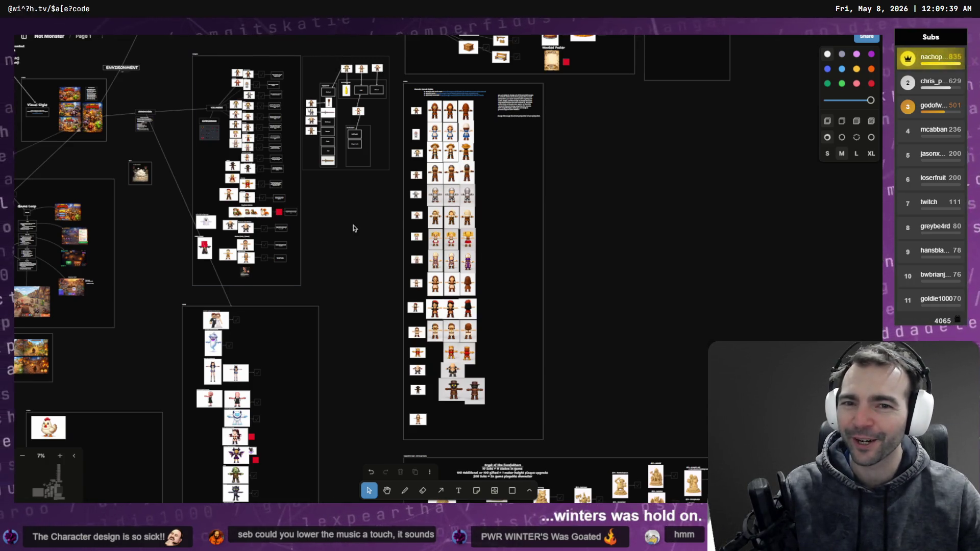
{"action": "scroll", "coordinate": [175, 320], "scroll_direction": "down", "scroll_amount": 5}
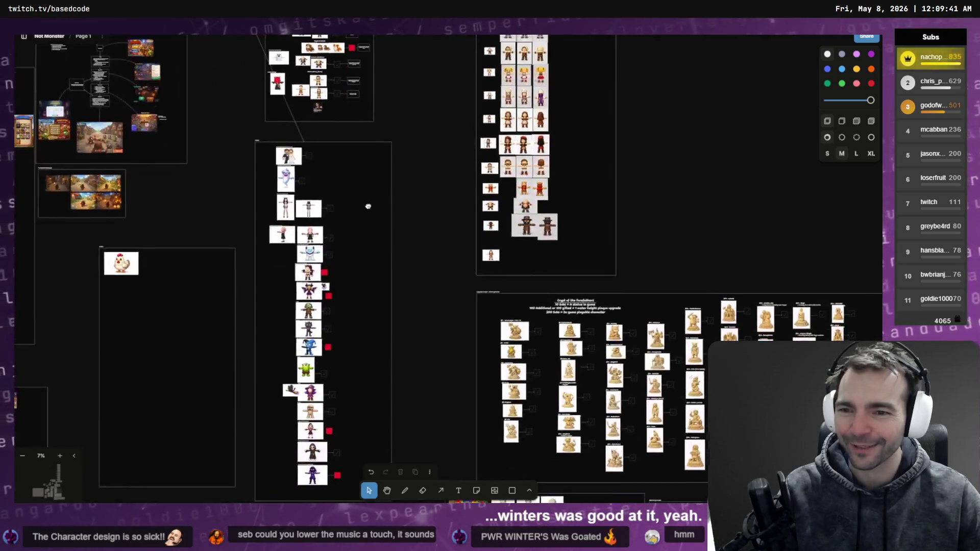
{"action": "scroll", "coordinate": [320, 244], "scroll_direction": "up", "scroll_amount": 10}
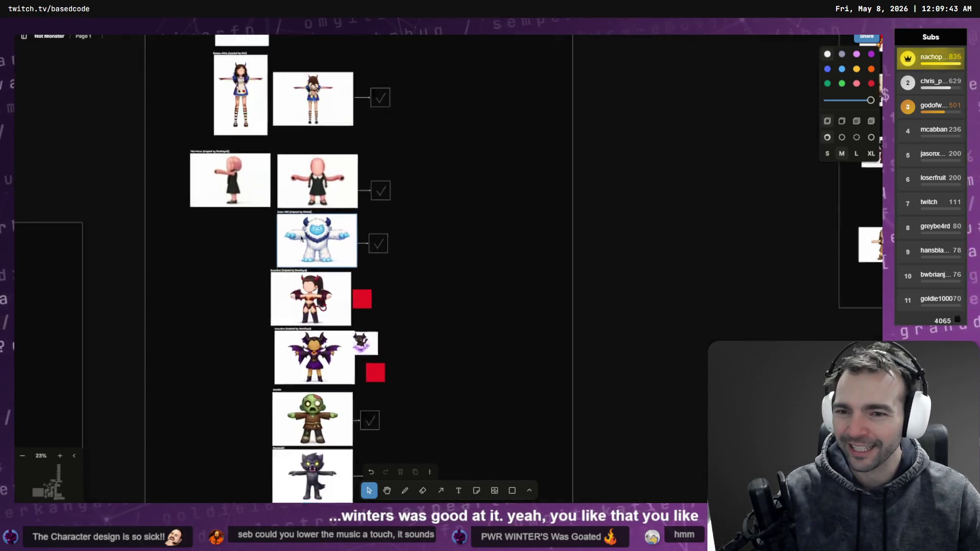
{"action": "scroll", "coordinate": [300, 219], "scroll_direction": "up", "scroll_amount": 3}
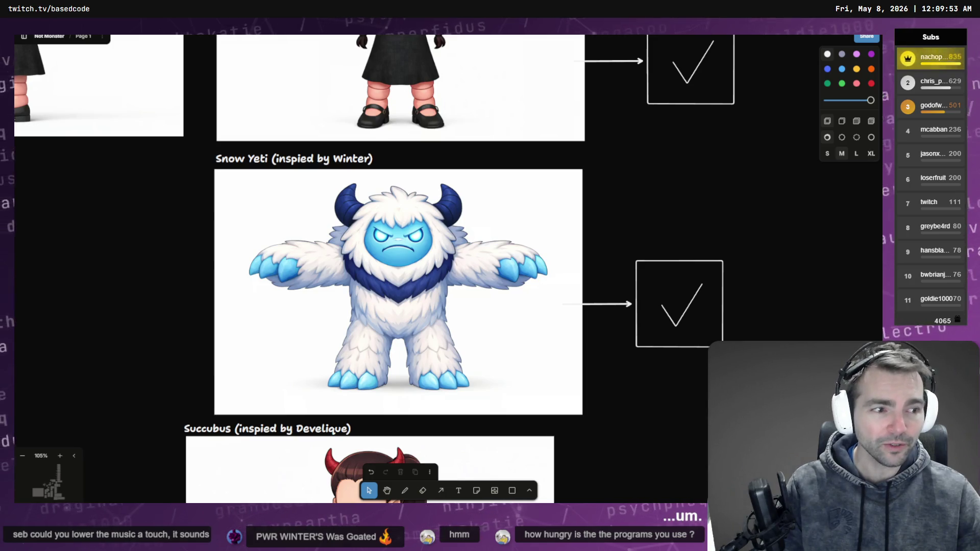
{"action": "key", "text": "alt+Tab"}
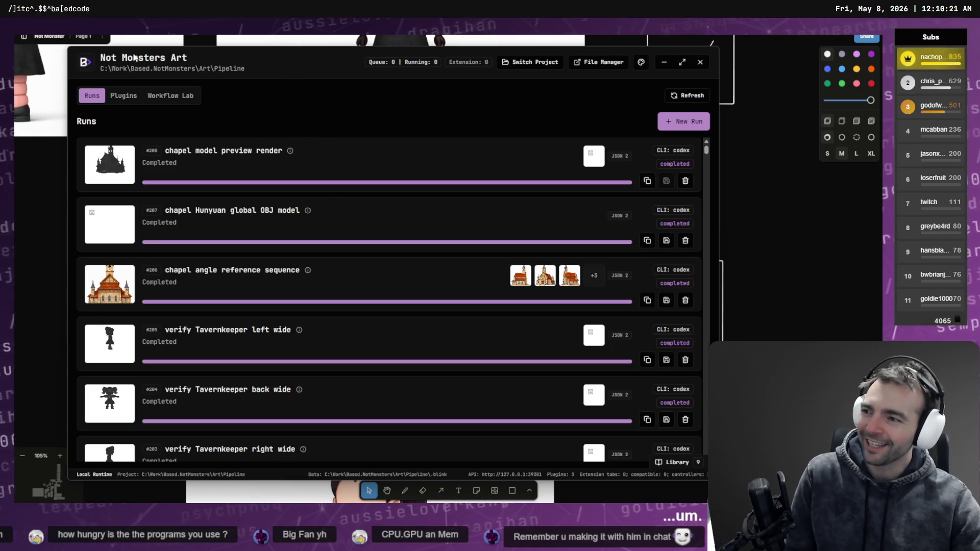
{"action": "left_click", "coordinate": [663, 62]}
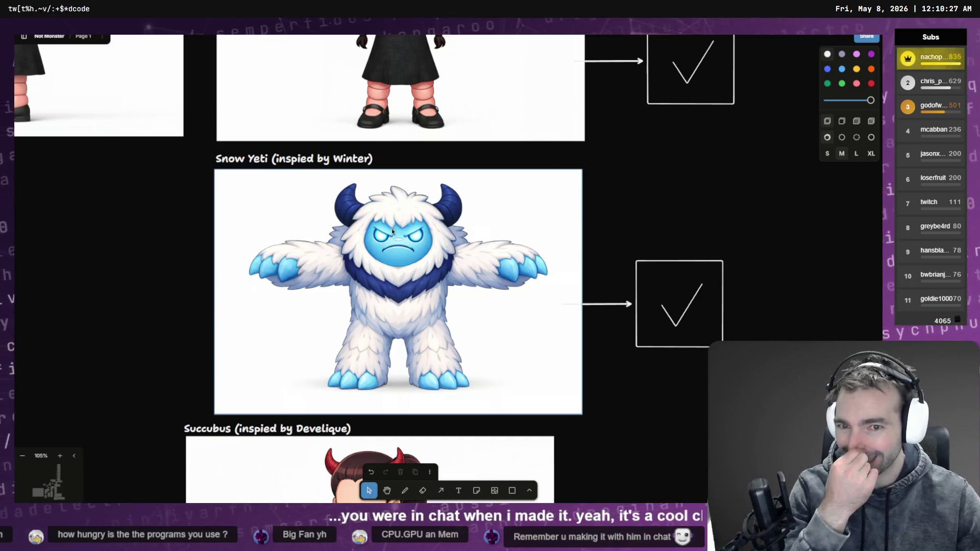
{"action": "scroll", "coordinate": [386, 234], "scroll_direction": "down", "scroll_amount": 5, "text": "ctrl"}
{"action": "scroll", "coordinate": [372, 189], "scroll_direction": "down", "scroll_amount": 3, "text": "ctrl"}
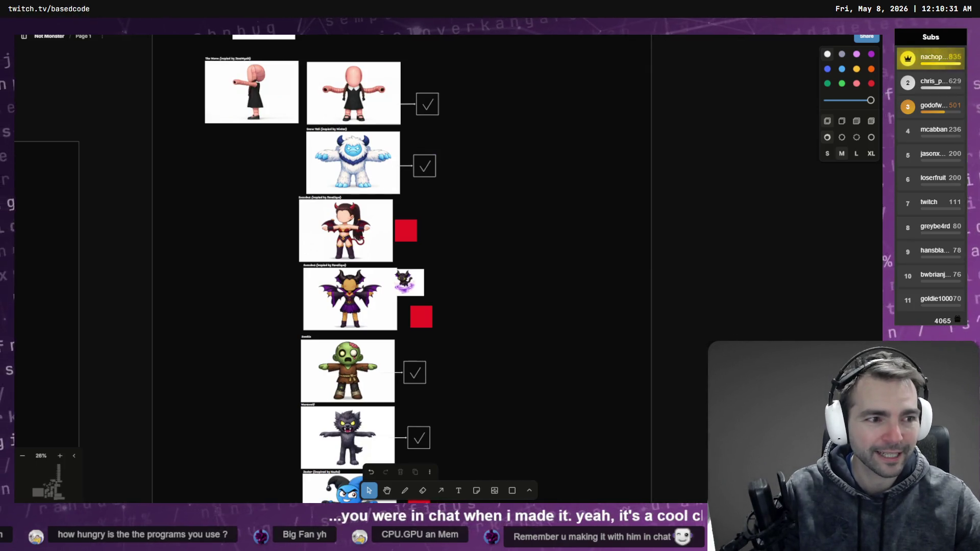
Walk the character along the church aisle and close the NotMonsters (DEBUG) window.
{"action": "key", "text": "w"}
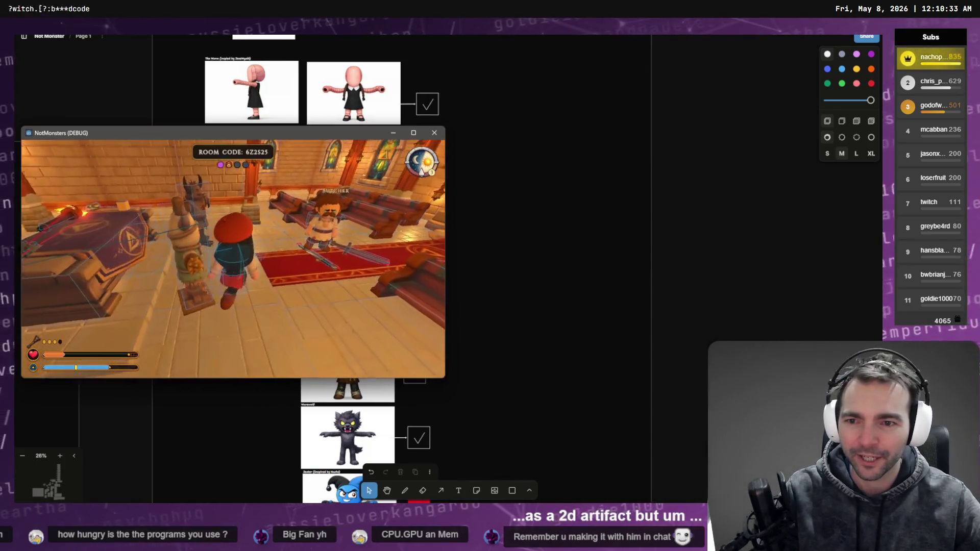
{"action": "key", "text": "w"}
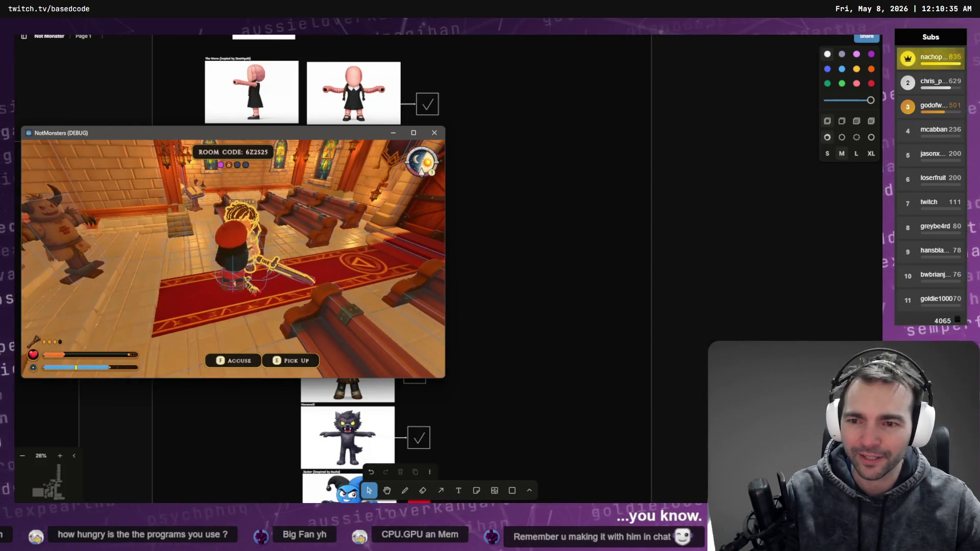
{"action": "left_click", "coordinate": [435, 133]}
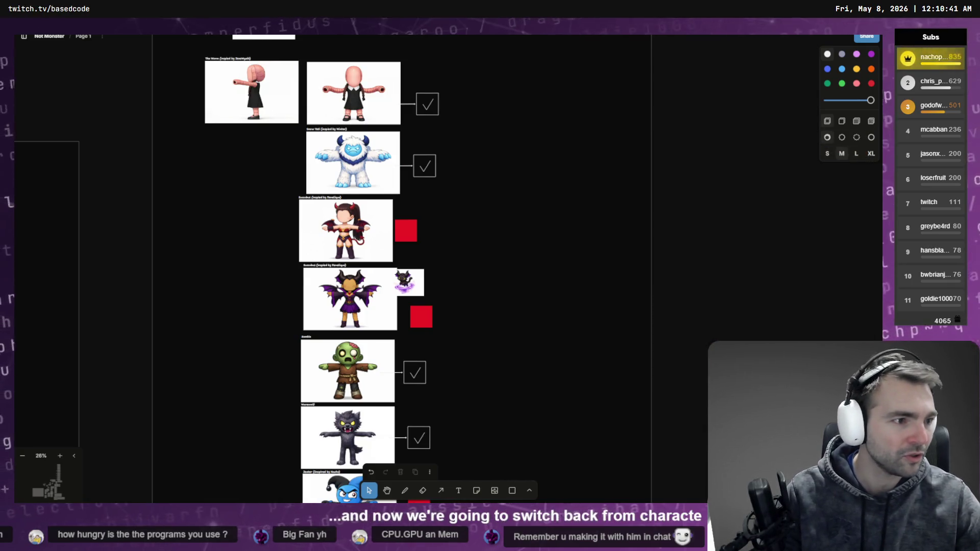
Open Codex's pinned feat:Damage chat and scroll up to its patch-application message.
{"action": "key", "text": "alt+Tab"}
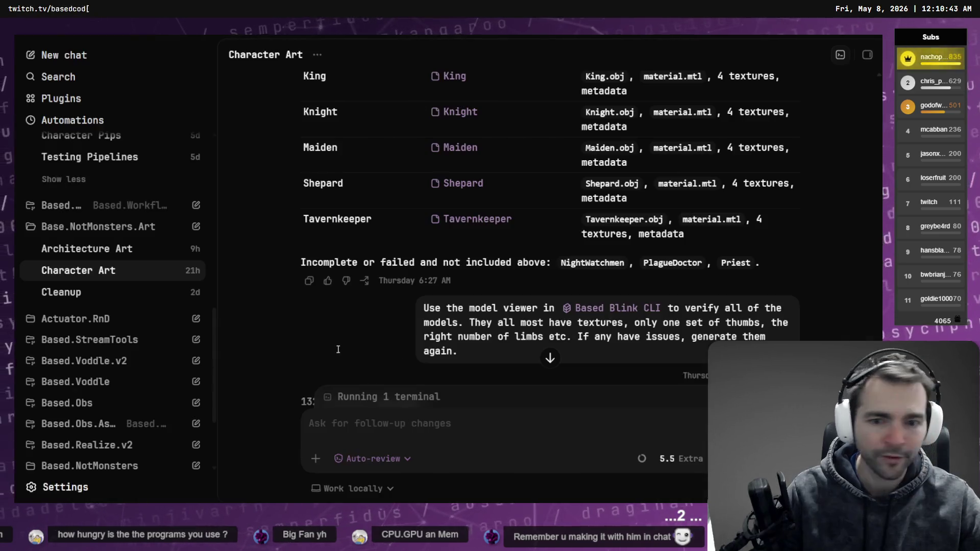
{"action": "scroll", "coordinate": [249, 199], "scroll_direction": "down", "scroll_amount": 10}
{"action": "scroll", "coordinate": [109, 191], "scroll_direction": "up", "scroll_amount": 10}
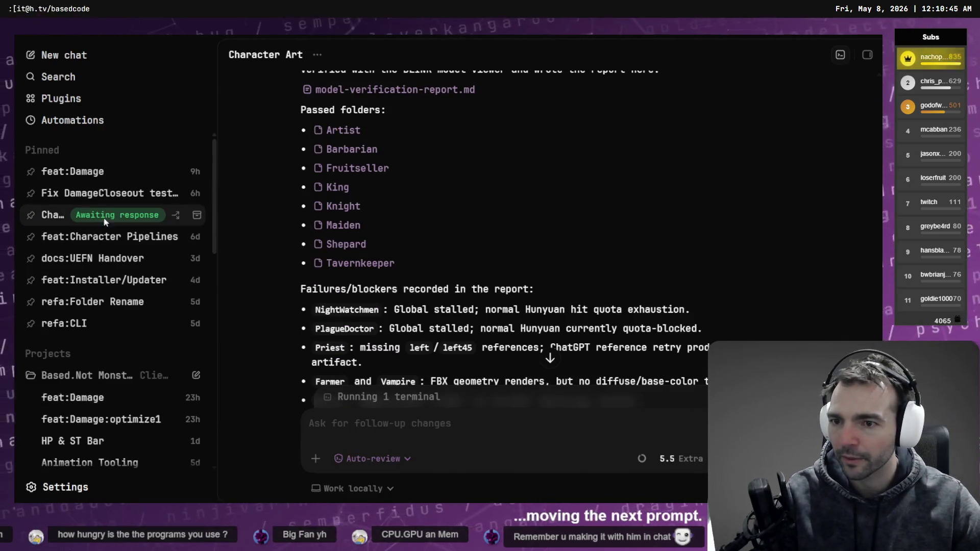
{"action": "left_click", "coordinate": [97, 171]}
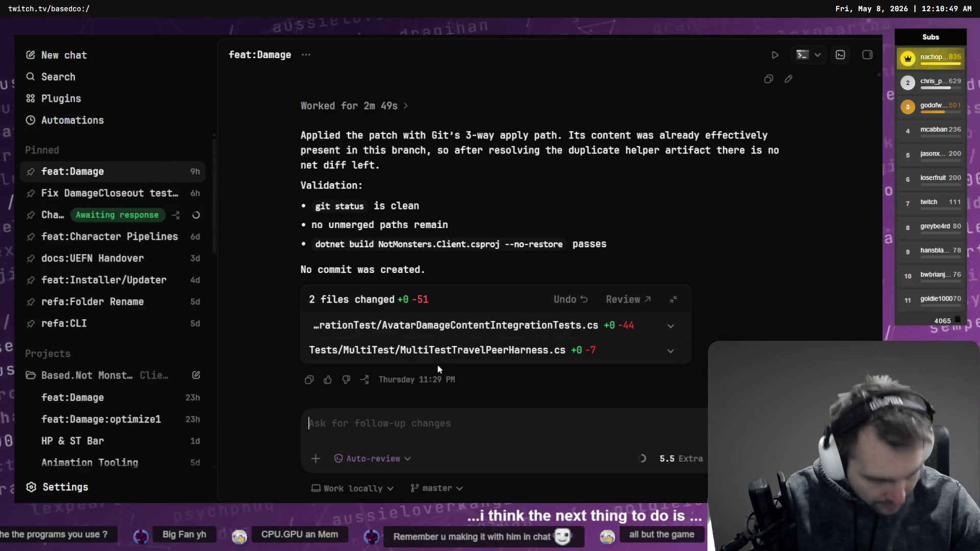
{"action": "scroll", "coordinate": [414, 221], "scroll_direction": "up", "scroll_amount": 2}
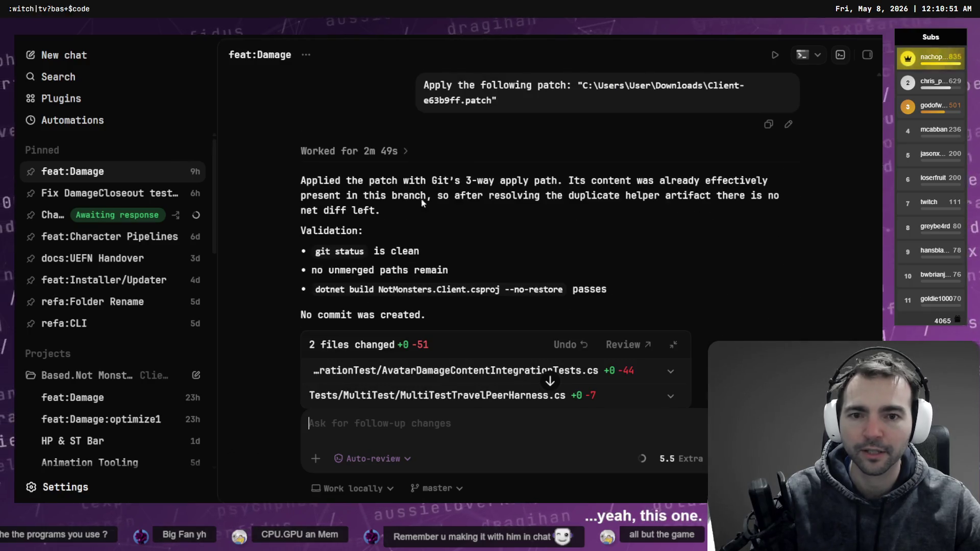
{"action": "key", "text": "alt+Tab"}
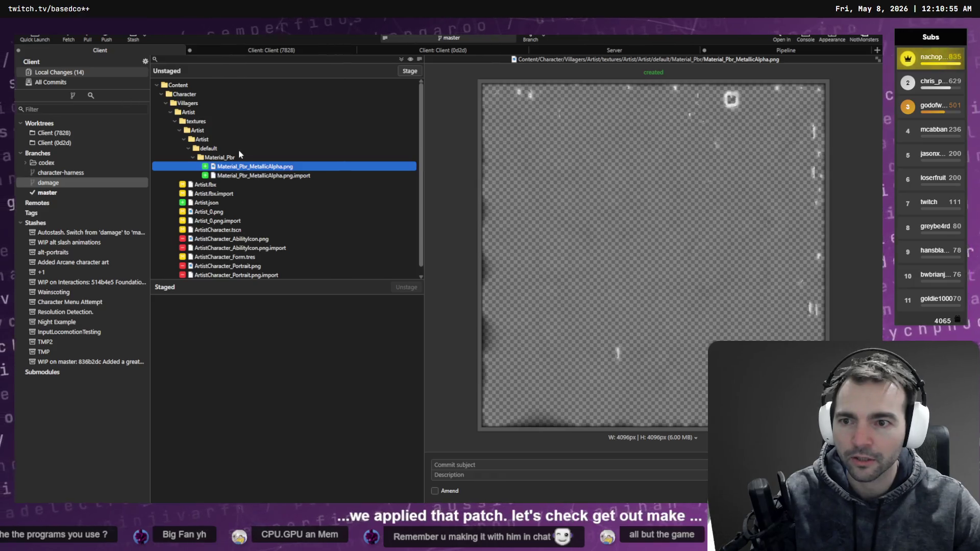
Review the Artist portrait and CharacterCatalog.tres diffs, then stage the Artist folder and CharacterCatalog.tres.
{"action": "scroll", "coordinate": [228, 189], "scroll_direction": "down", "scroll_amount": 1}
{"action": "left_click", "coordinate": [243, 266]}
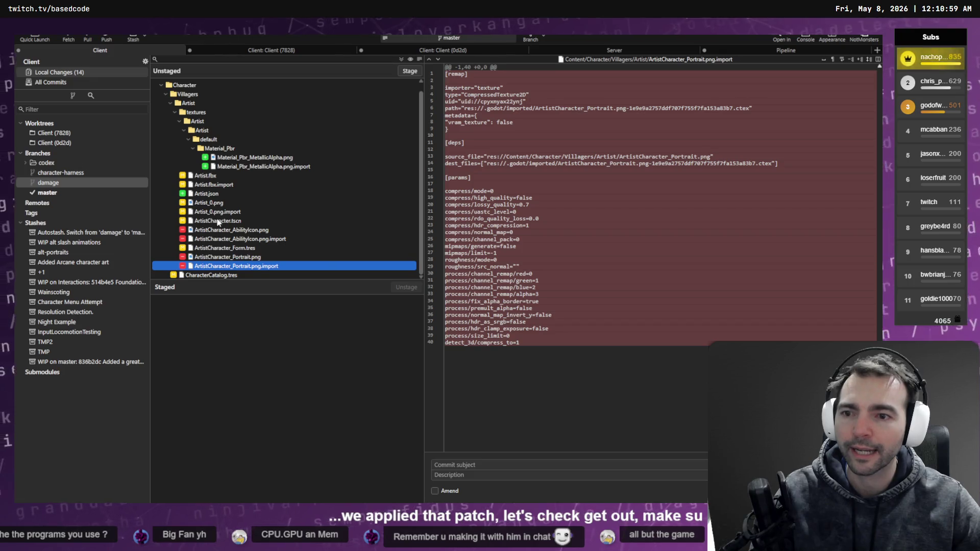
{"action": "key", "text": "Down"}
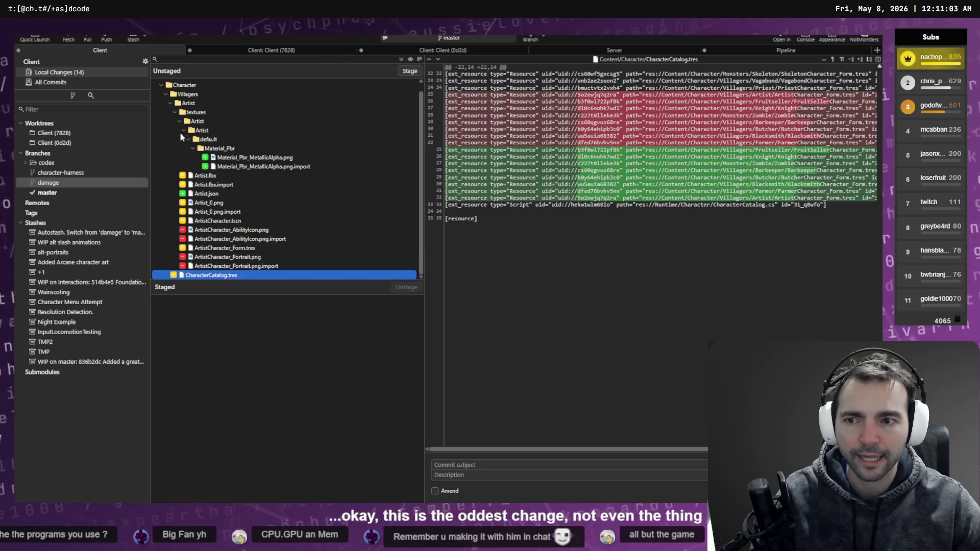
{"action": "left_click", "coordinate": [184, 104]}
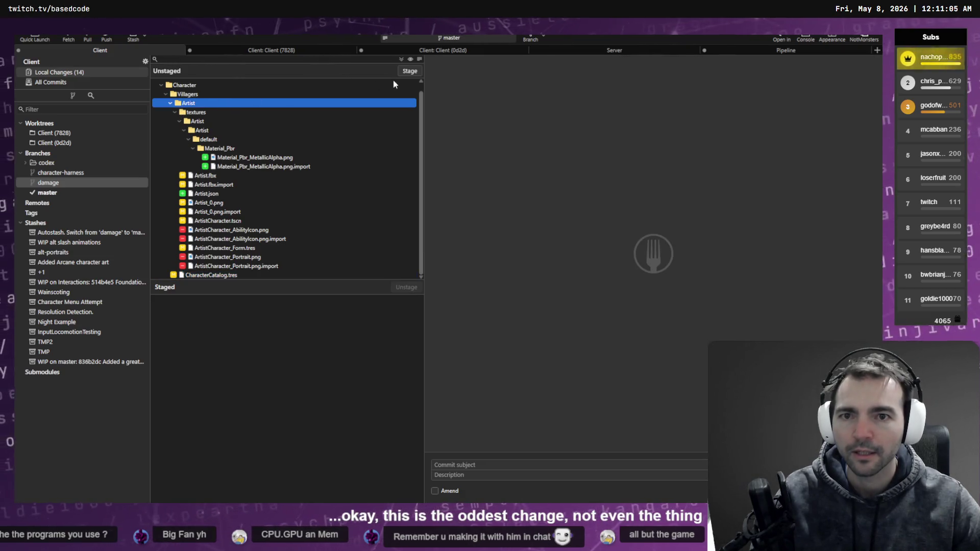
{"action": "left_click", "coordinate": [406, 72]}
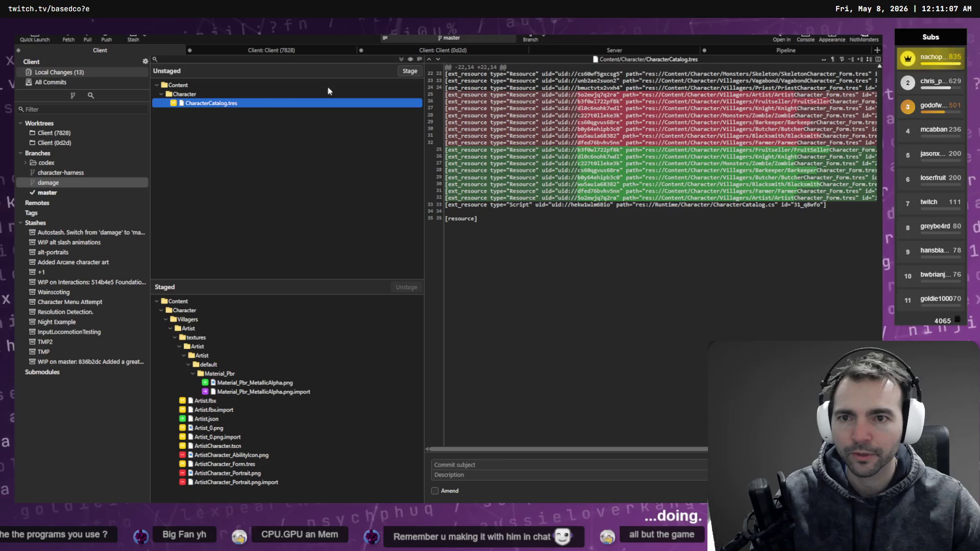
{"action": "left_click", "coordinate": [411, 71]}
Enter the commit subject 'Reimplemented arist Character.' for the staged changes.
{"action": "left_click", "coordinate": [474, 466]}
{"action": "type", "text": "Added"}
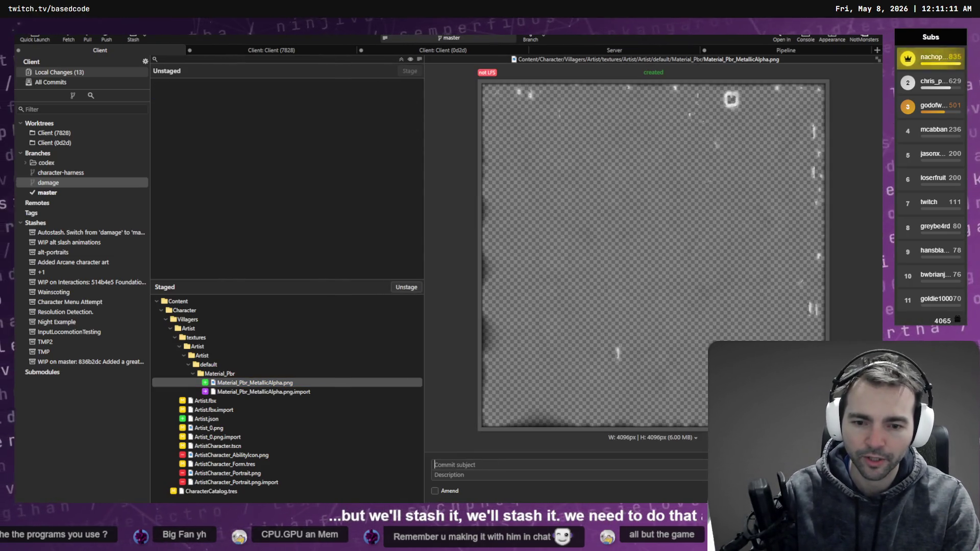
{"action": "key", "text": "BackSpace"}
{"action": "key", "text": "BackSpace"}
{"action": "key", "text": "BackSpace"}
{"action": "type", "text": "Reim"}
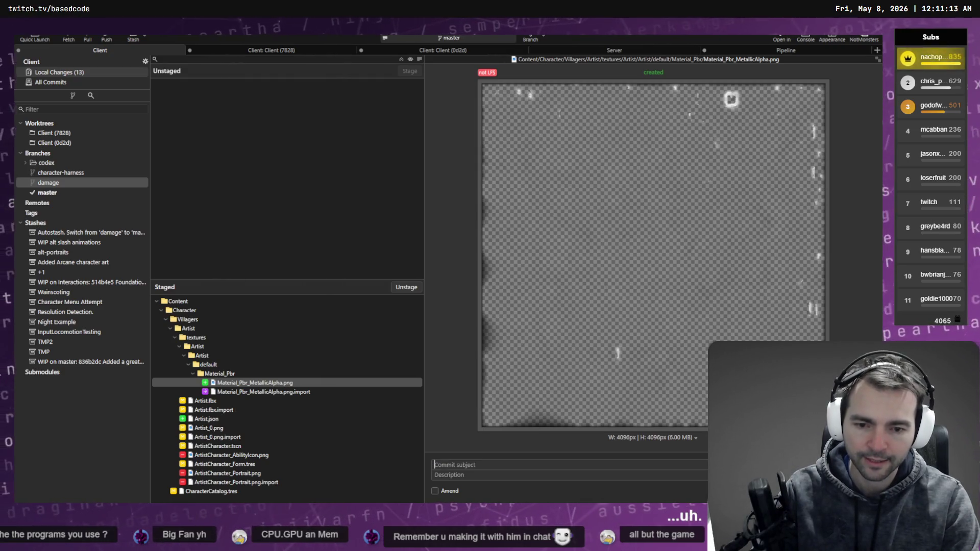
{"action": "key", "text": "BackSpace"}
{"action": "key", "text": "BackSpace"}
{"action": "key", "text": "BackSpace"}
{"action": "type", "text": "ed"}
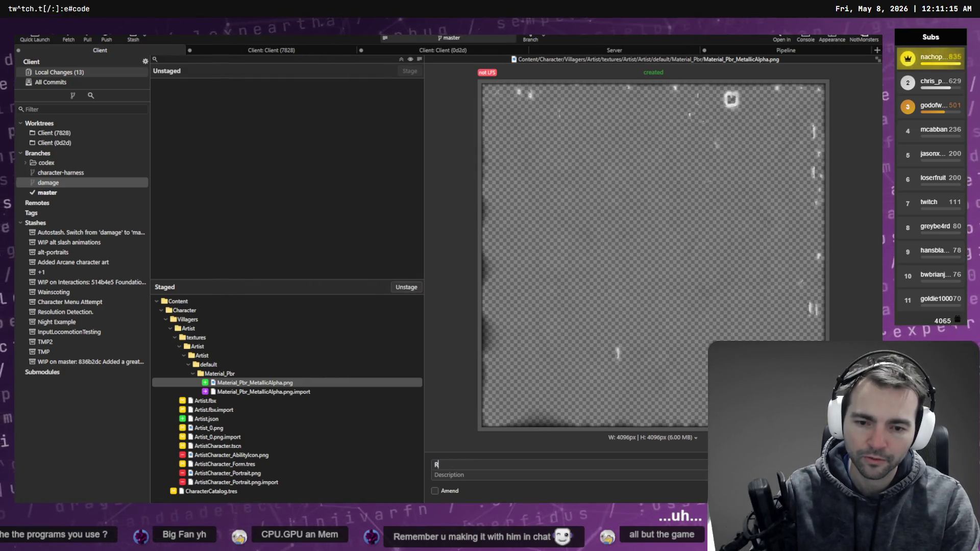
{"action": "key", "text": "BackSpace"}
{"action": "type", "text": "implemented ar"}
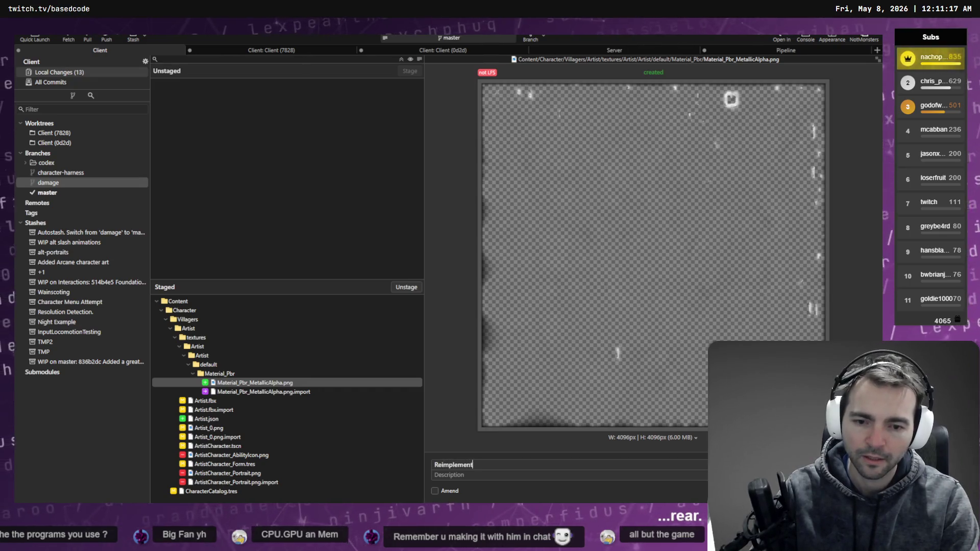
{"action": "type", "text": "ist Character."}
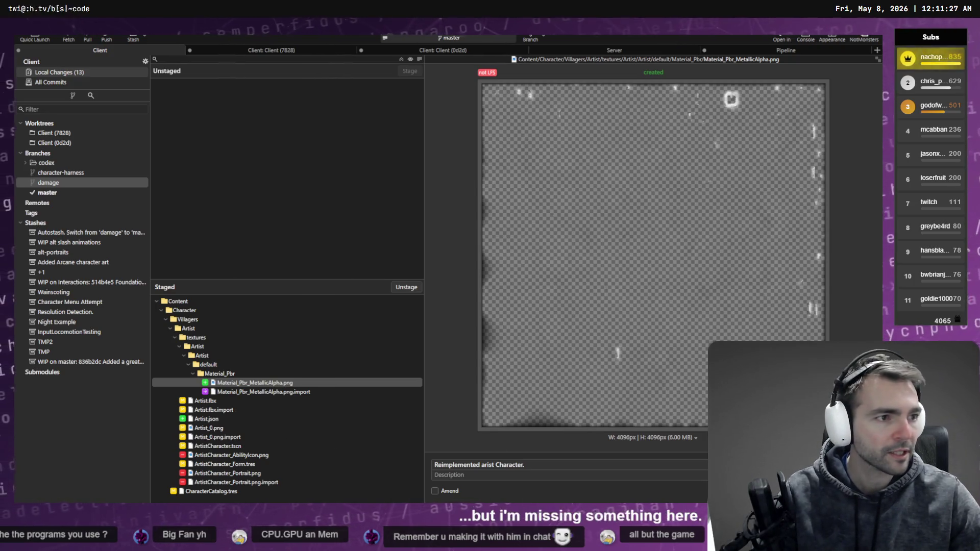
{"action": "key", "text": "alt+Tab"}
{"action": "key", "text": "alt+Tab"}
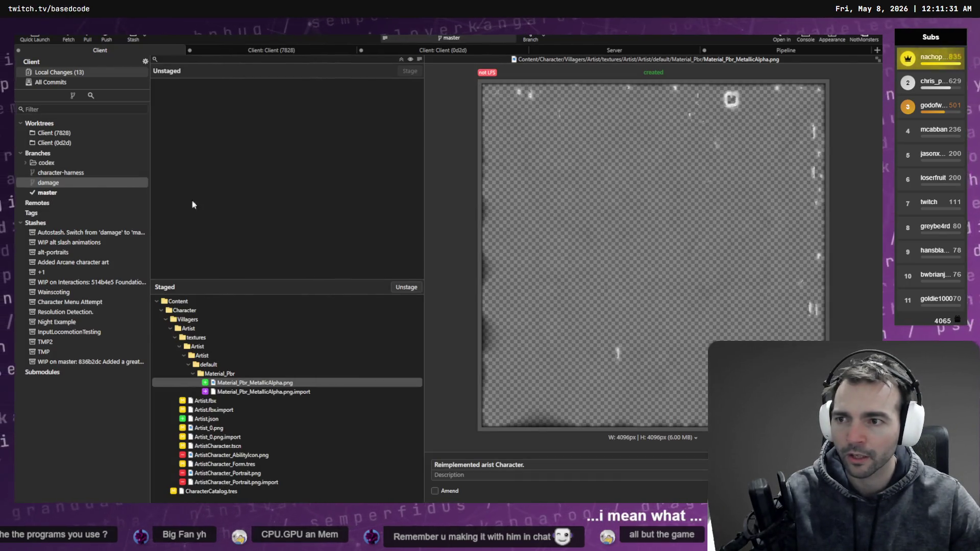
{"action": "key", "text": "alt+Tab"}
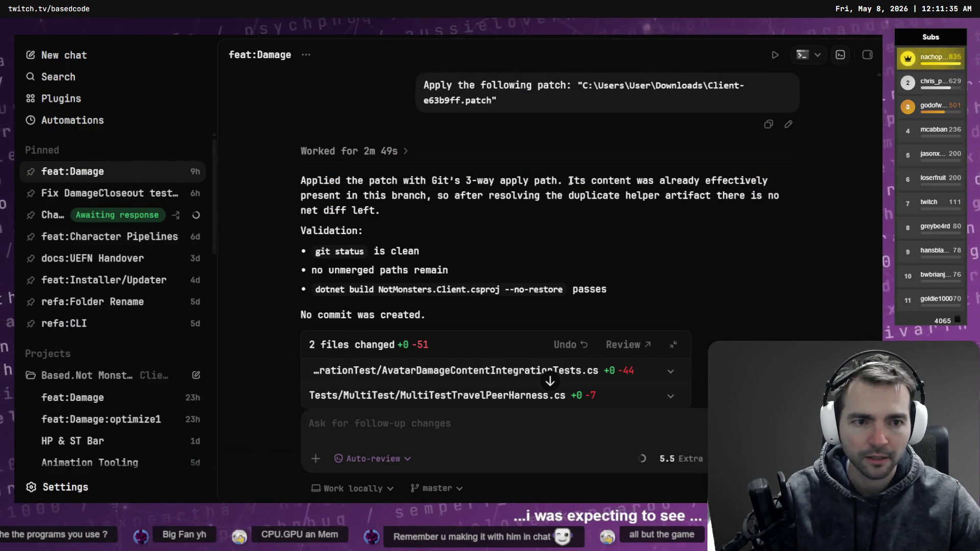
Highlight and reread the feat:Damage lines confirming no net diff and no unmerged paths.
{"action": "left_click_drag", "start_coordinate": [428, 195], "coordinate": [856, 214]}
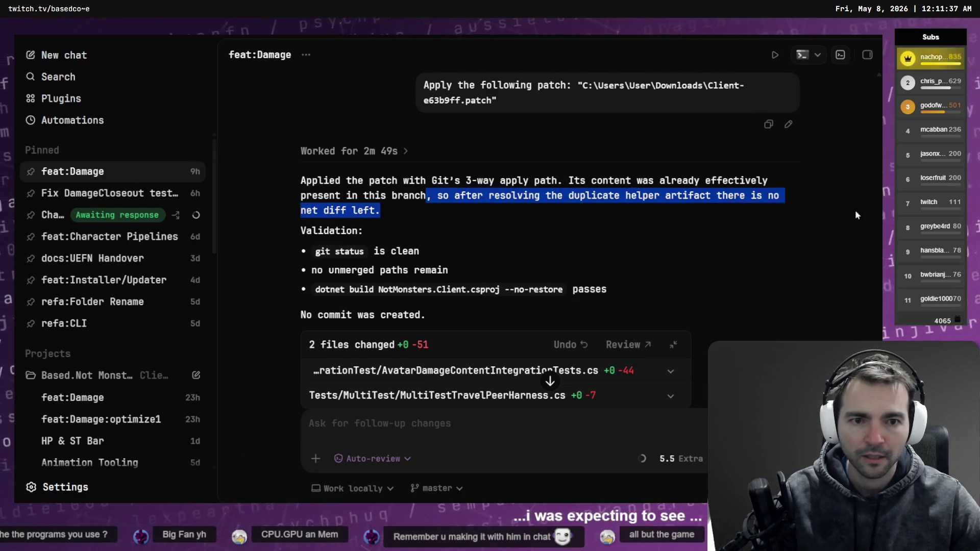
{"action": "scroll", "coordinate": [612, 204], "scroll_direction": "down", "scroll_amount": 2}
{"action": "mouse_move", "coordinate": [426, 269]}
{"action": "left_mouse_down"}
{"action": "mouse_move", "coordinate": [341, 231]}
{"action": "mouse_move", "coordinate": [313, 205]}
{"action": "mouse_move", "coordinate": [448, 206]}
{"action": "left_mouse_up"}
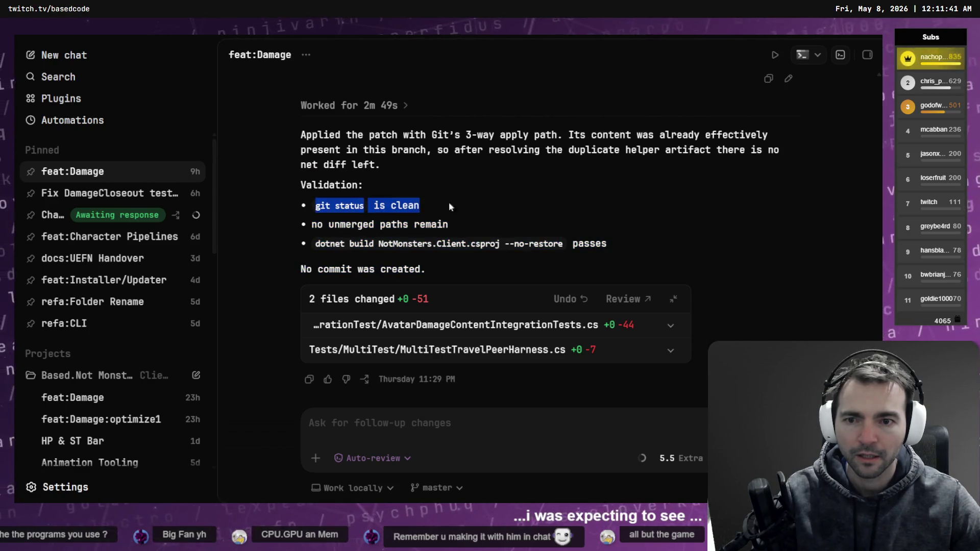
{"action": "left_click", "coordinate": [449, 206]}
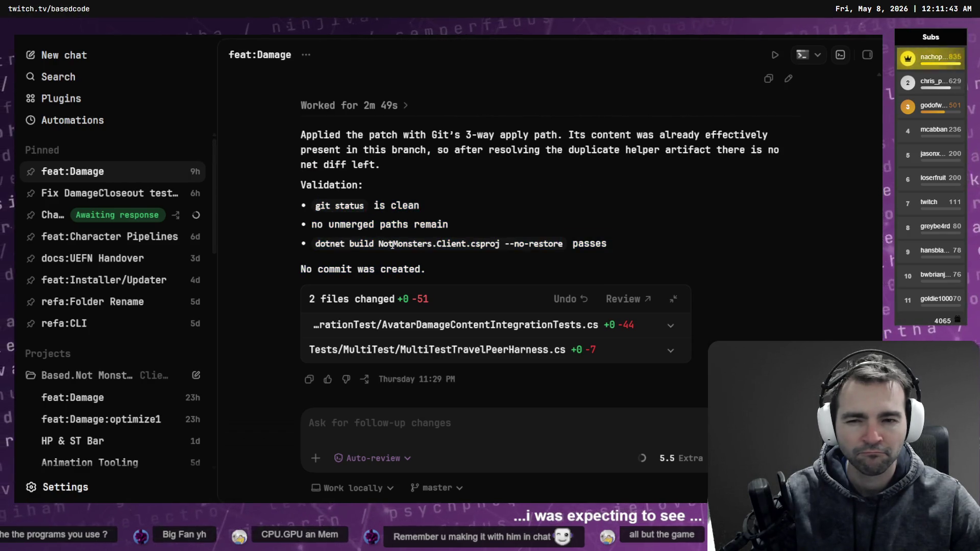
{"action": "left_click_drag", "start_coordinate": [311, 225], "coordinate": [467, 222]}
{"action": "left_click", "coordinate": [469, 223]}
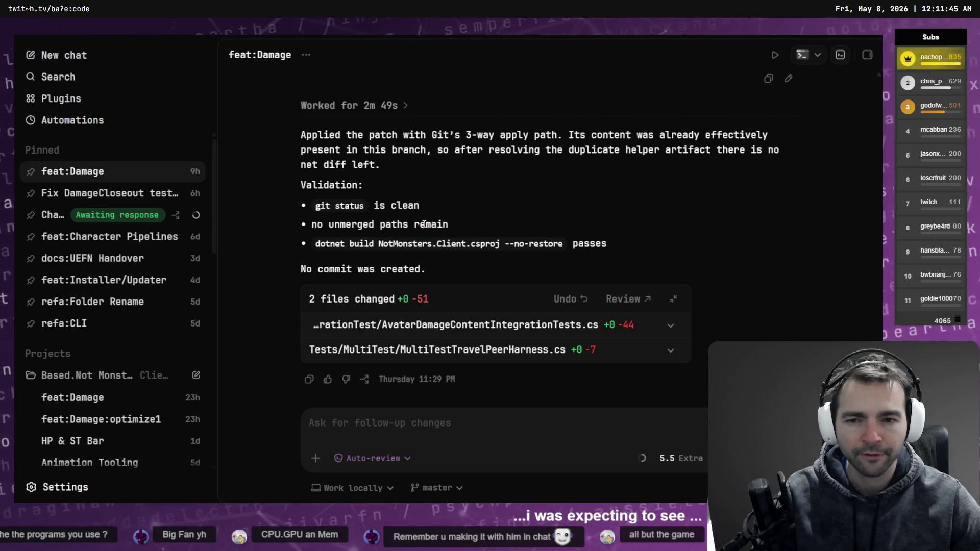
{"action": "key", "text": "alt+Tab"}
Review the top master commits, then commit the staged Artist character files.
{"action": "left_click", "coordinate": [44, 192]}
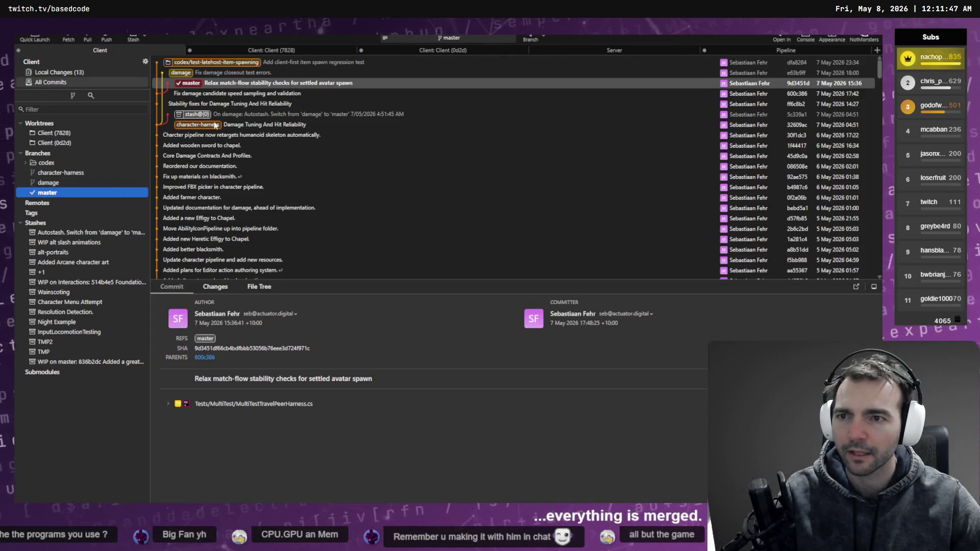
{"action": "left_click", "coordinate": [232, 103]}
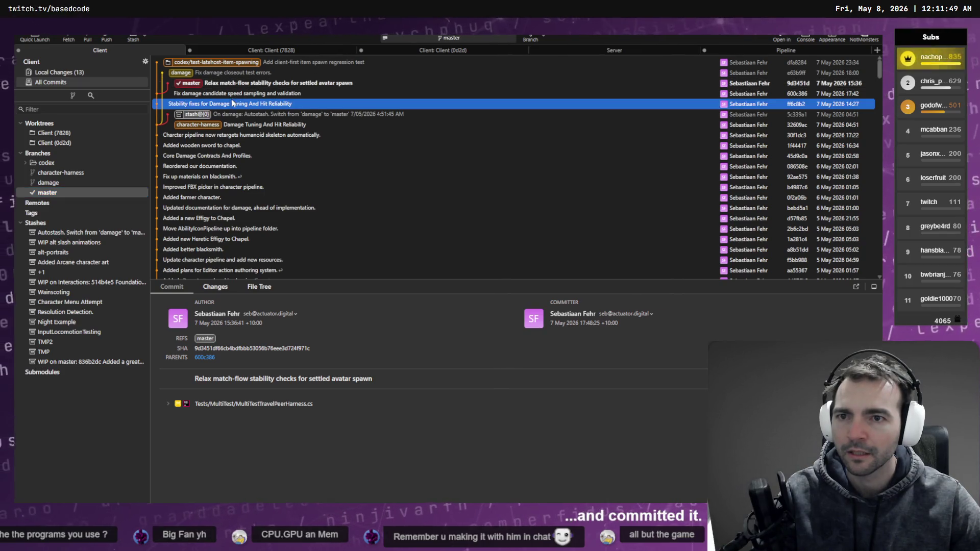
{"action": "left_click", "coordinate": [280, 63]}
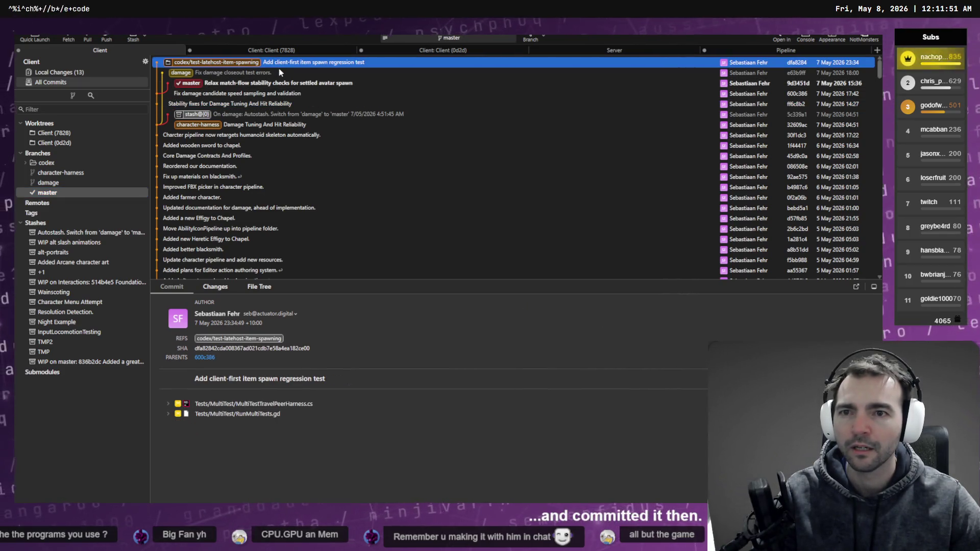
{"action": "left_click", "coordinate": [275, 83]}
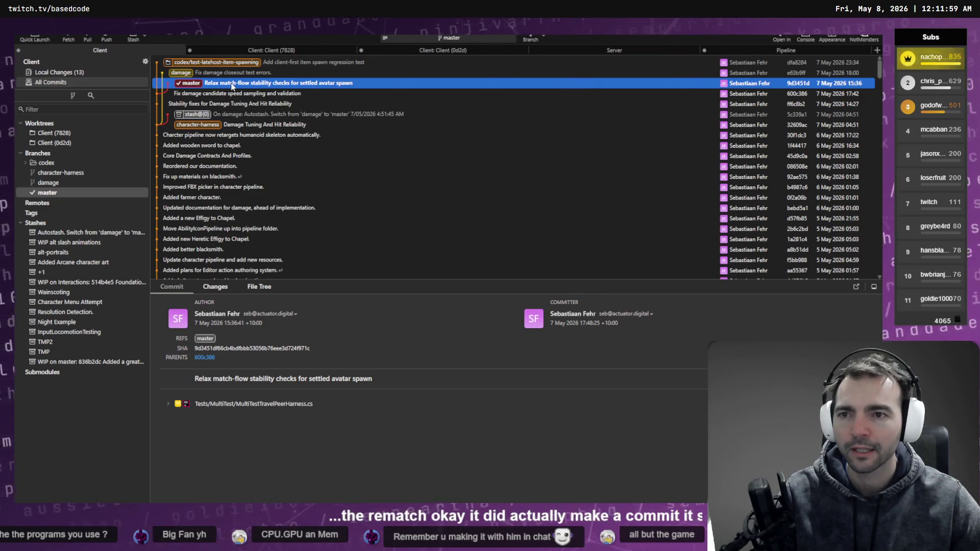
{"action": "left_click", "coordinate": [58, 71]}
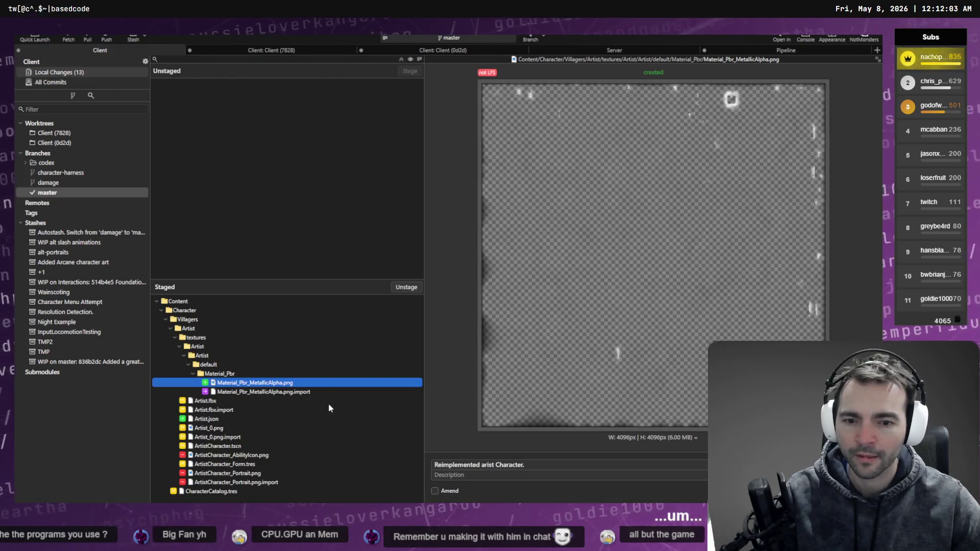
{"action": "key", "text": "ctrl+Return"}
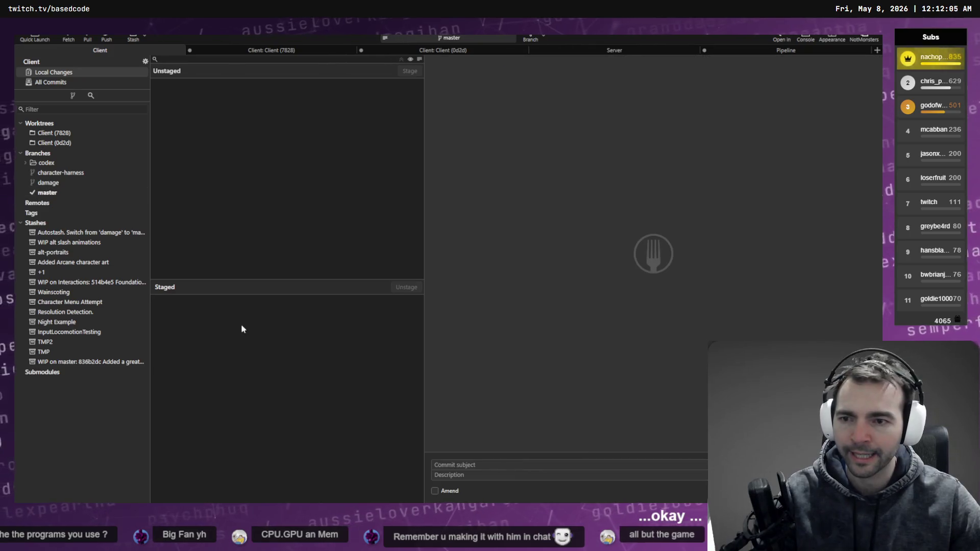
Merge the codex/test-latehost-item-spawning branch commit into 'master'.
{"action": "left_click", "coordinate": [47, 192]}
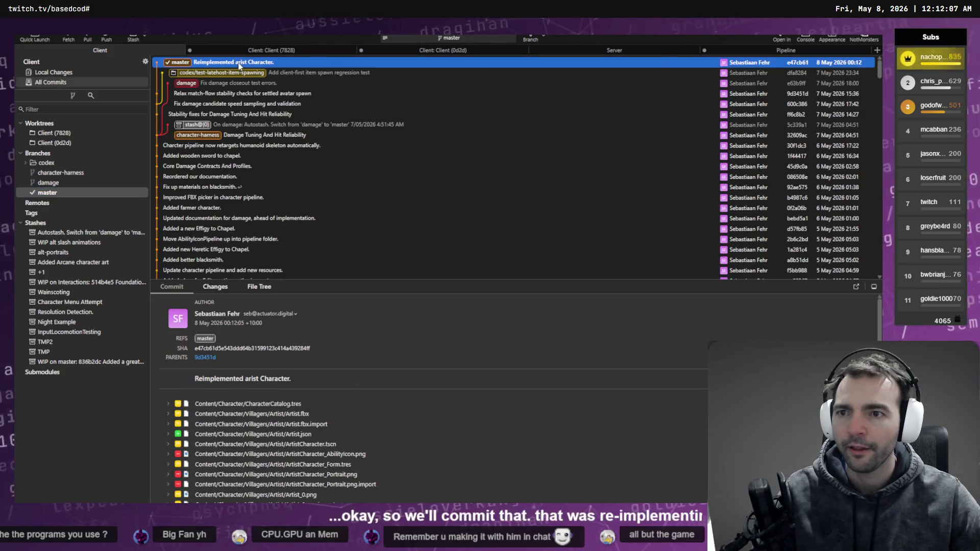
{"action": "left_click", "coordinate": [225, 73]}
{"action": "right_click", "coordinate": [221, 76]}
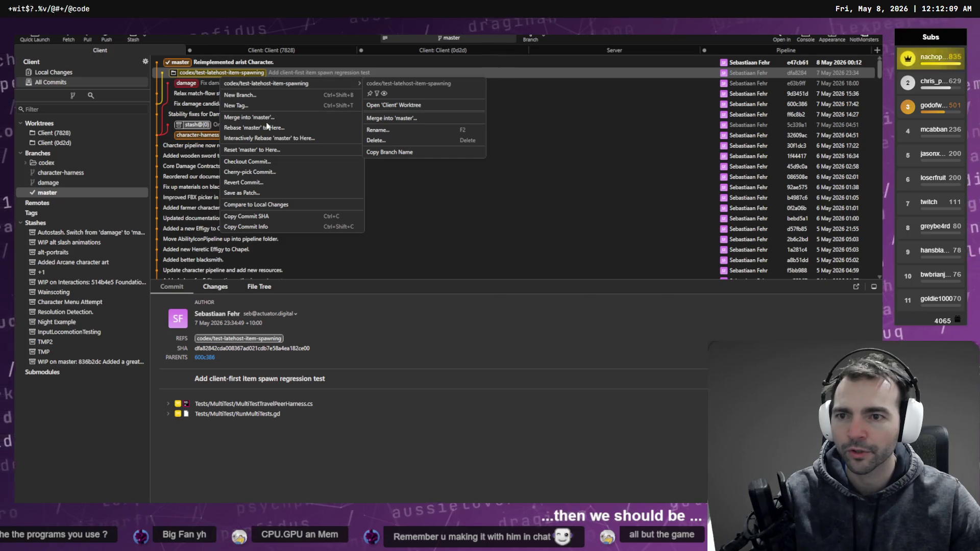
{"action": "left_click", "coordinate": [280, 117]}
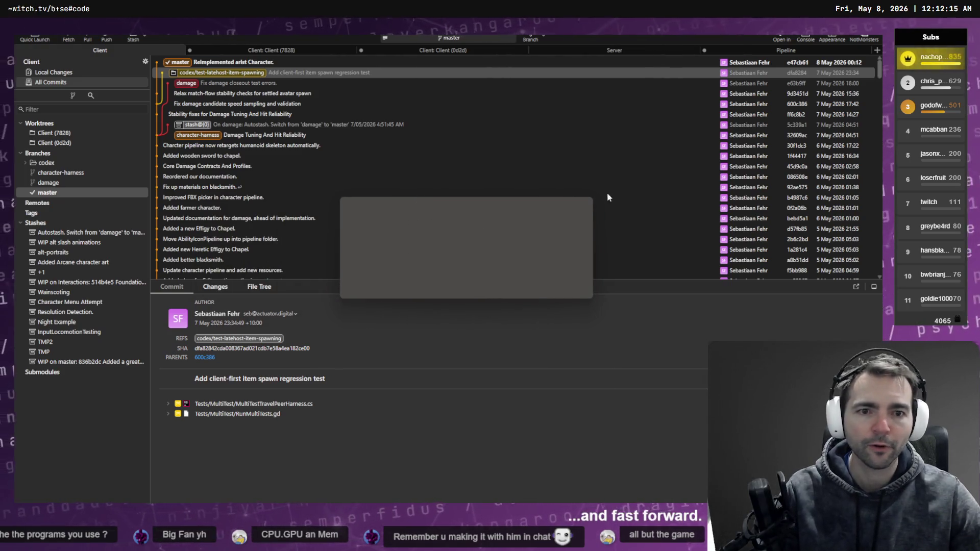
{"action": "key", "text": "alt+Tab"}
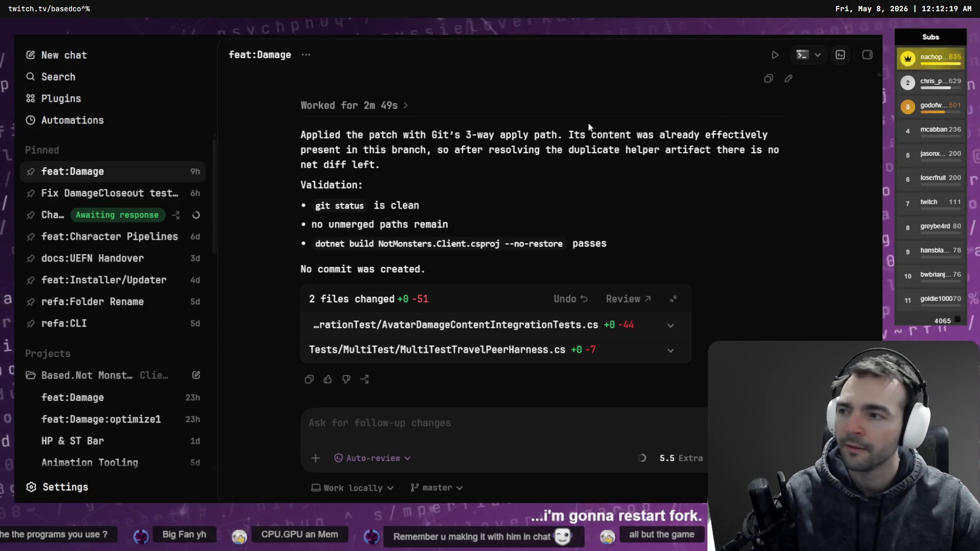
Return to Fork to see master's 'Reimplemented arist Character.' commit.
{"action": "key", "text": "alt+Tab"}
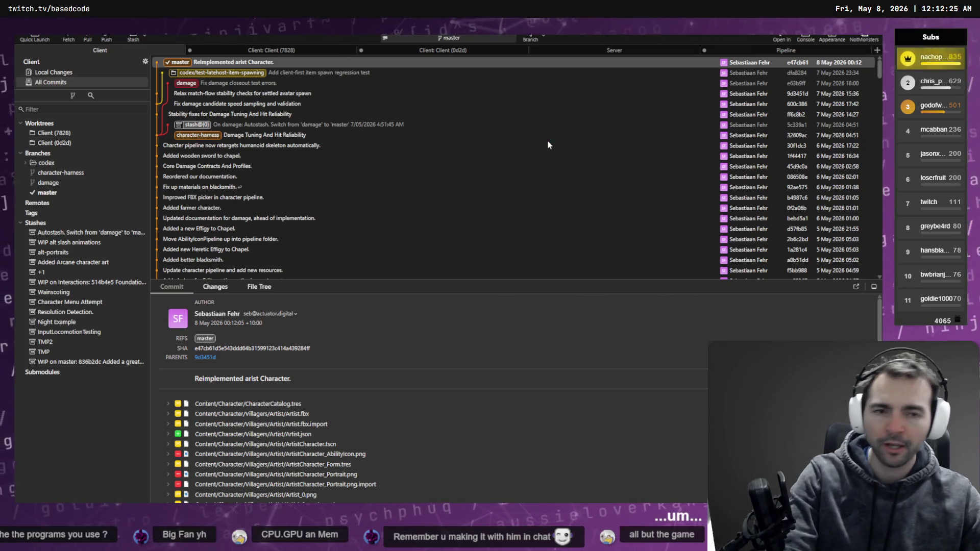
{"action": "key", "text": "ctrl+shift+Escape"}
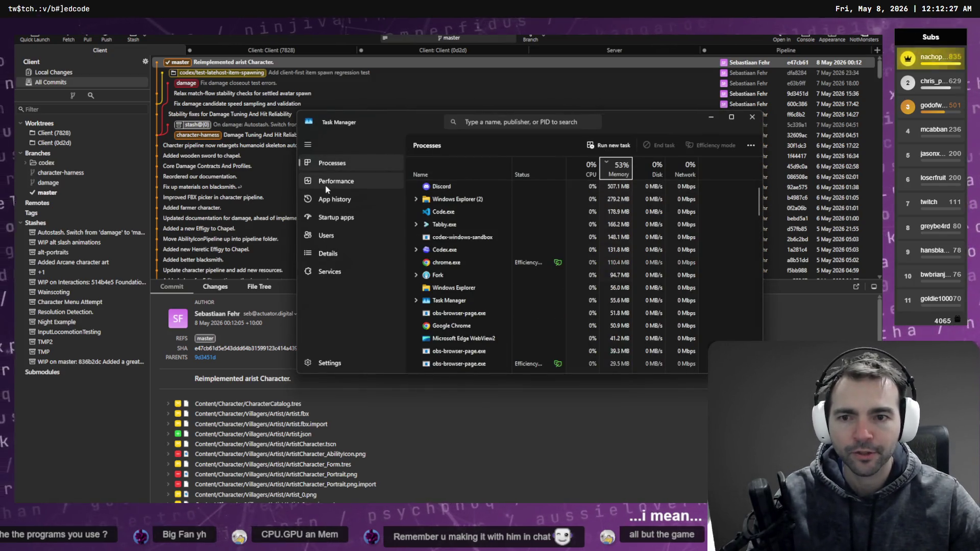
{"action": "left_click", "coordinate": [337, 181]}
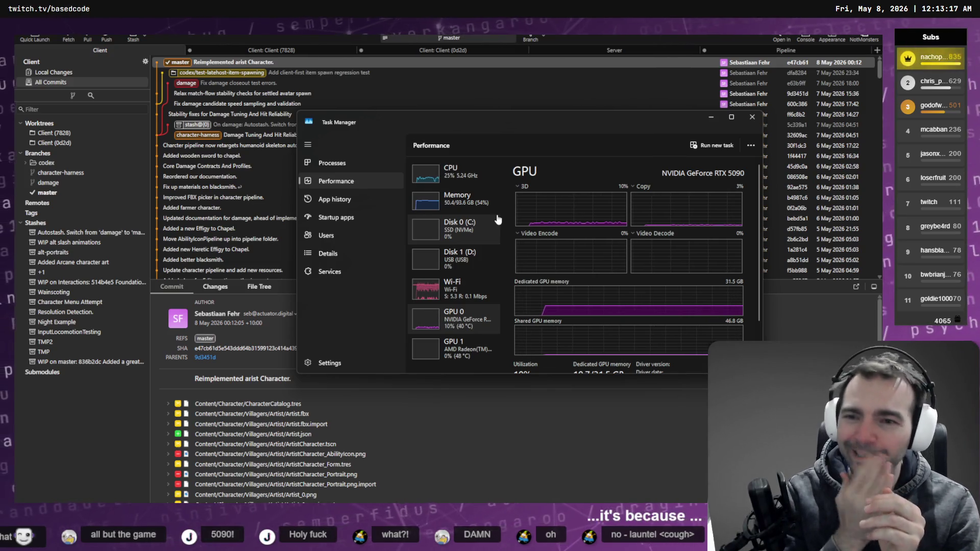
Move Task Manager left, compare the AMD Radeon and RTX 5090 GPU pages, and close it.
{"action": "left_click", "coordinate": [501, 112]}
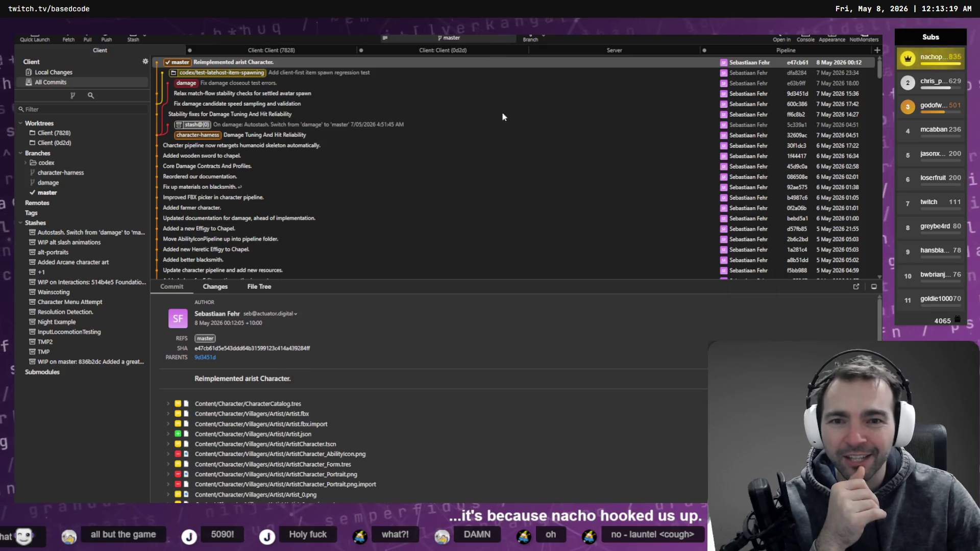
{"action": "key", "text": "alt+Tab"}
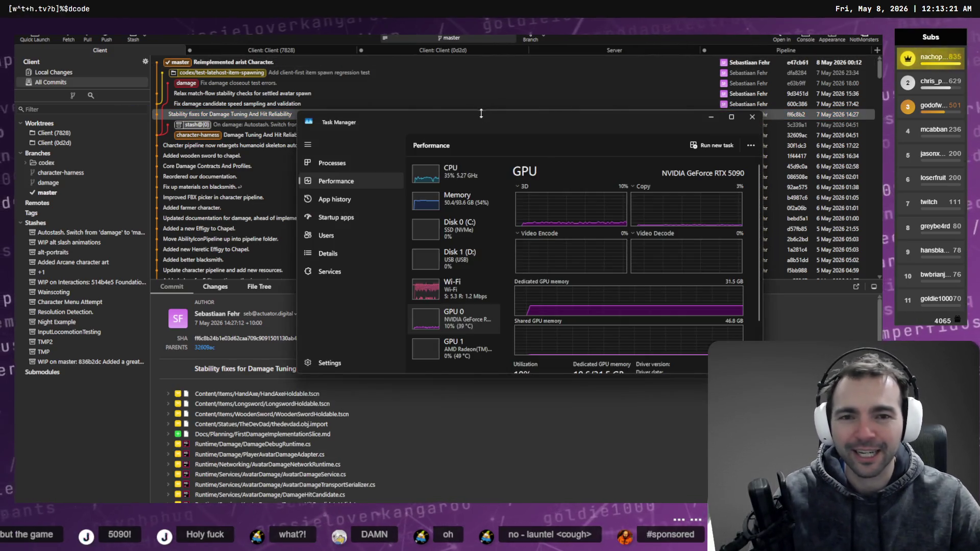
{"action": "mouse_move", "coordinate": [494, 119]}
{"action": "left_mouse_down"}
{"action": "mouse_move", "coordinate": [396, 119]}
{"action": "mouse_move", "coordinate": [383, 136]}
{"action": "left_mouse_up"}
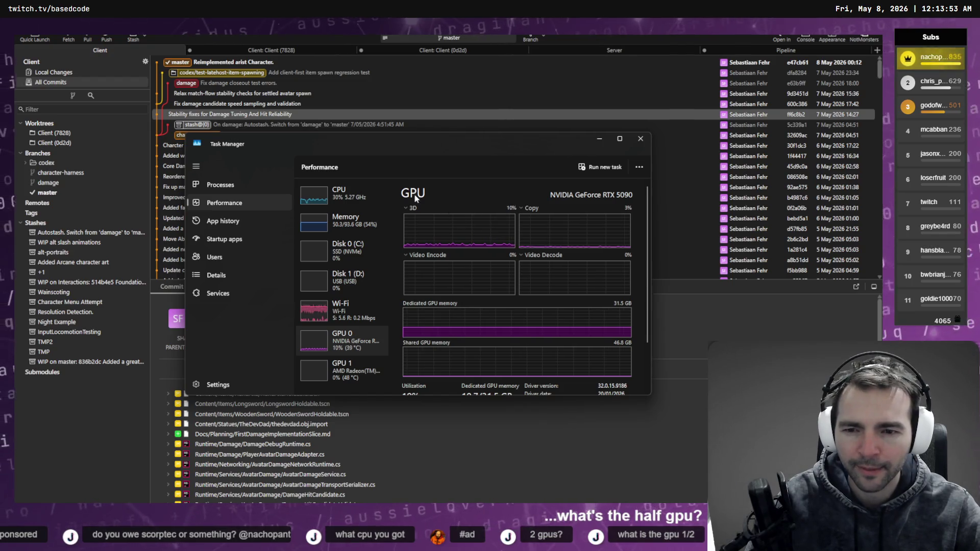
{"action": "scroll", "coordinate": [413, 202], "scroll_direction": "down", "scroll_amount": 1}
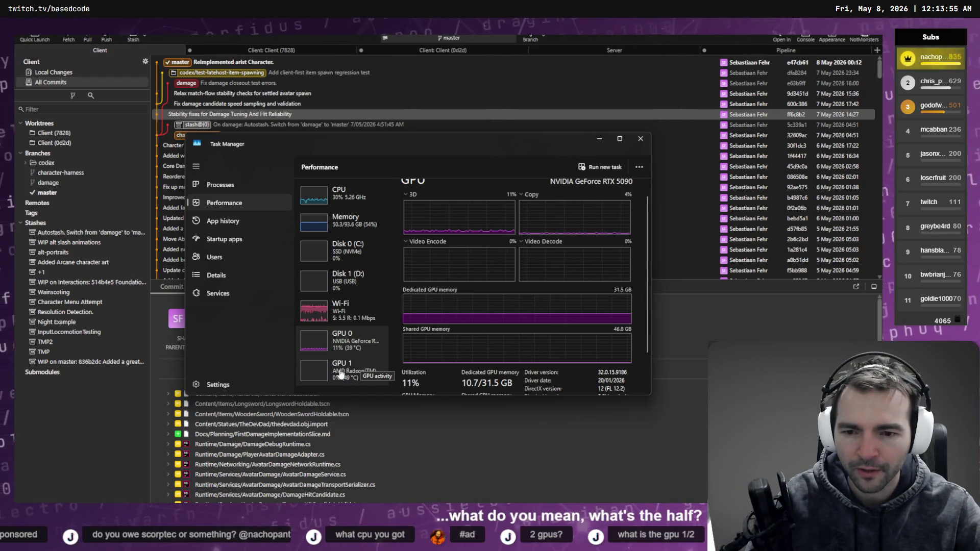
{"action": "left_click", "coordinate": [357, 377]}
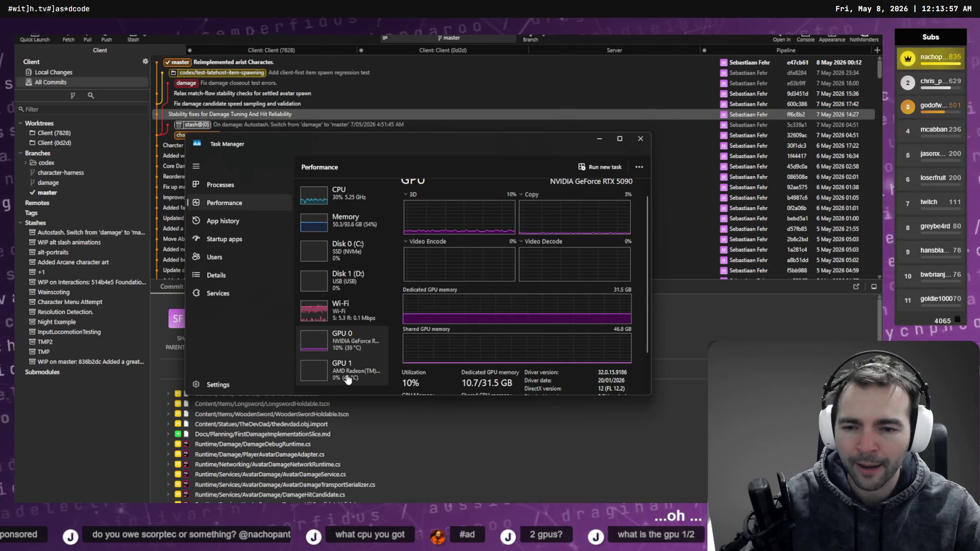
{"action": "left_click", "coordinate": [335, 345]}
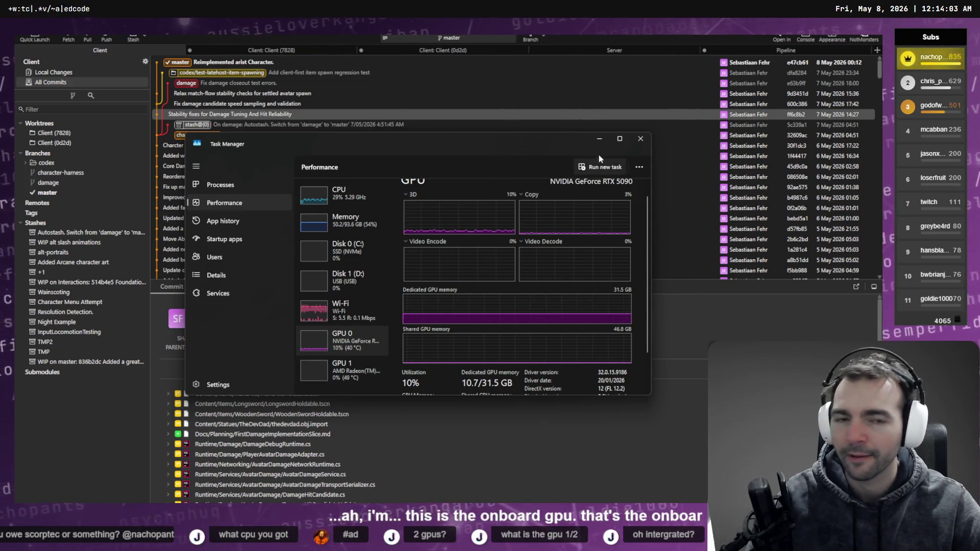
{"action": "left_click", "coordinate": [639, 141]}
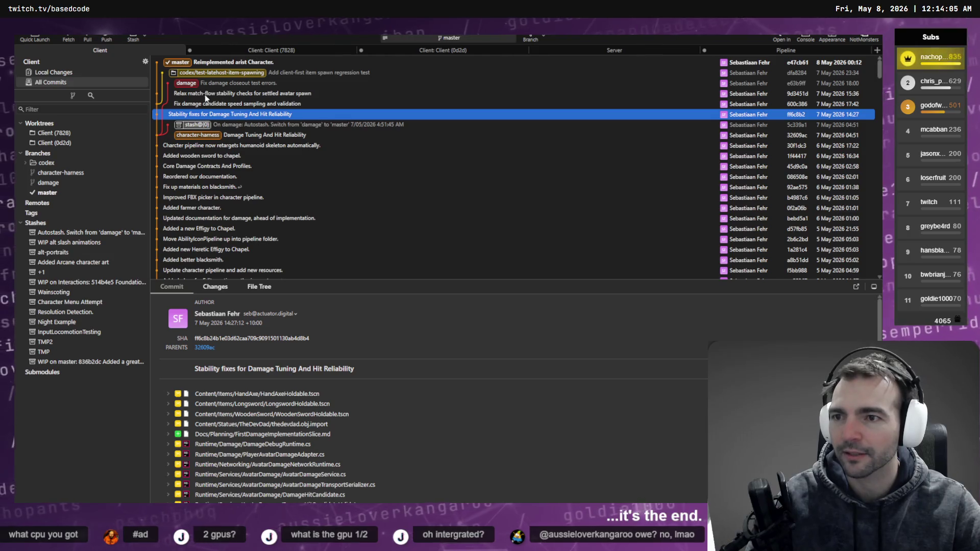
Compare the master 'Reimplemented arist Character.' commit against the codex test branch commit.
{"action": "left_click", "coordinate": [330, 142]}
{"action": "left_click", "coordinate": [290, 64]}
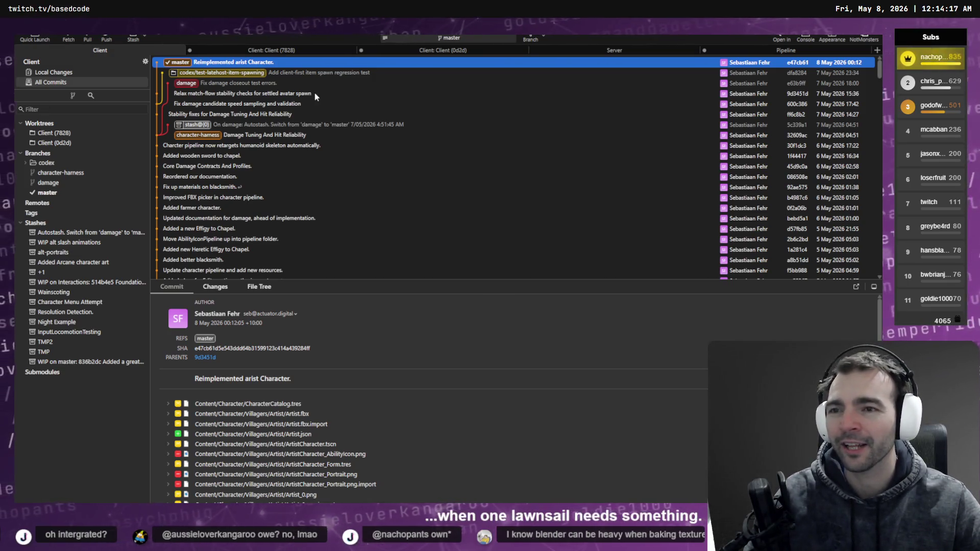
{"action": "left_click", "coordinate": [293, 73]}
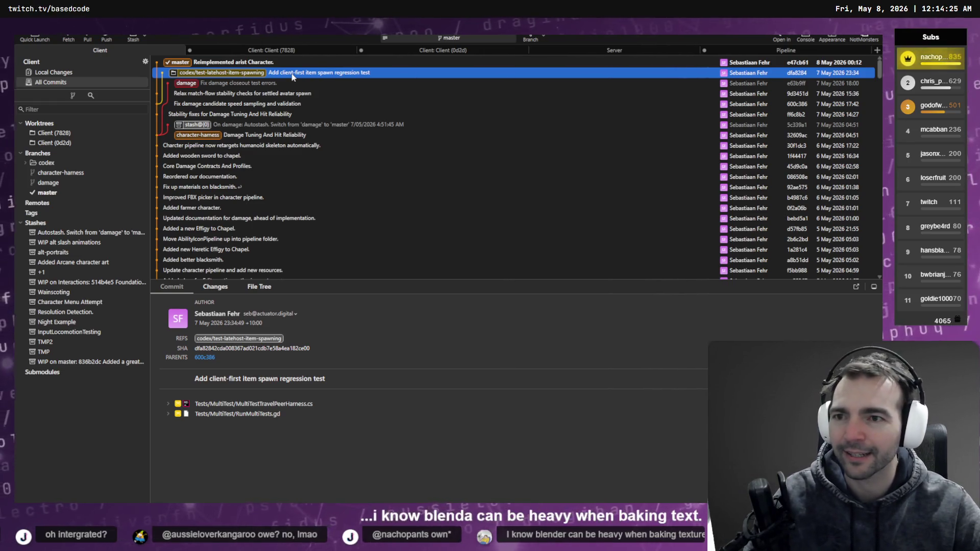
{"action": "left_click", "coordinate": [284, 61]}
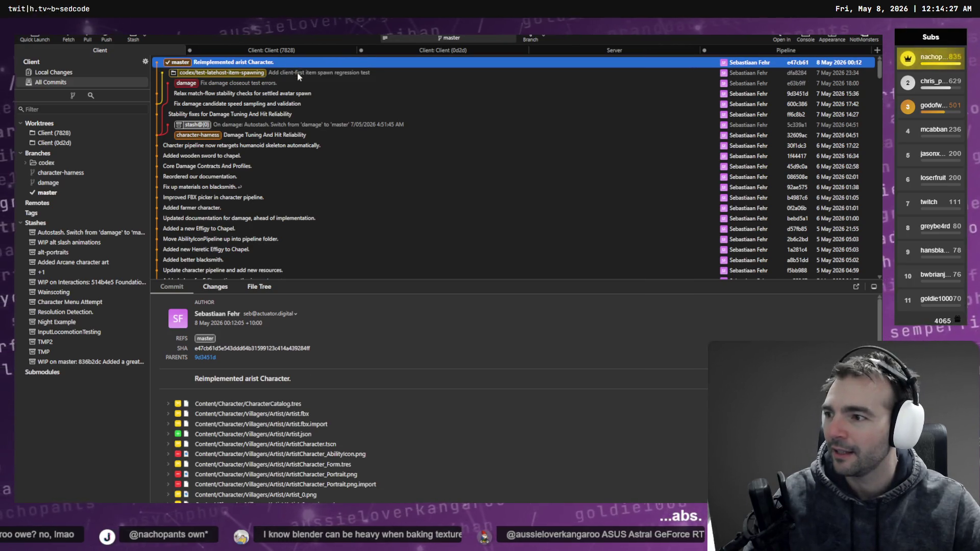
{"action": "left_click", "coordinate": [299, 74]}
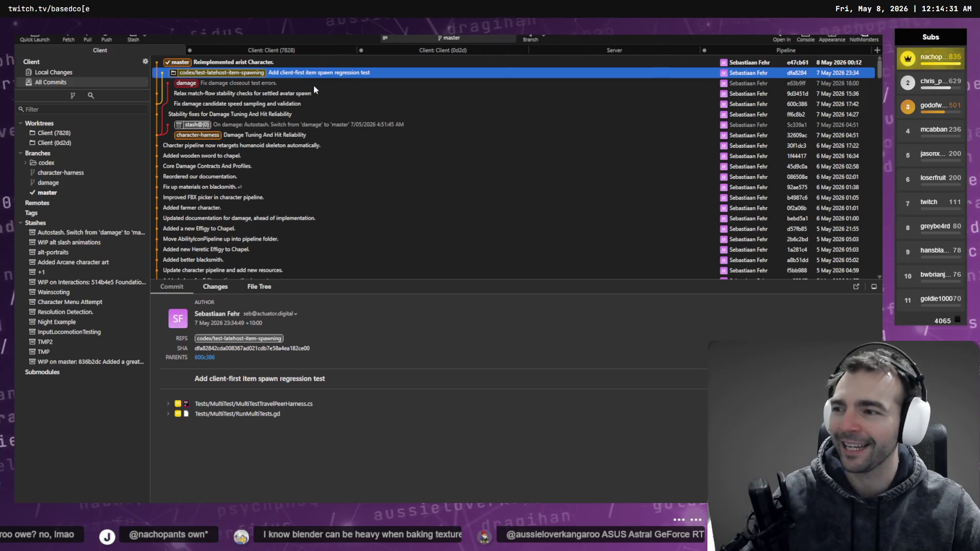
{"action": "key", "text": "Up"}
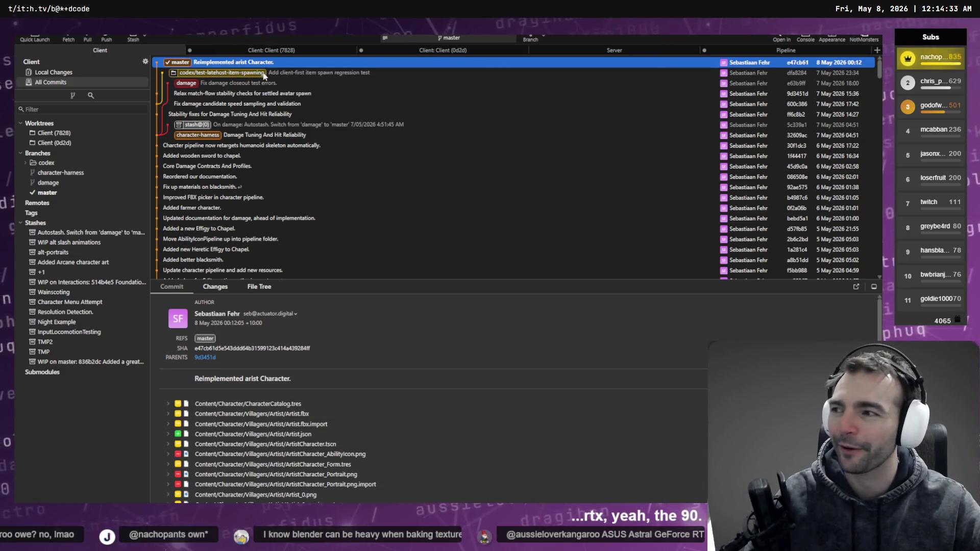
{"action": "left_click", "coordinate": [264, 75]}
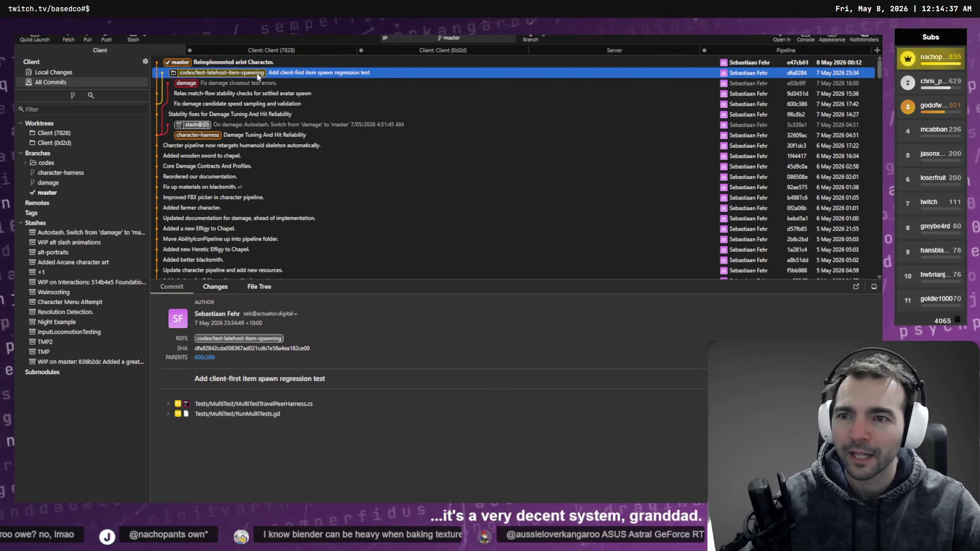
{"action": "left_click", "coordinate": [255, 66]}
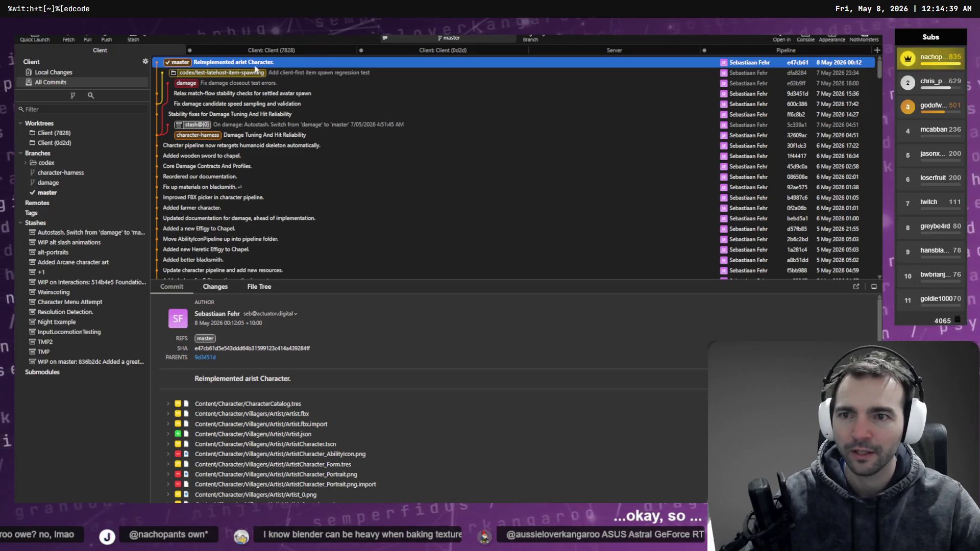
{"action": "left_click", "coordinate": [220, 74]}
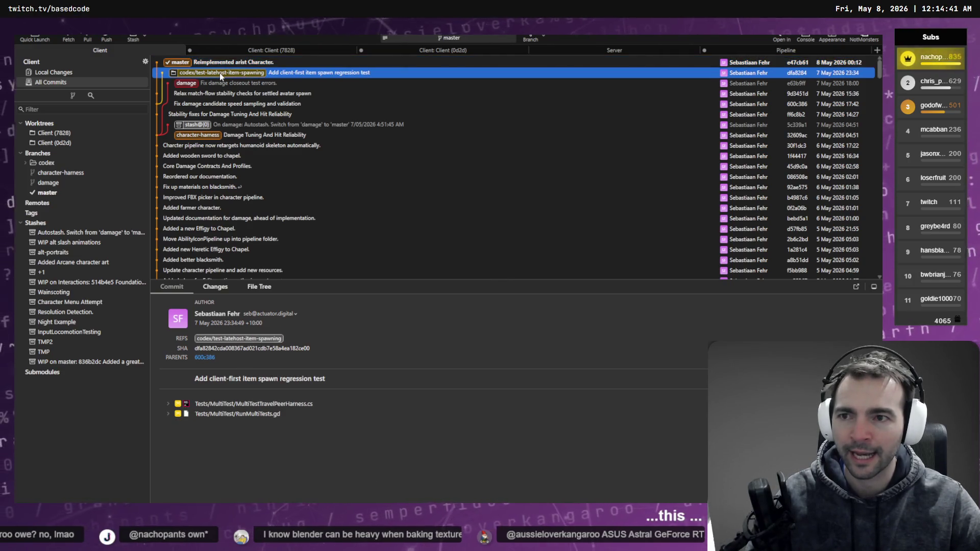
{"action": "right_click", "coordinate": [220, 73]}
{"action": "left_click", "coordinate": [384, 78]}
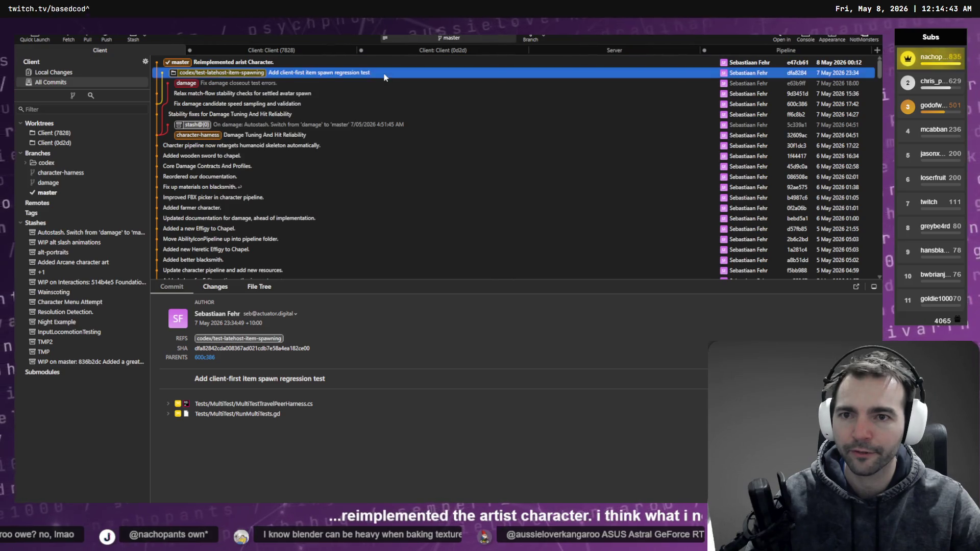
Check out codex/test-latehost-item-spawning and review the Artist portrait import diff in local changes.
{"action": "double_click", "coordinate": [238, 75]}
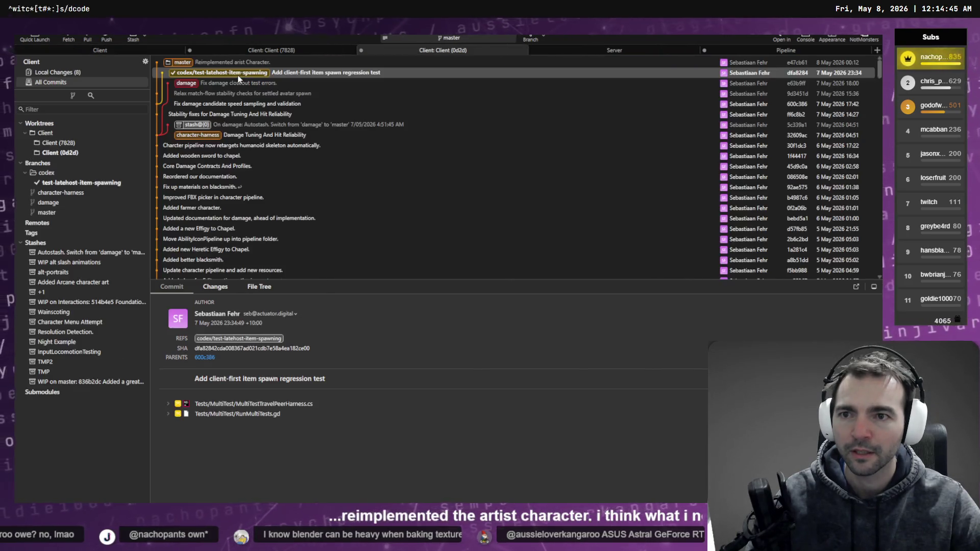
{"action": "left_click", "coordinate": [82, 74]}
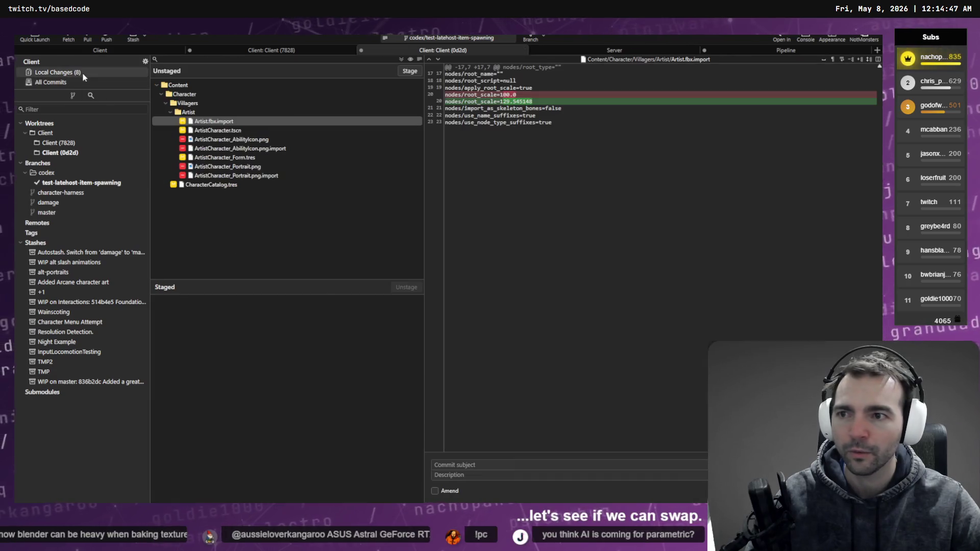
{"action": "left_click", "coordinate": [258, 175]}
{"action": "left_click", "coordinate": [218, 197]}
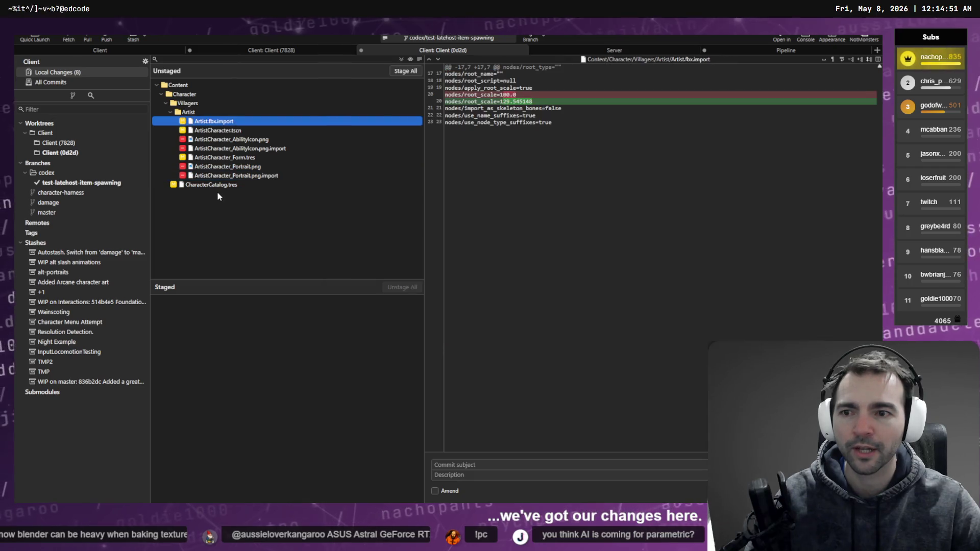
Discard all the unstaged Artist file changes.
{"action": "left_click", "coordinate": [217, 185], "text": "shift"}
{"action": "right_click", "coordinate": [217, 185]}
{"action": "left_click", "coordinate": [274, 255]}
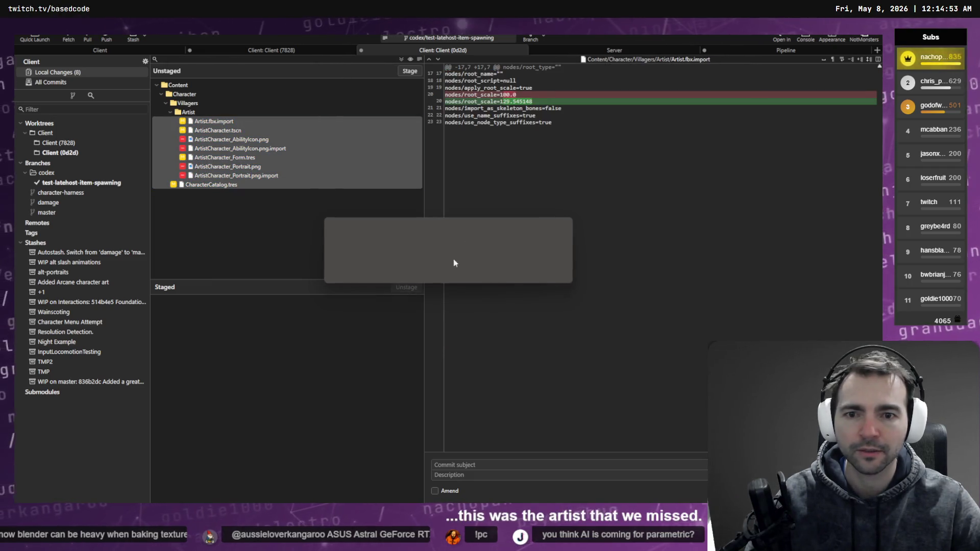
{"action": "left_click", "coordinate": [480, 269]}
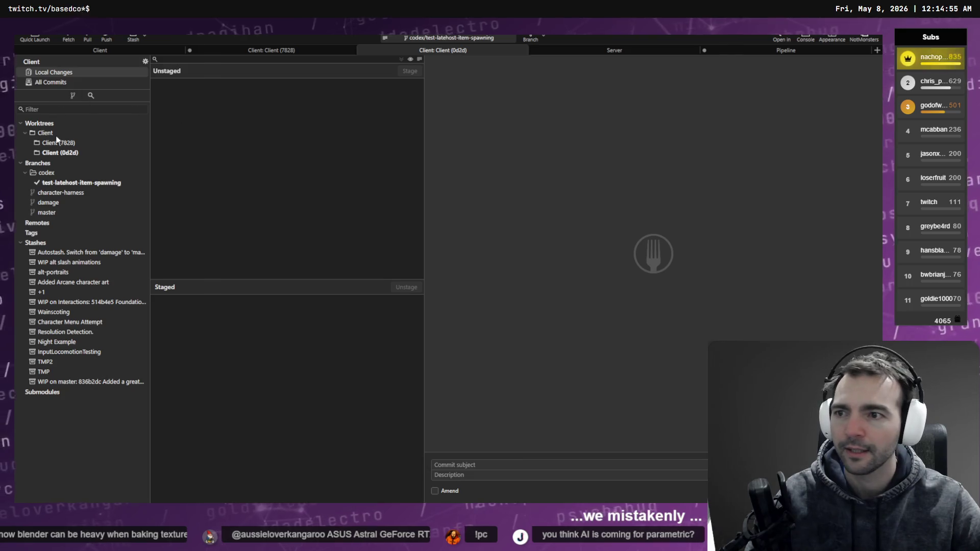
Show the branch's commit history and dismiss the master worktree Git Error.
{"action": "left_click", "coordinate": [82, 182]}
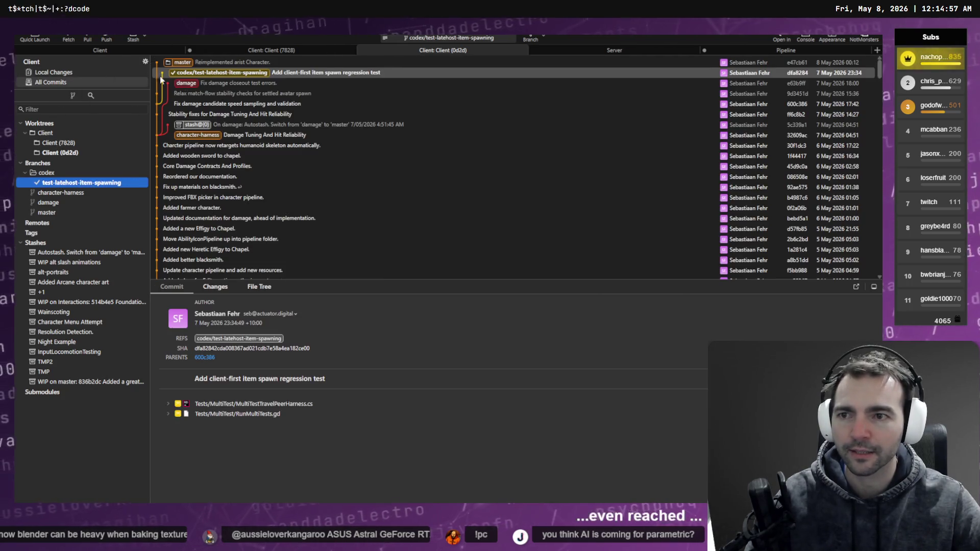
{"action": "double_click", "coordinate": [189, 63]}
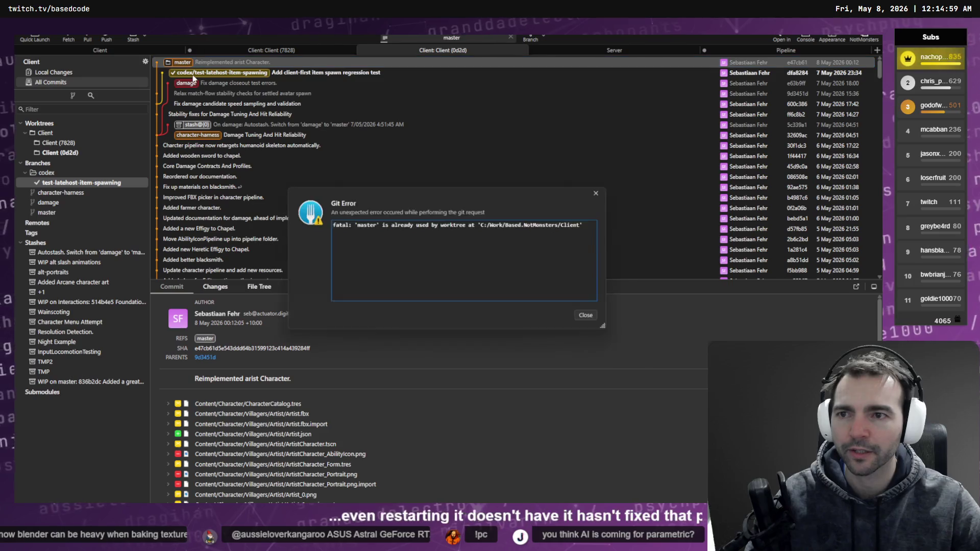
{"action": "key", "text": "Escape"}
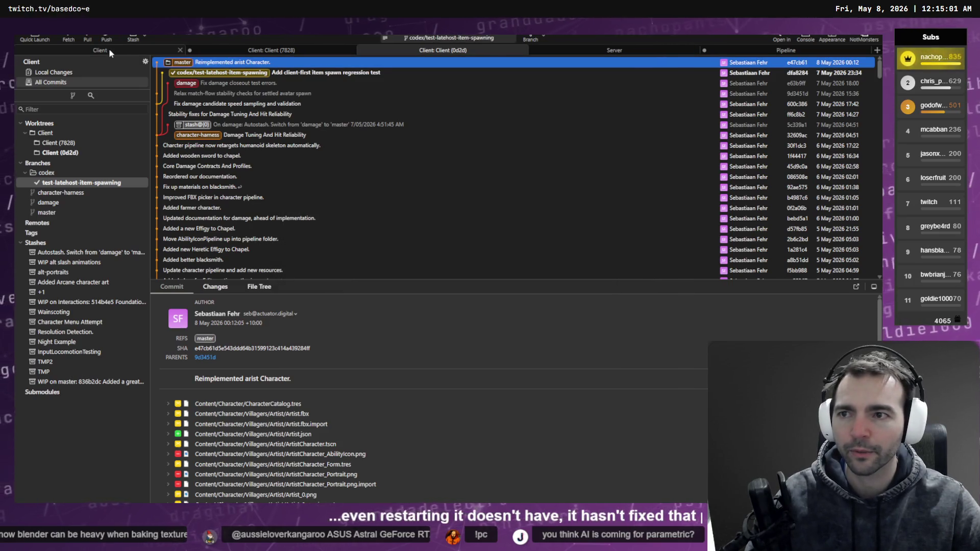
Start merging the codex branch commit into master, then cancel the merge.
{"action": "right_click", "coordinate": [202, 73]}
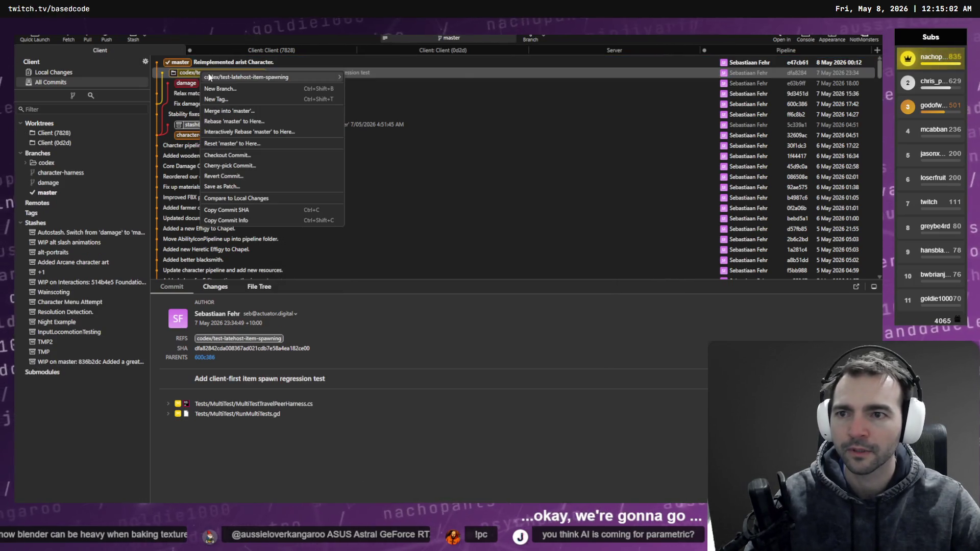
{"action": "left_click", "coordinate": [250, 113]}
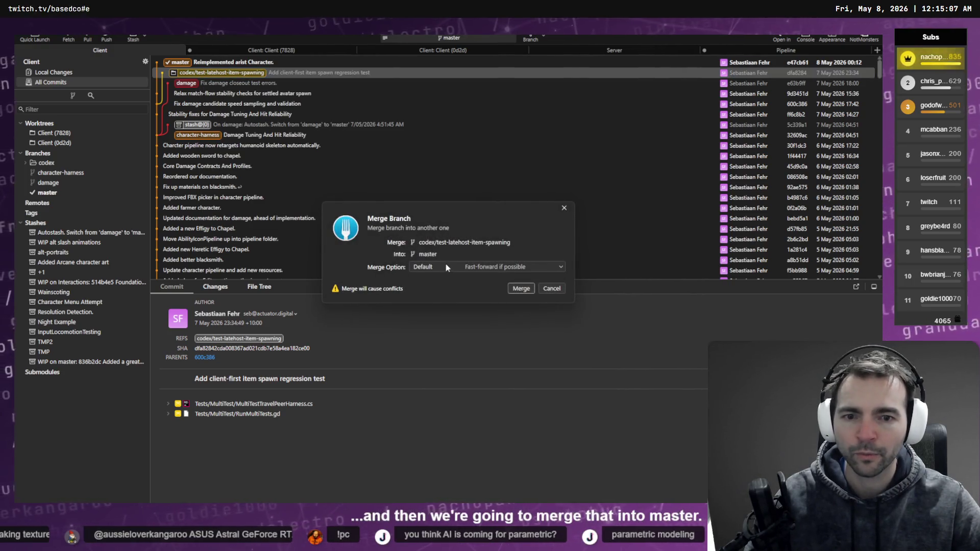
{"action": "left_click", "coordinate": [447, 267]}
{"action": "left_click", "coordinate": [461, 266]}
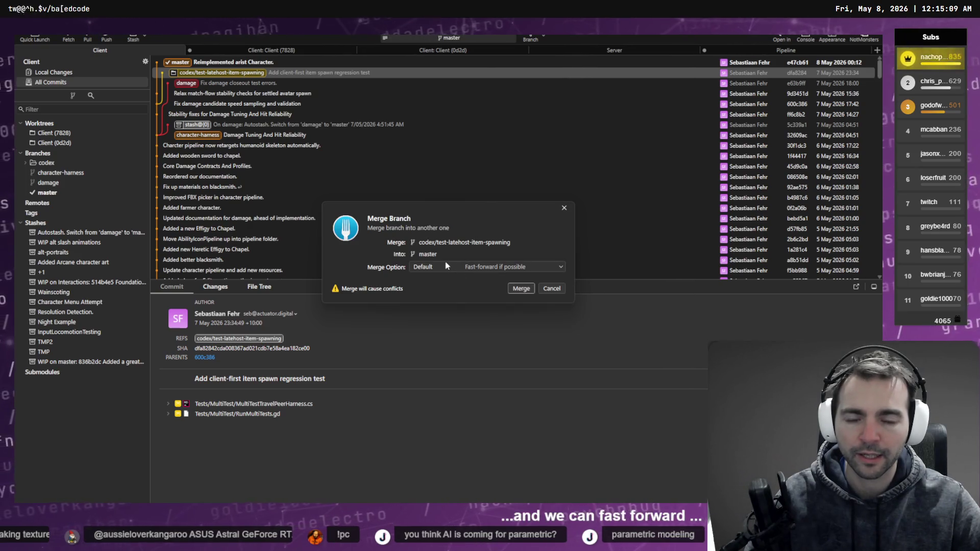
{"action": "left_click", "coordinate": [557, 289]}
Cherry-pick the client-first item spawn regression test commit onto master without committing it.
{"action": "right_click", "coordinate": [301, 77]}
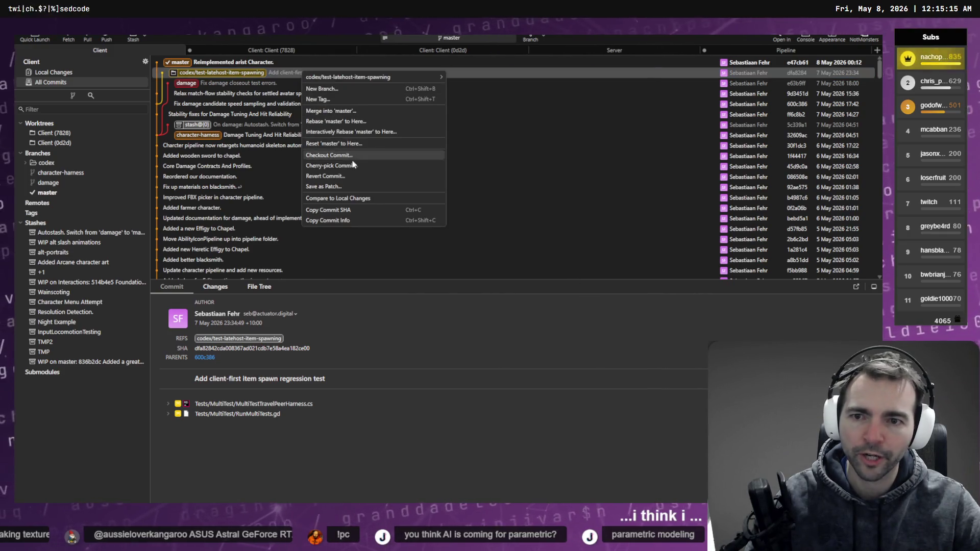
{"action": "left_click", "coordinate": [377, 168]}
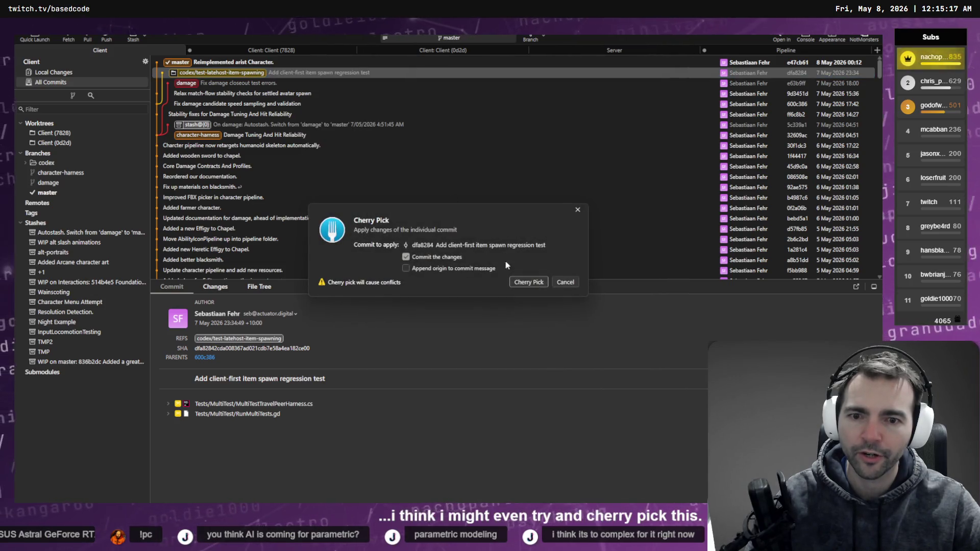
{"action": "left_click", "coordinate": [454, 257]}
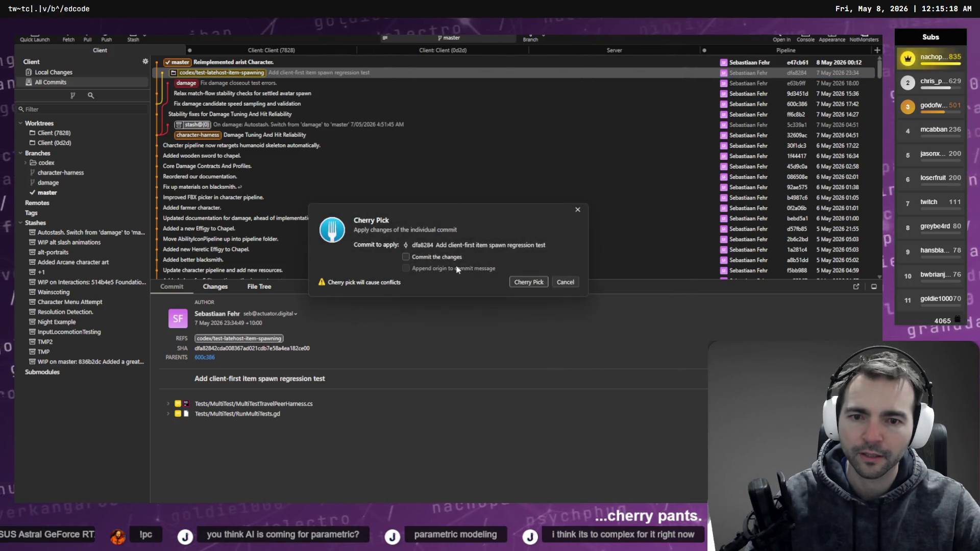
{"action": "left_click", "coordinate": [529, 283]}
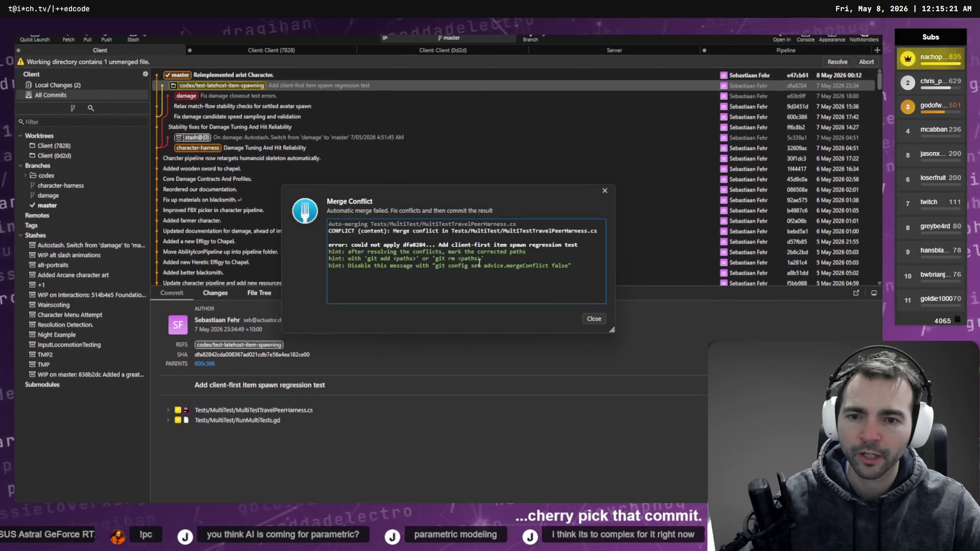
Dismiss the conflict message and open MultiTestTravelPeerHarness.cs in an enlarged merge editor.
{"action": "left_click", "coordinate": [589, 320]}
{"action": "left_click", "coordinate": [90, 85]}
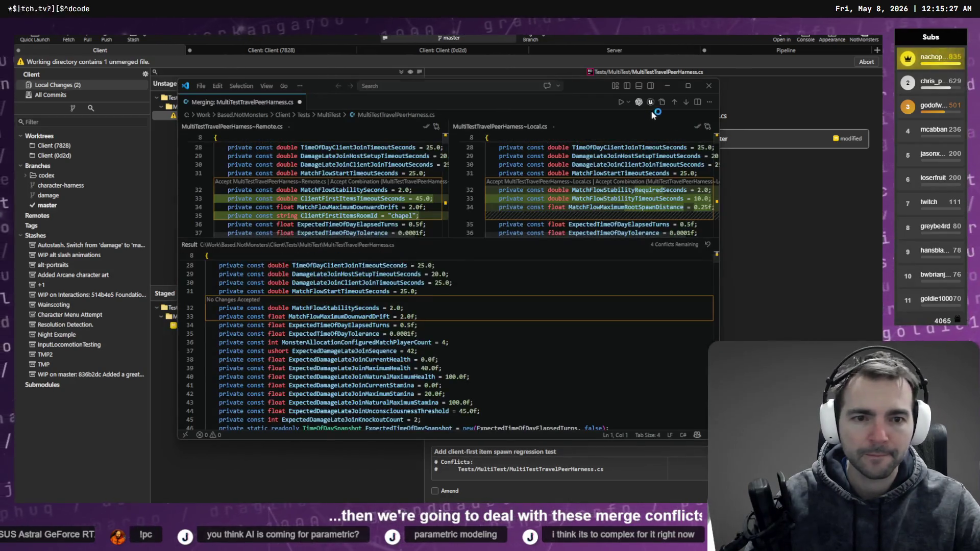
{"action": "left_click", "coordinate": [688, 85]}
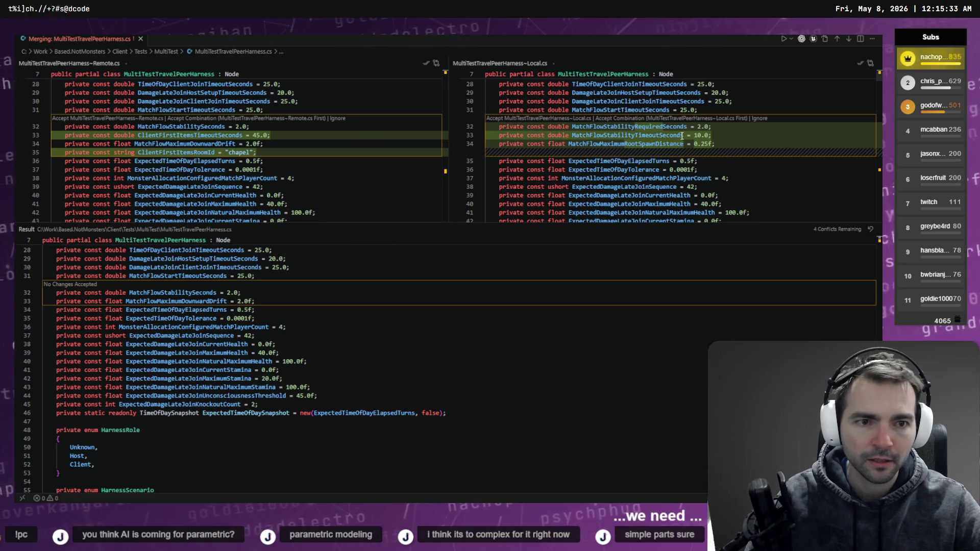
Try pasting the MatchFlowStabilityTimeoutSeconds line into the result, then undo it.
{"action": "double_click", "coordinate": [194, 129]}
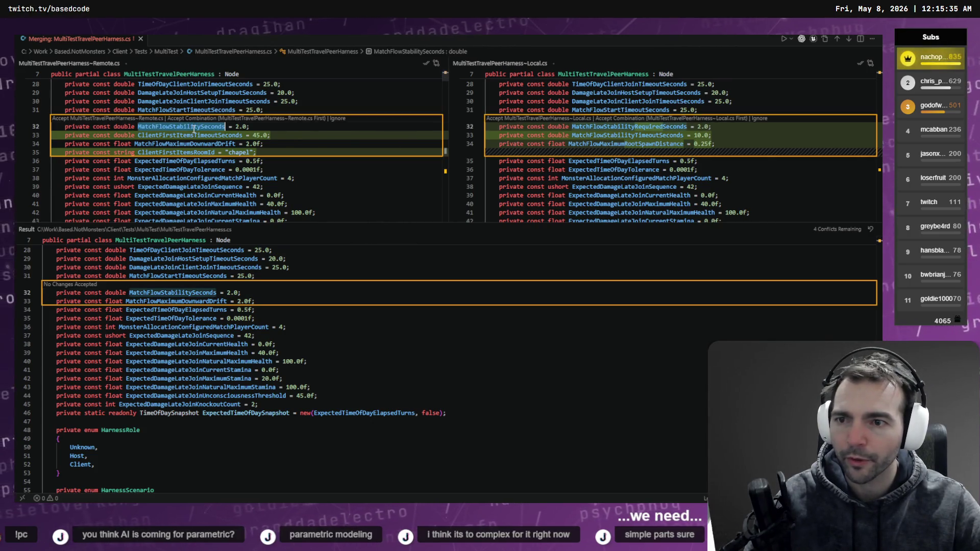
{"action": "mouse_move", "coordinate": [655, 127]}
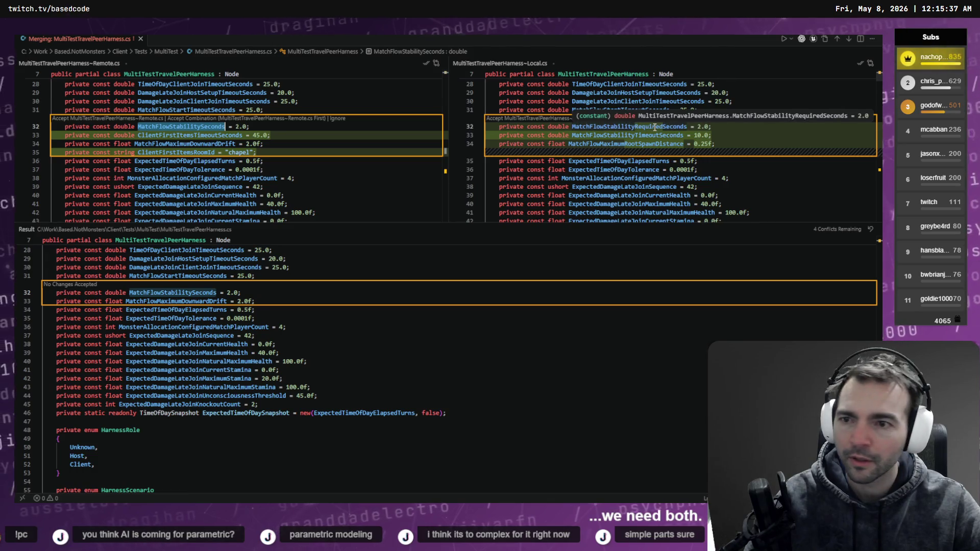
{"action": "double_click", "coordinate": [646, 135]}
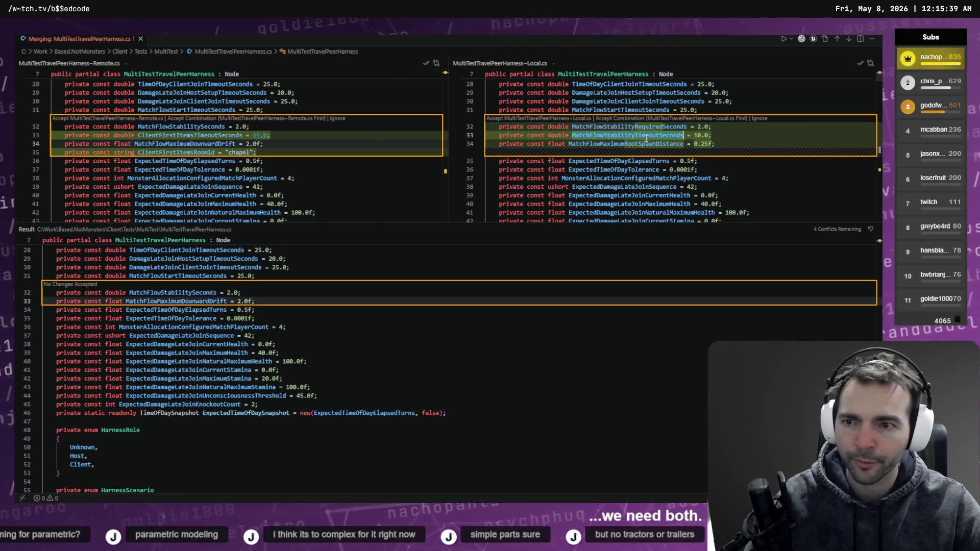
{"action": "left_click_drag", "start_coordinate": [718, 136], "coordinate": [471, 140]}
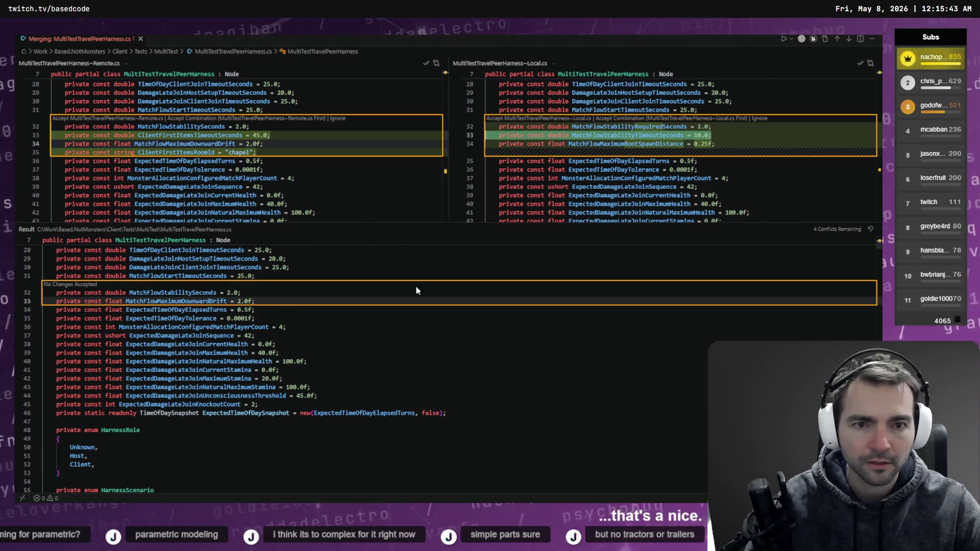
{"action": "left_click", "coordinate": [280, 293]}
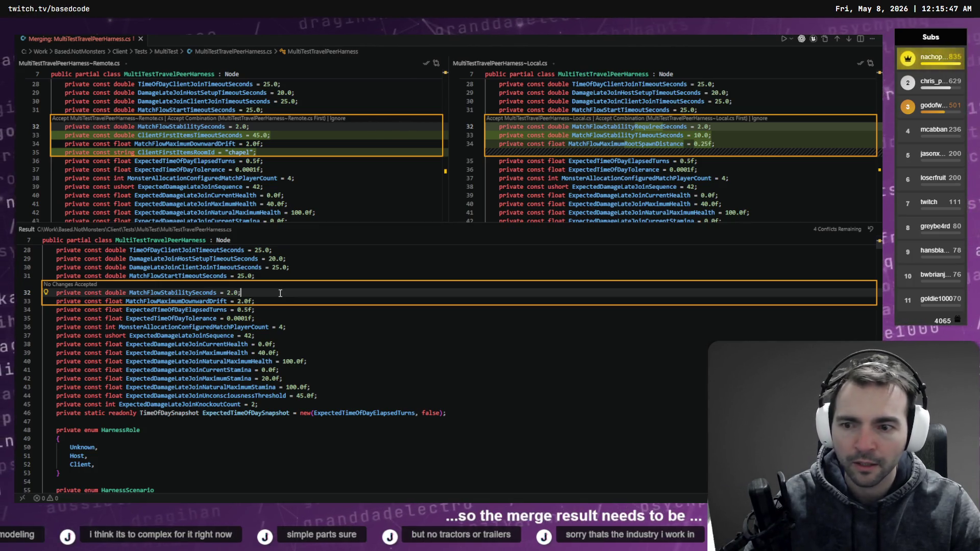
{"action": "key", "text": "Return"}
{"action": "type", "text": "private const double MatchFlowStabilityTimeoutSeconds = 10.0;"}
{"action": "key", "text": "shift+Tab"}
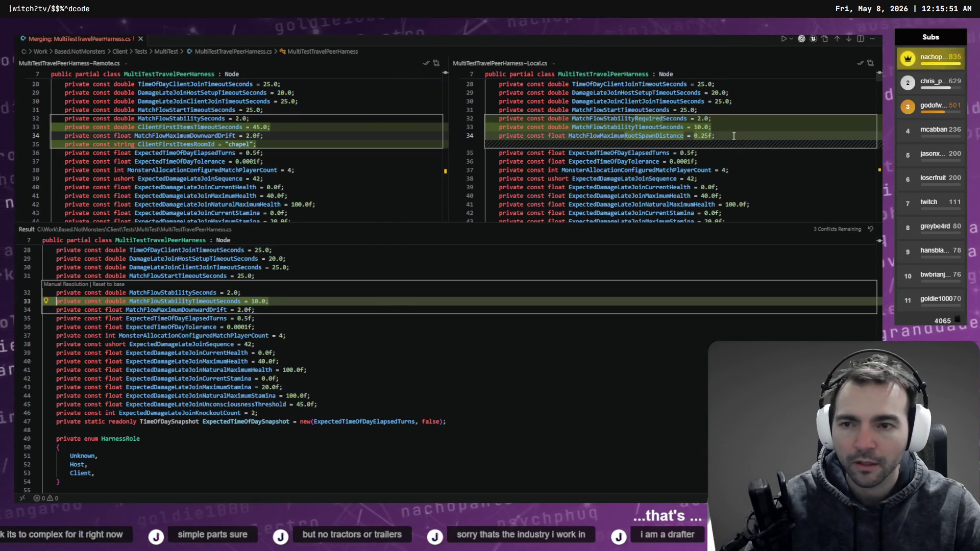
{"action": "key", "text": "ctrl+z"}
{"action": "key", "text": "ctrl+z"}
{"action": "key", "text": "ctrl+z"}
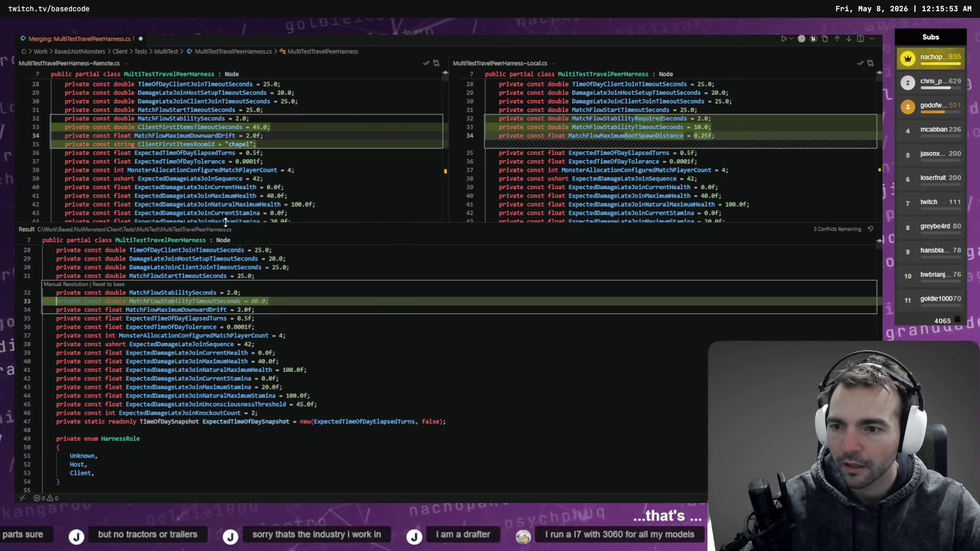
Copy the Remote ClientFirstItemsRoomId and ClientFirstItemsTimeoutSeconds lines into the result after line 32.
{"action": "left_click_drag", "start_coordinate": [273, 155], "coordinate": [30, 153]}
{"action": "key", "text": "ctrl+c"}
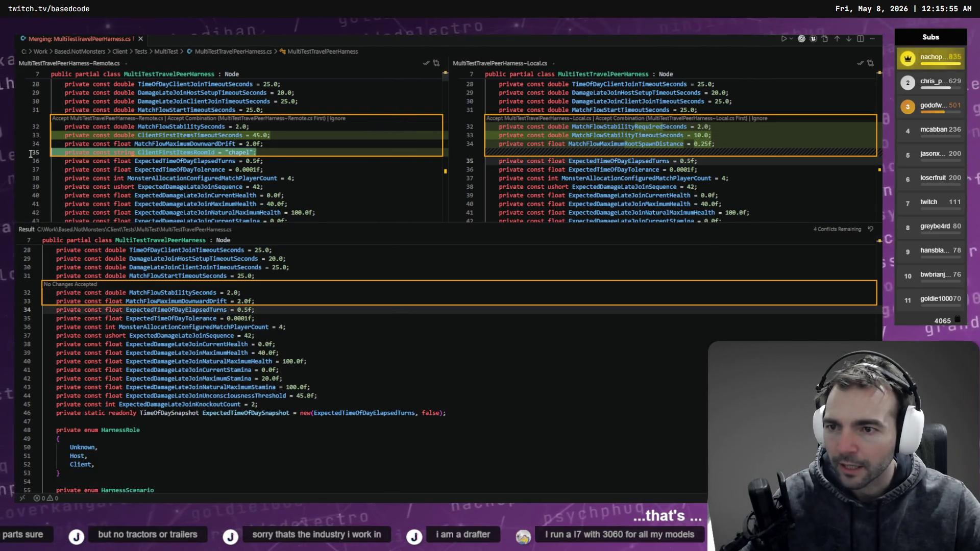
{"action": "left_click", "coordinate": [272, 276]}
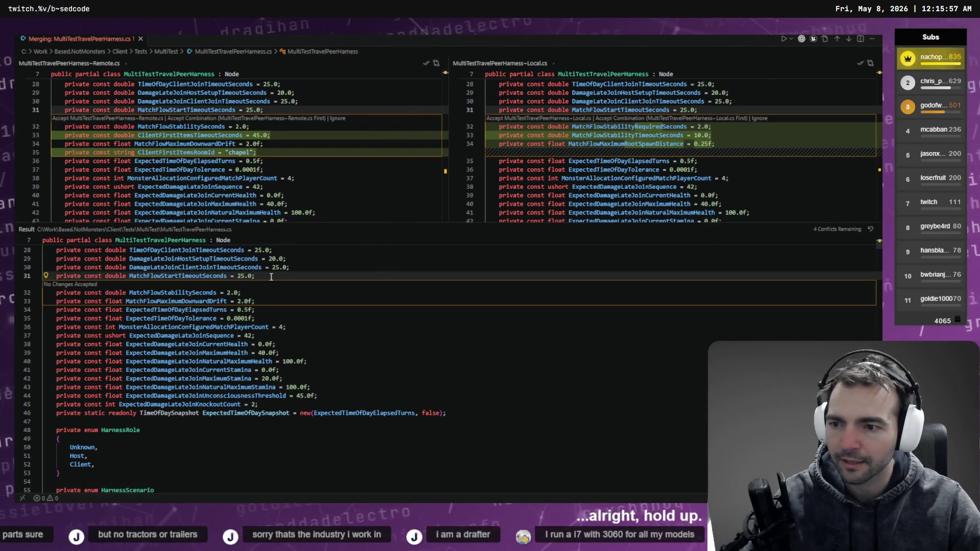
{"action": "key", "text": "Down"}
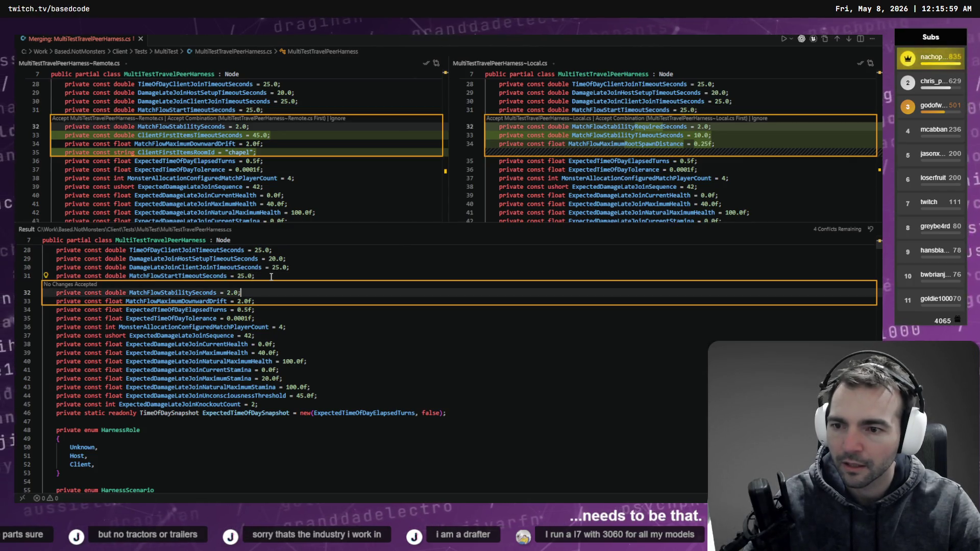
{"action": "key", "text": "Return"}
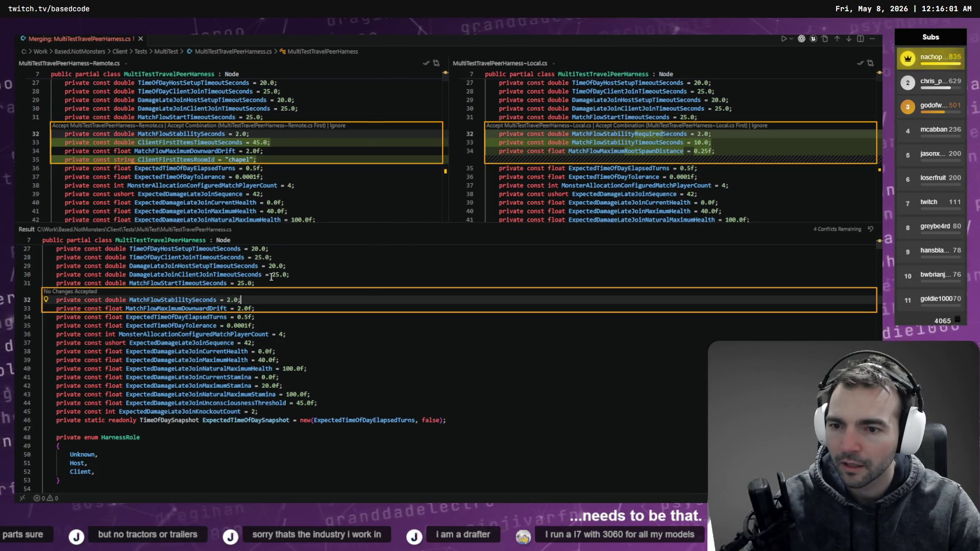
{"action": "key", "text": "ctrl+v"}
{"action": "key", "text": "shift+Tab"}
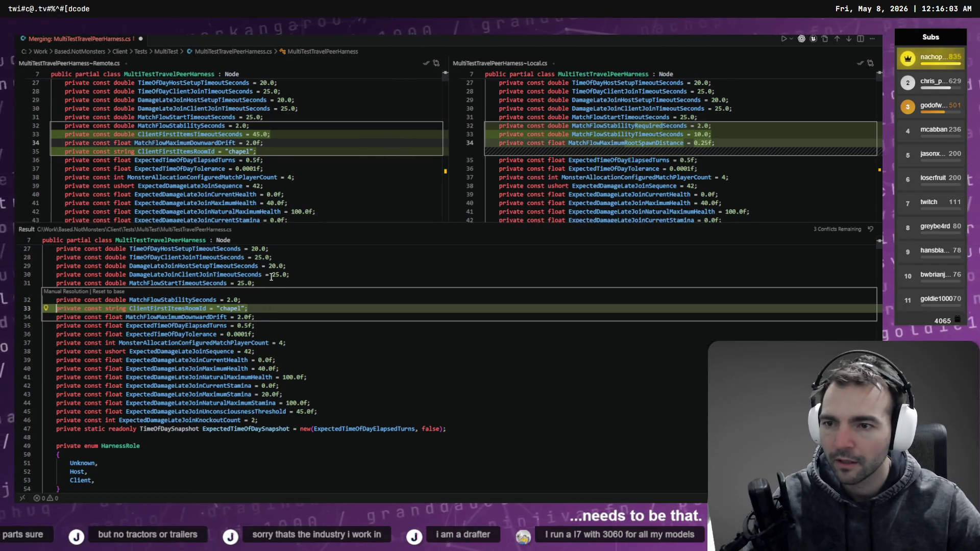
{"action": "left_click_drag", "start_coordinate": [285, 131], "coordinate": [65, 134]}
{"action": "key", "text": "ctrl+c"}
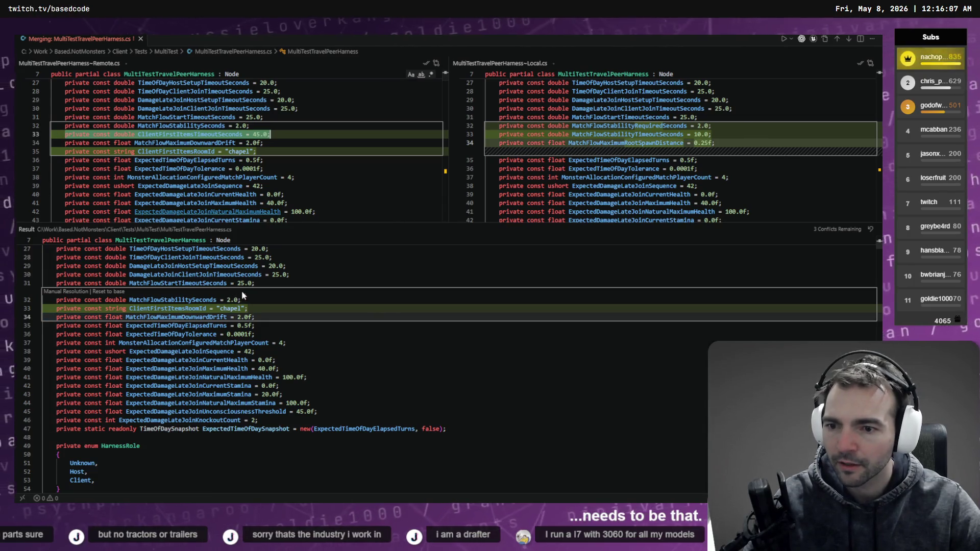
{"action": "left_click", "coordinate": [275, 303]}
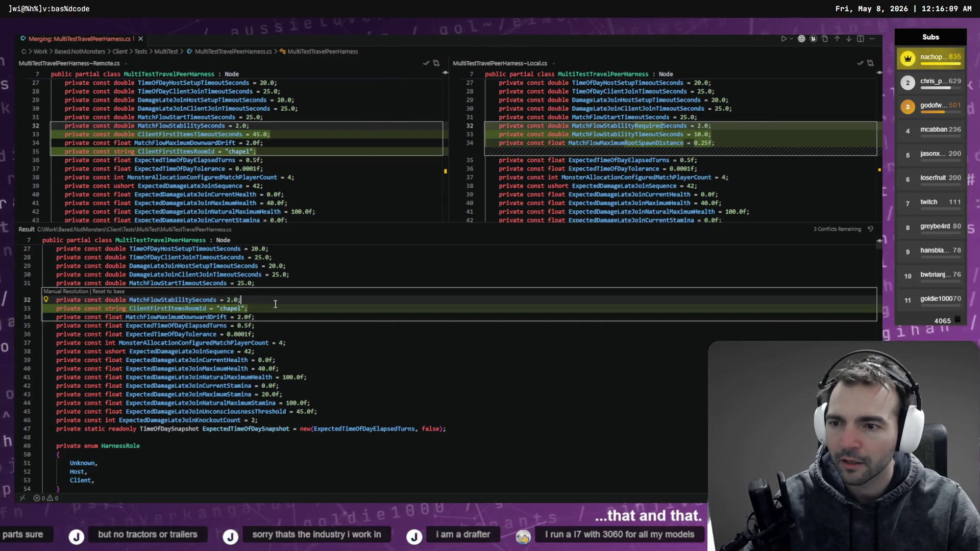
{"action": "key", "text": "Return"}
{"action": "key", "text": "ctrl+v"}
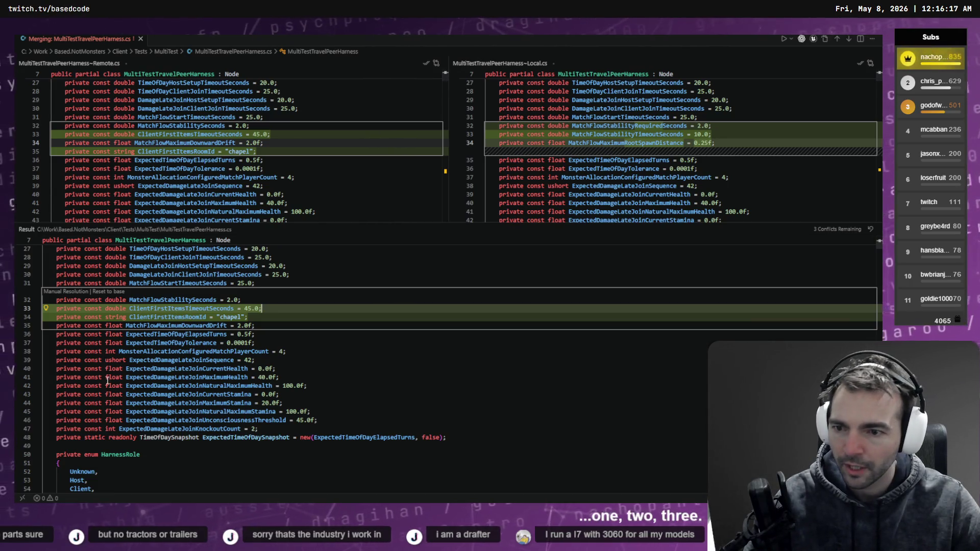
Replace result line 32 with the local MatchFlowStabilityRequiredSeconds = 2.0 line and save.
{"action": "double_click", "coordinate": [172, 300]}
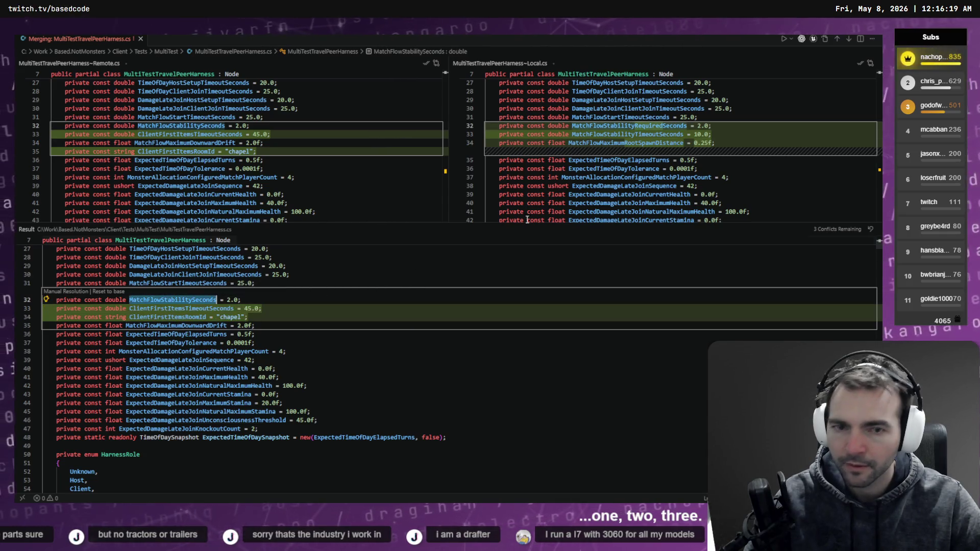
{"action": "double_click", "coordinate": [623, 126]}
{"action": "left_click", "coordinate": [470, 127]}
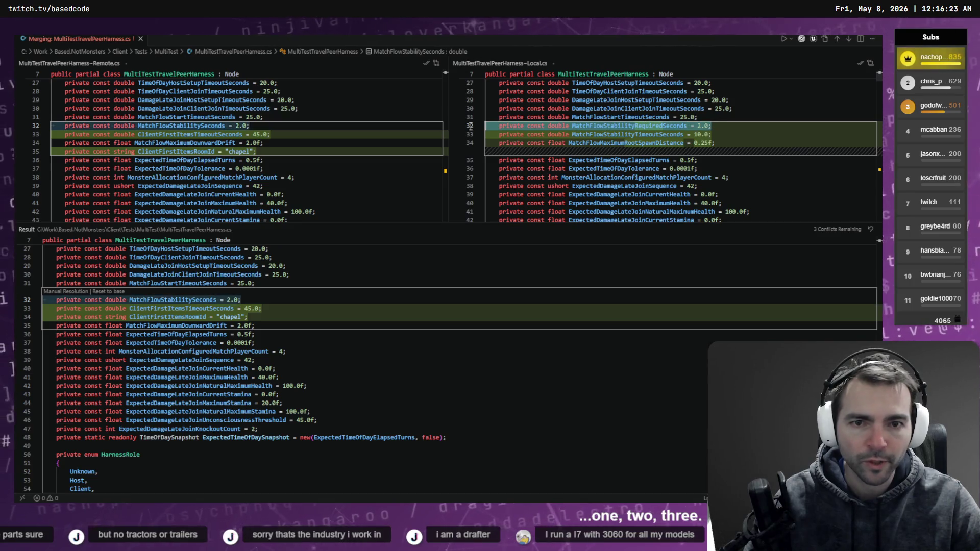
{"action": "triple_click", "coordinate": [249, 300]}
{"action": "key", "text": "ctrl+v"}
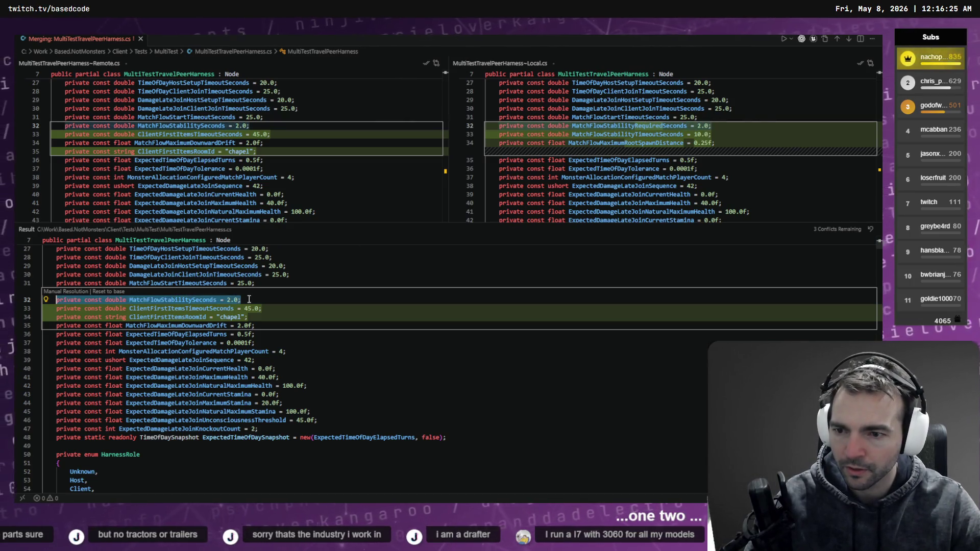
{"action": "key", "text": "ctrl+s"}
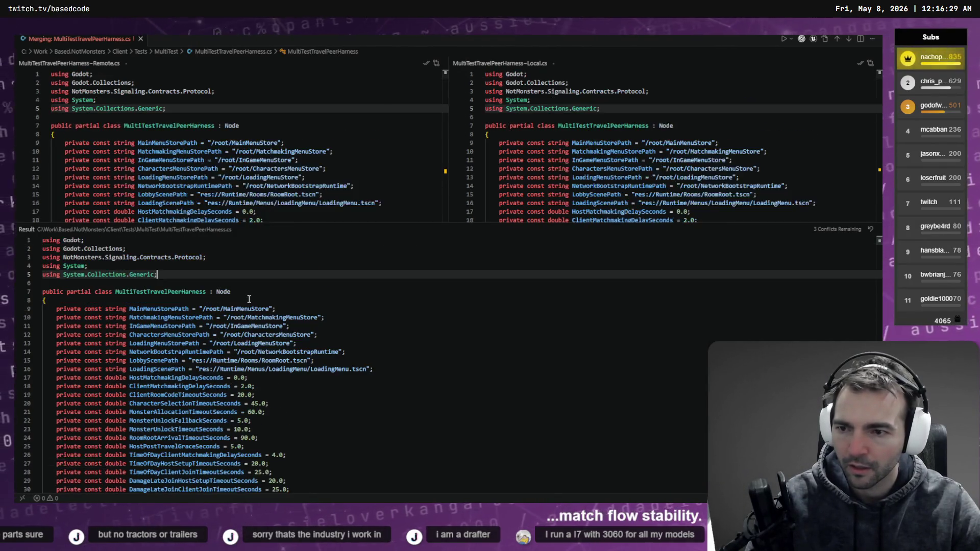
Remove the extra indentation from result line 32 and save.
{"action": "key", "text": "Home"}
{"action": "key", "text": "BackSpace"}
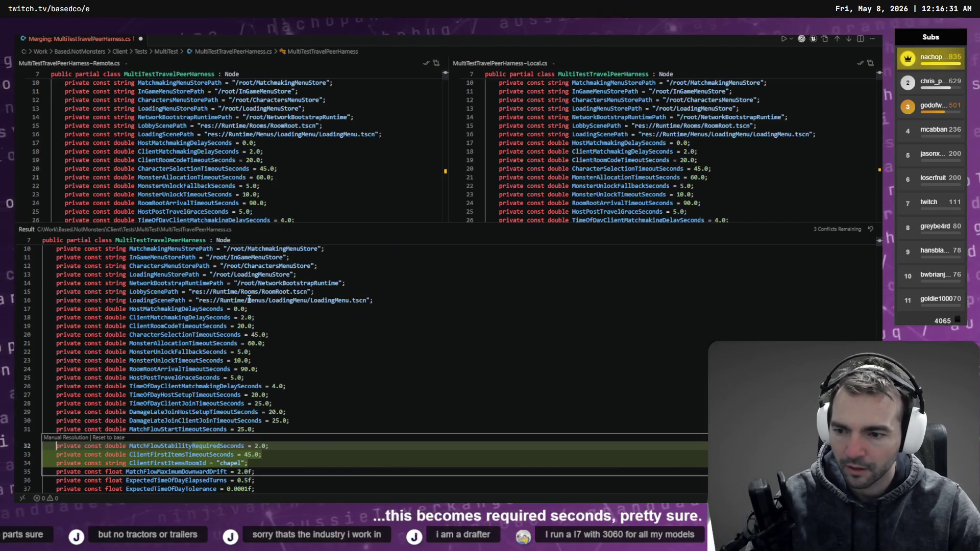
{"action": "key", "text": "ctrl+s"}
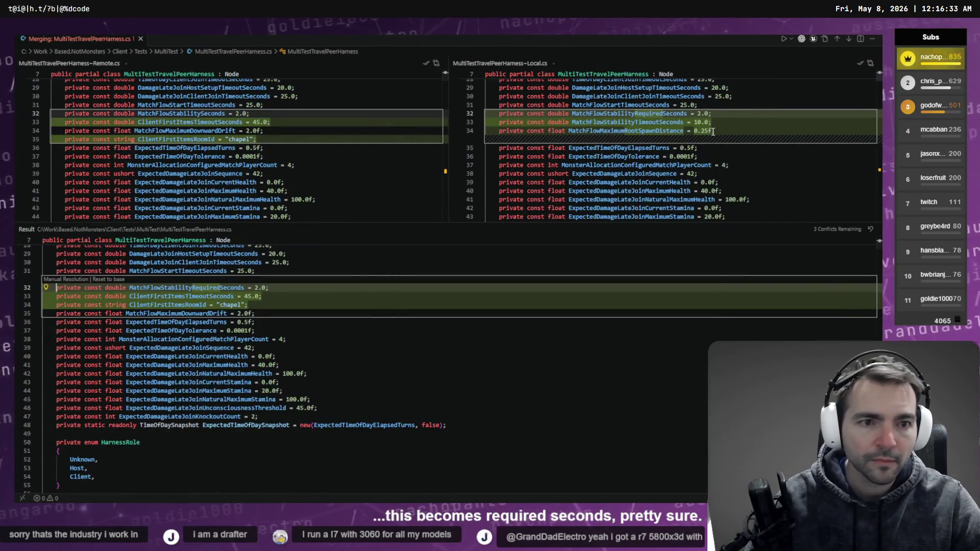
Add the local MatchFlowStabilityTimeoutSeconds = 10.0 line below the chapel room id, unindented, and save.
{"action": "scroll", "coordinate": [228, 445], "scroll_direction": "up", "scroll_amount": 6}
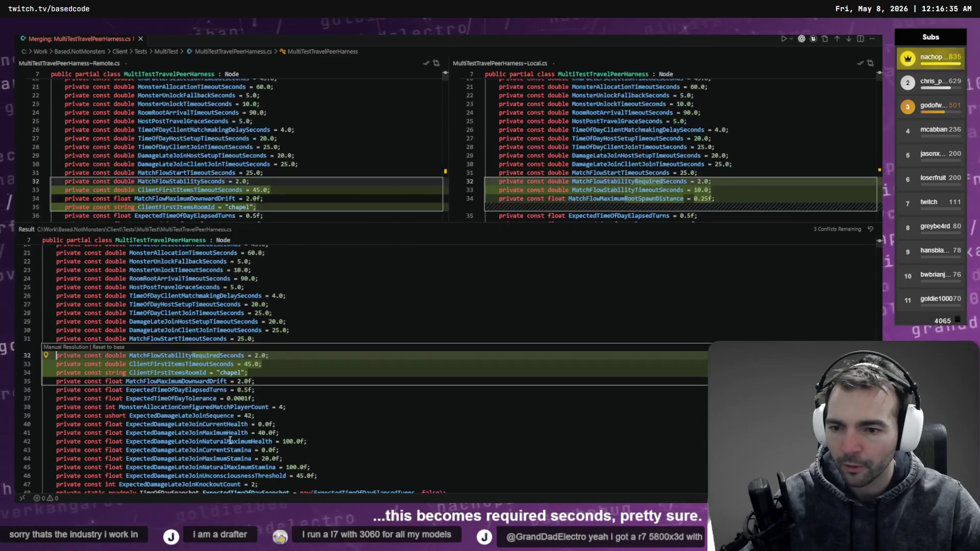
{"action": "scroll", "coordinate": [146, 320], "scroll_direction": "up", "scroll_amount": 2}
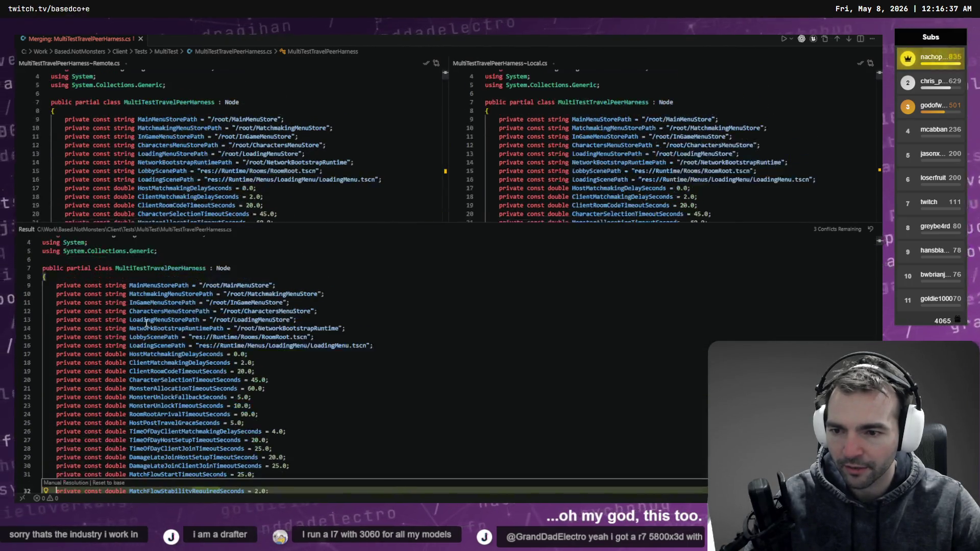
{"action": "scroll", "coordinate": [207, 347], "scroll_direction": "down", "scroll_amount": 1}
{"action": "scroll", "coordinate": [201, 347], "scroll_direction": "down", "scroll_amount": 4}
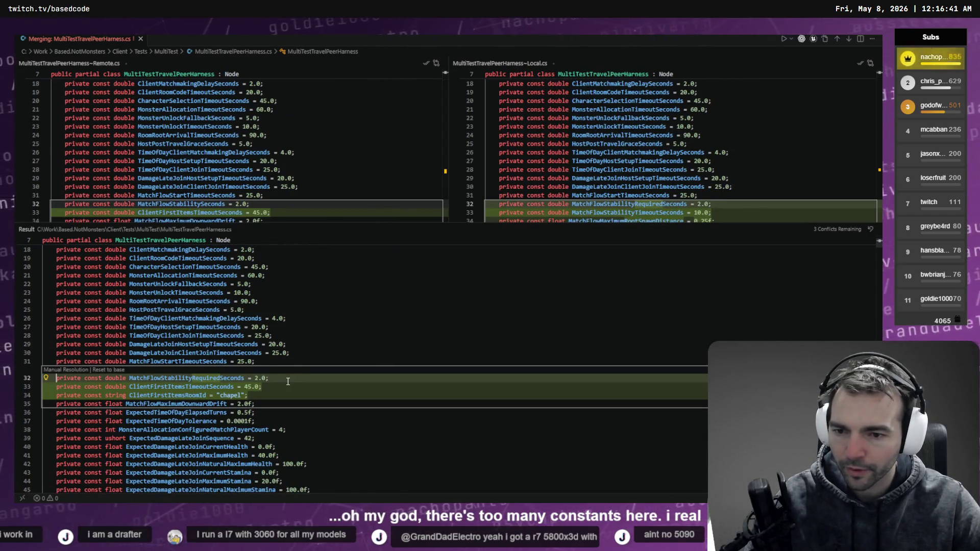
{"action": "scroll", "coordinate": [502, 285], "scroll_direction": "down", "scroll_amount": 2}
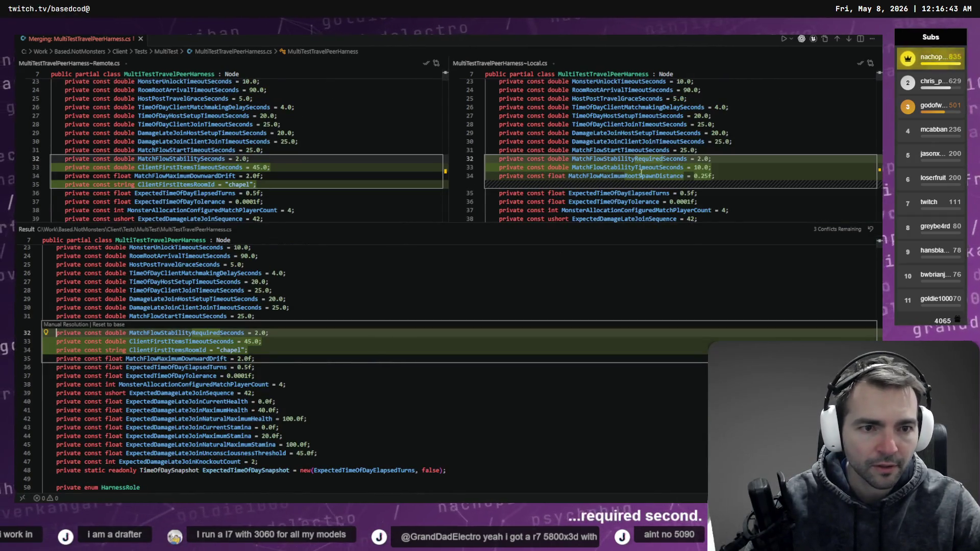
{"action": "left_click_drag", "start_coordinate": [712, 169], "coordinate": [466, 164]}
{"action": "key", "text": "ctrl+c"}
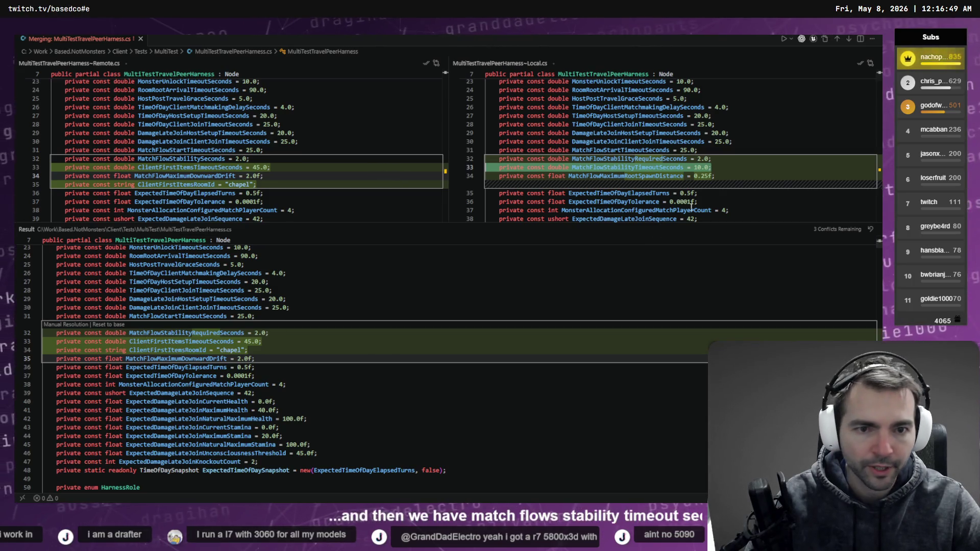
{"action": "left_click", "coordinate": [295, 348]}
{"action": "key", "text": "Return"}
{"action": "key", "text": "ctrl+v"}
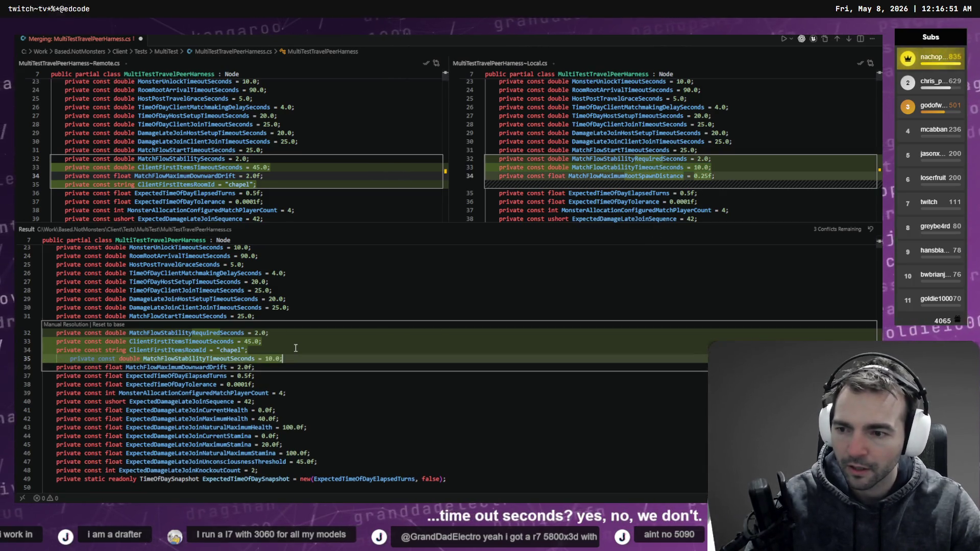
{"action": "key", "text": "Home"}
{"action": "key", "text": "BackSpace"}
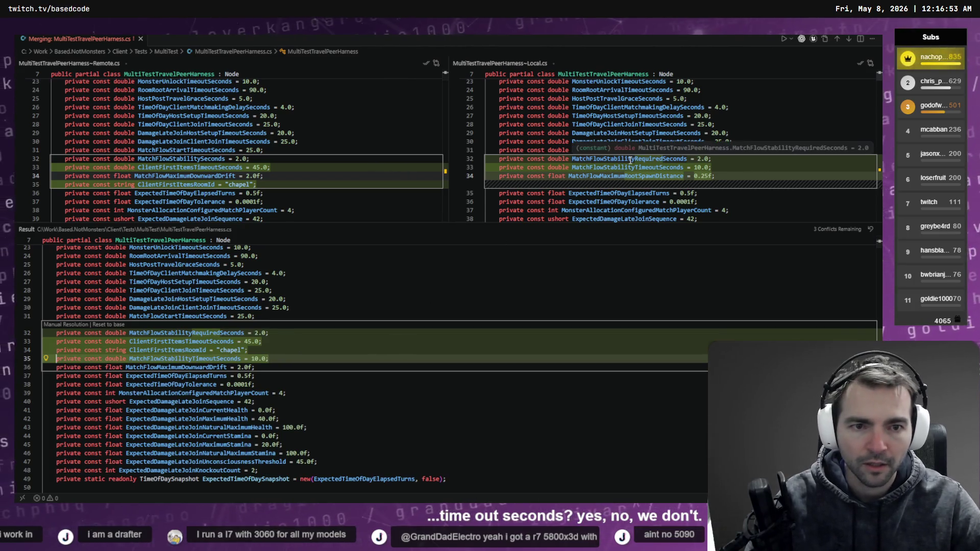
{"action": "key", "text": "ctrl+s"}
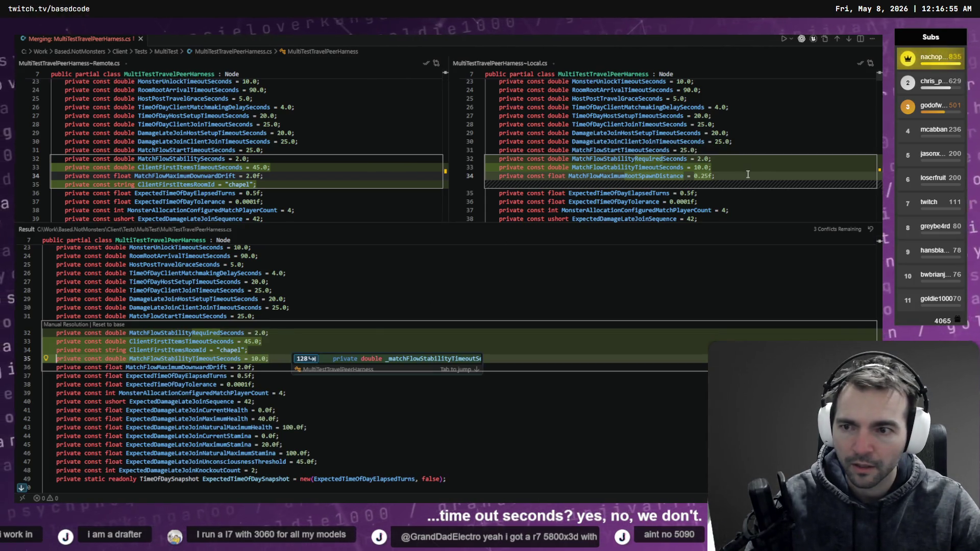
Review merged lines 32–35 against Local and inspect the local MatchFlowMaximumRootSpawnDistance constant.
{"action": "left_click_drag", "start_coordinate": [748, 174], "coordinate": [472, 163]}
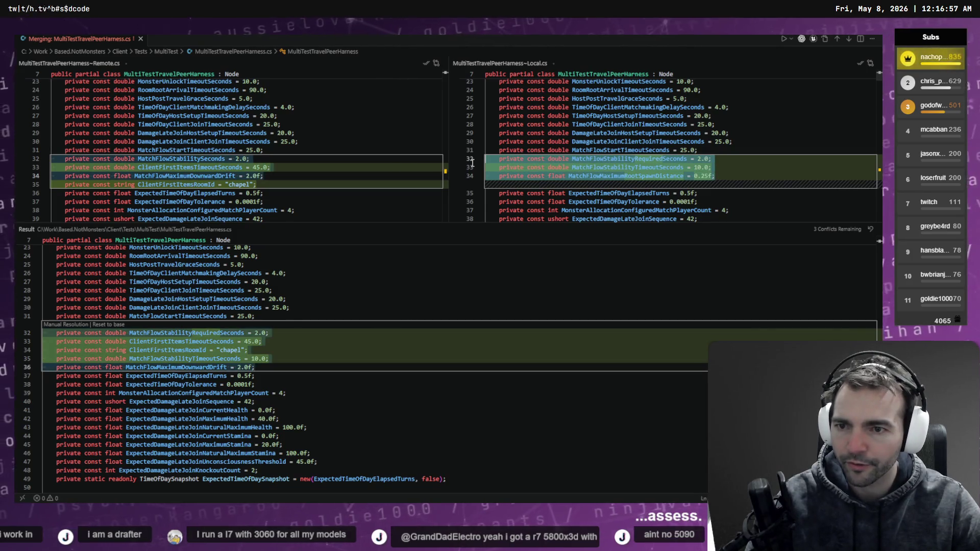
{"action": "double_click", "coordinate": [154, 335]}
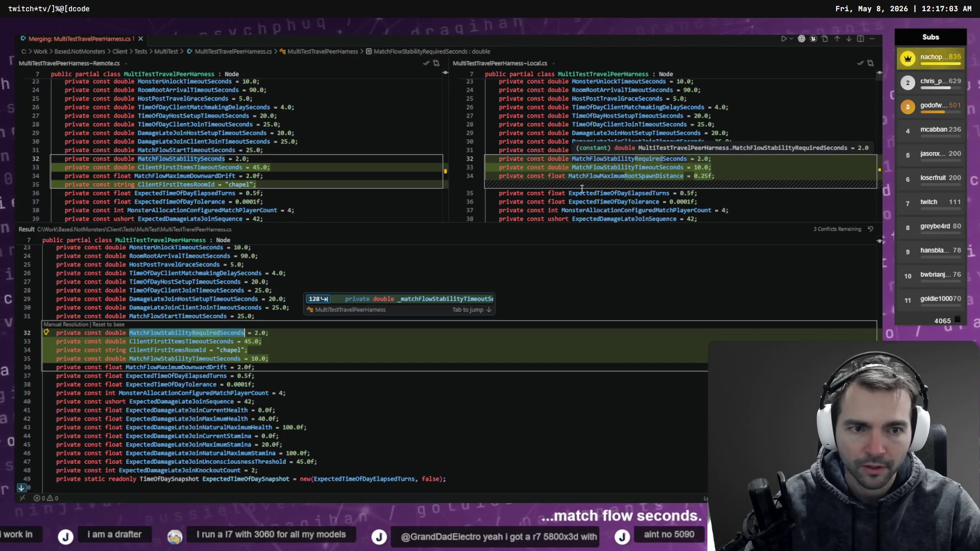
{"action": "left_click", "coordinate": [176, 343]}
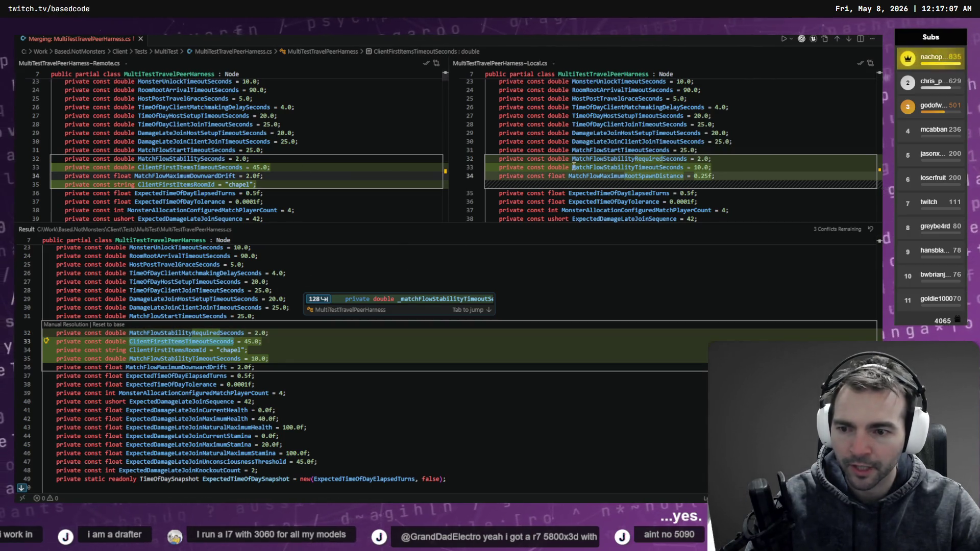
{"action": "left_click", "coordinate": [169, 351]}
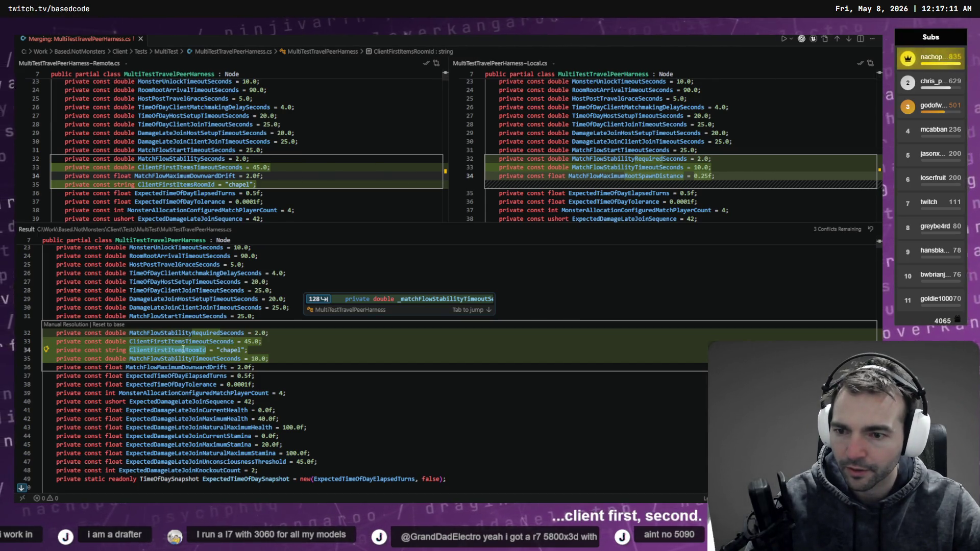
{"action": "left_click", "coordinate": [173, 359]}
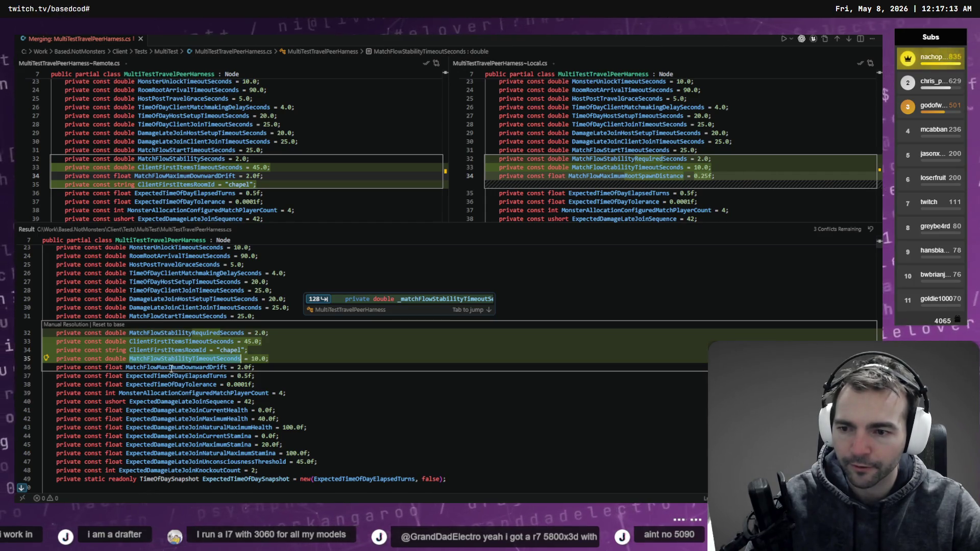
{"action": "mouse_move", "coordinate": [211, 362]}
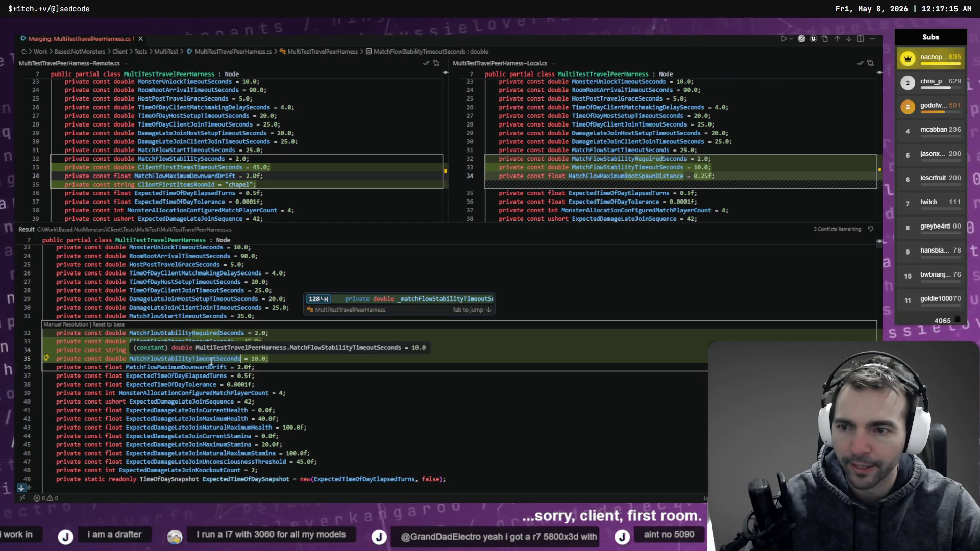
{"action": "left_click", "coordinate": [625, 175]}
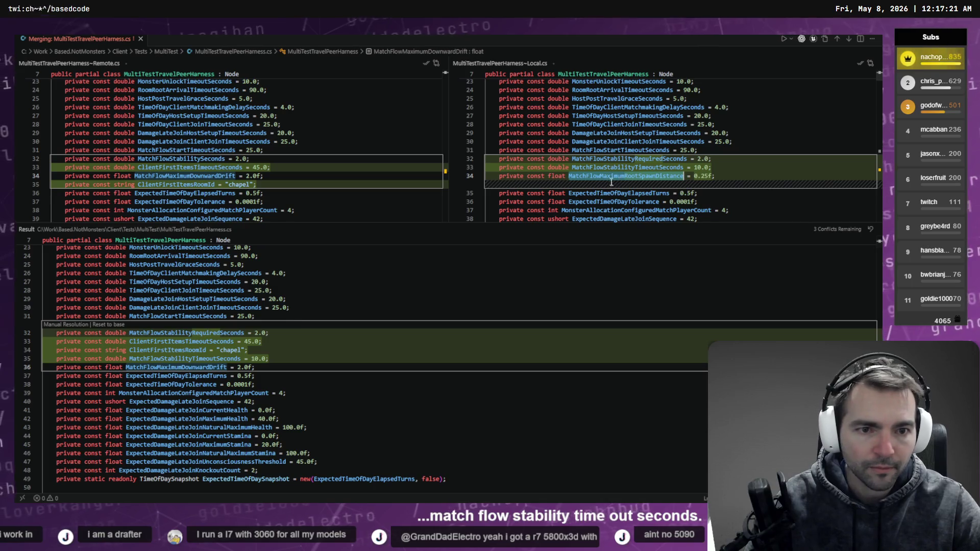
{"action": "left_click", "coordinate": [323, 355]}
Search for MatchFlowMaximumRootSpawnDistance, insert the local 0.25f constant at result line 36, and save.
{"action": "key", "text": "ctrl+f"}
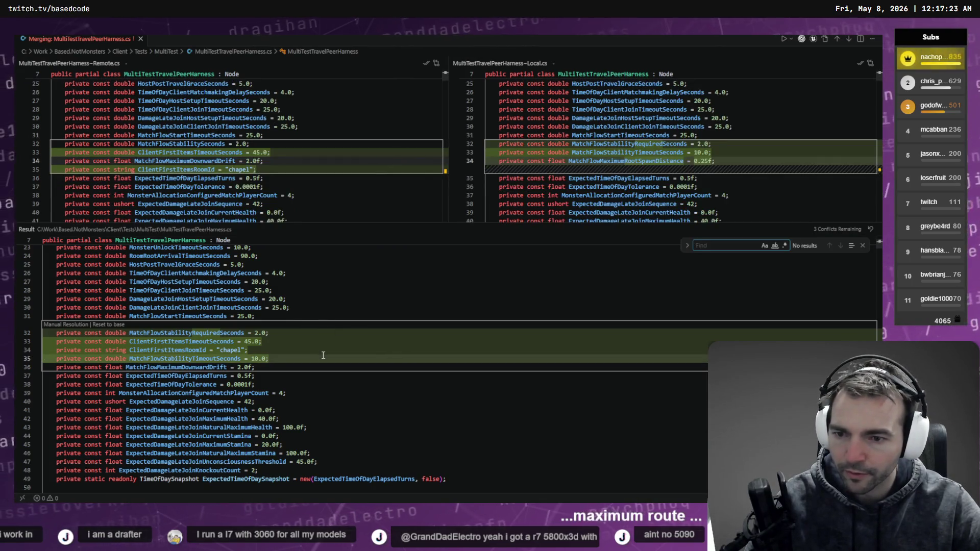
{"action": "type", "text": "MatchFlowMaximumRootSpawnDistance"}
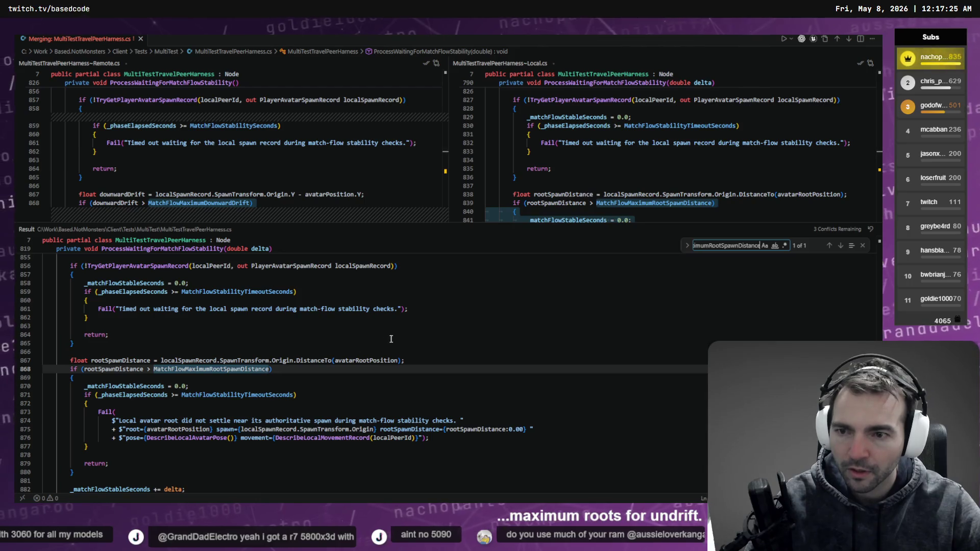
{"action": "left_click", "coordinate": [875, 282]}
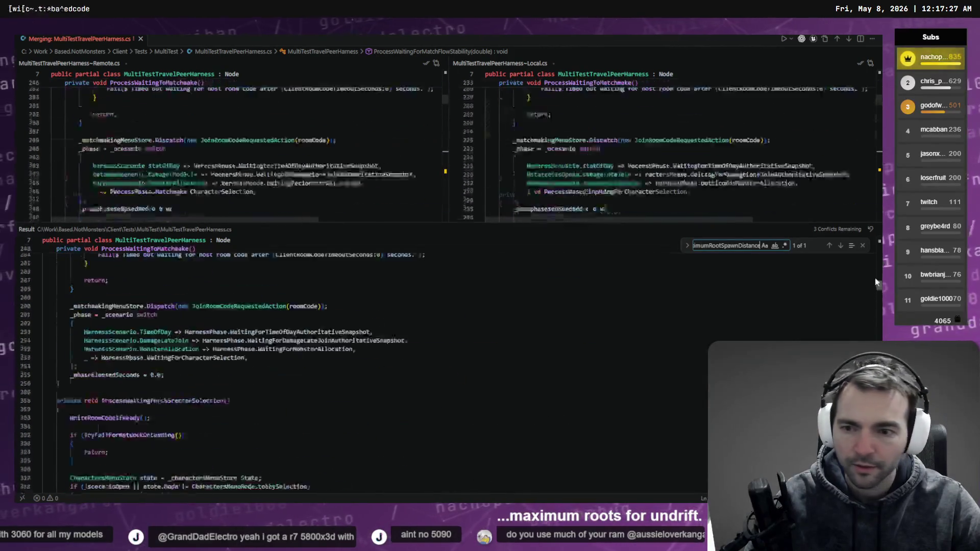
{"action": "mouse_move", "coordinate": [875, 281]}
{"action": "left_mouse_down"}
{"action": "mouse_move", "coordinate": [875, 241]}
{"action": "mouse_move", "coordinate": [875, 255]}
{"action": "left_mouse_up"}
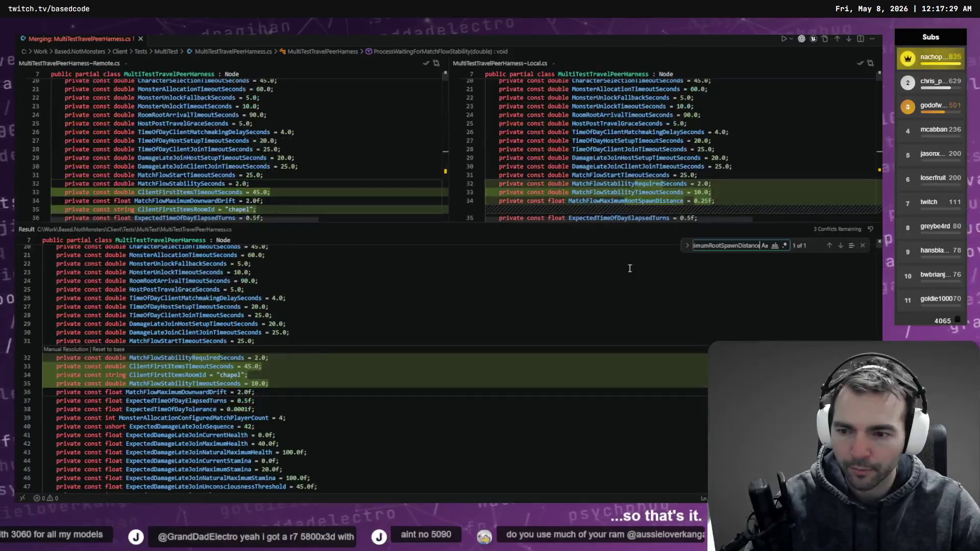
{"action": "left_click", "coordinate": [727, 199]}
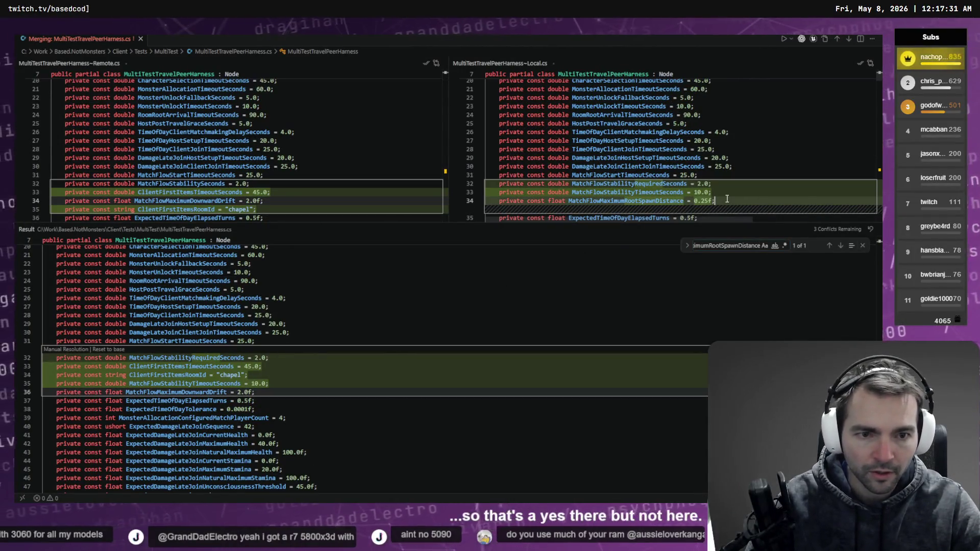
{"action": "scroll", "coordinate": [666, 157], "scroll_direction": "down", "scroll_amount": 2}
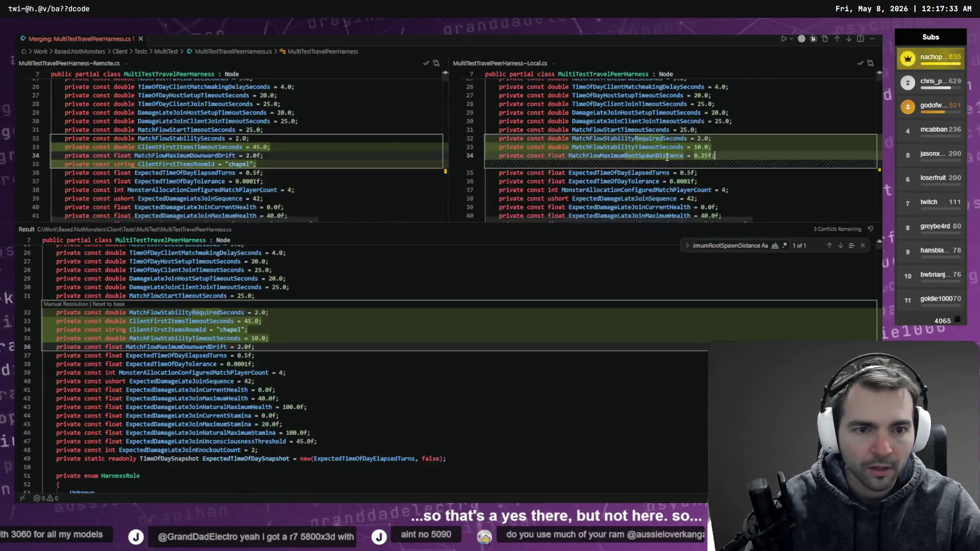
{"action": "triple_click", "coordinate": [742, 155]}
{"action": "key", "text": "ctrl+c"}
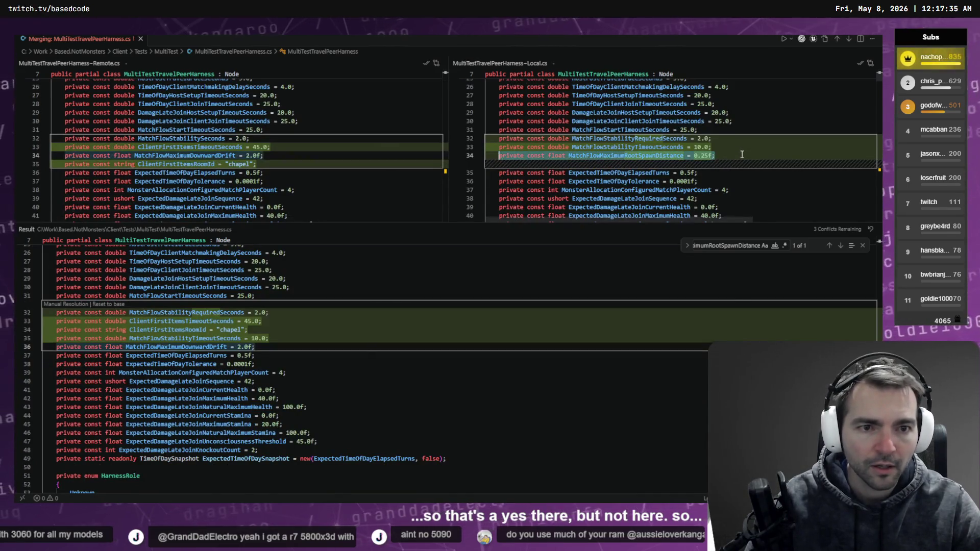
{"action": "left_click", "coordinate": [304, 335]}
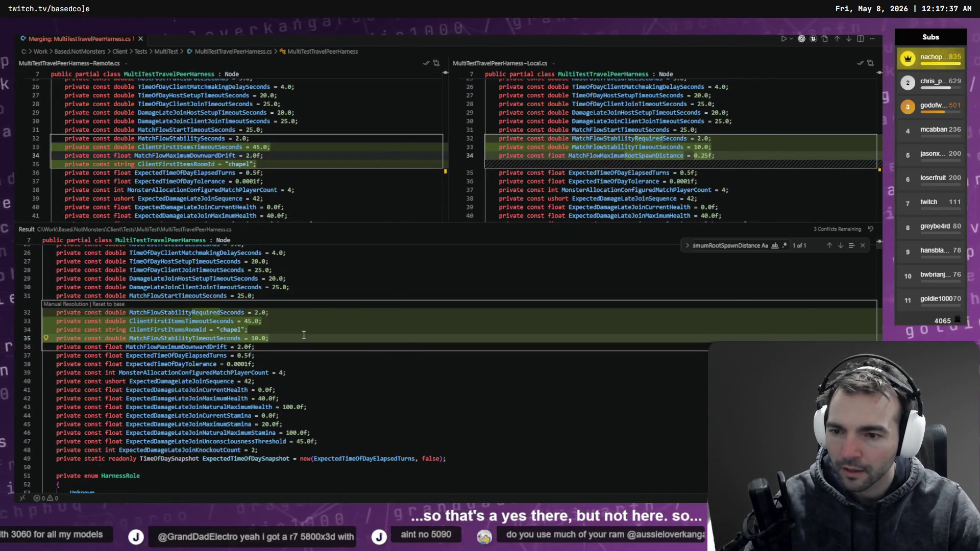
{"action": "key", "text": "Return"}
{"action": "key", "text": "ctrl+v"}
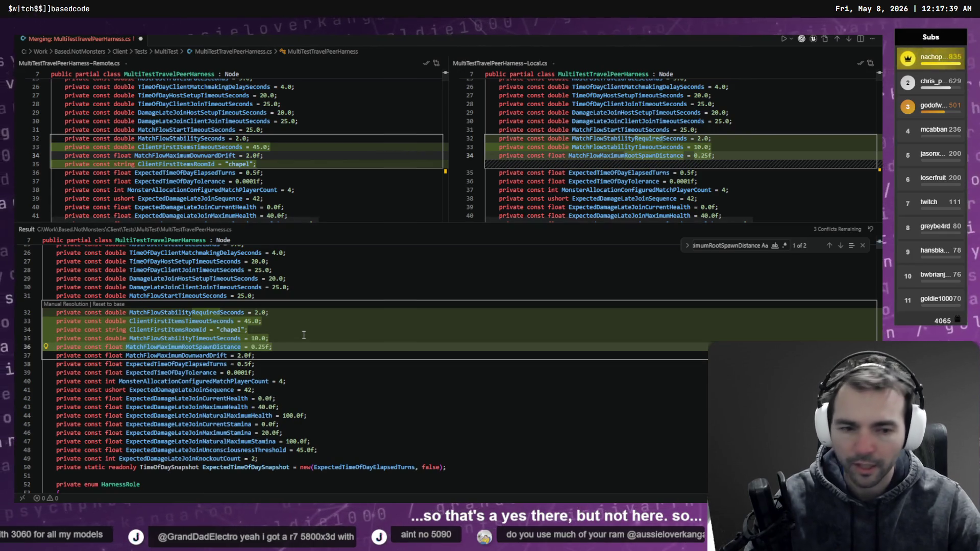
{"action": "key", "text": "ctrl+s"}
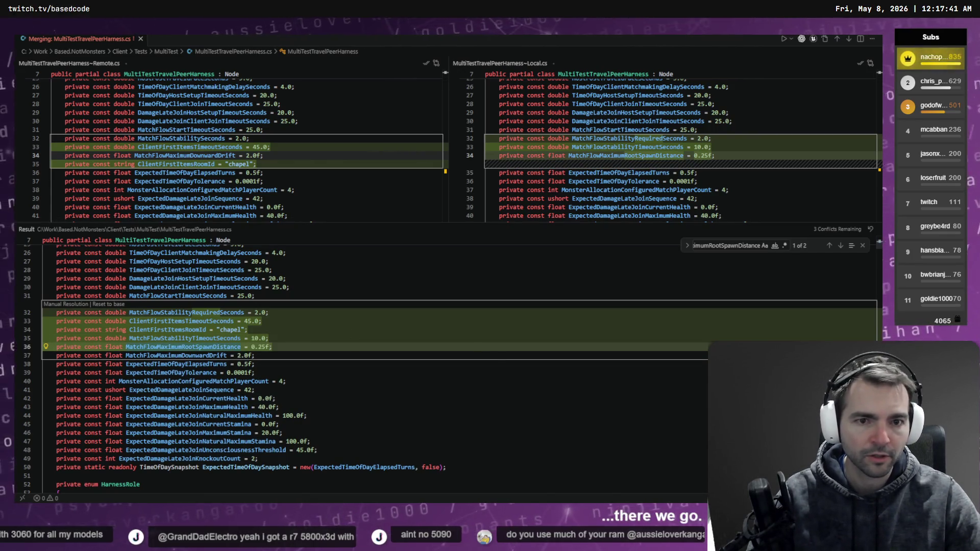
Jump to the next merge conflict and back out of Complete Merge.
{"action": "key", "text": "alt+F5"}
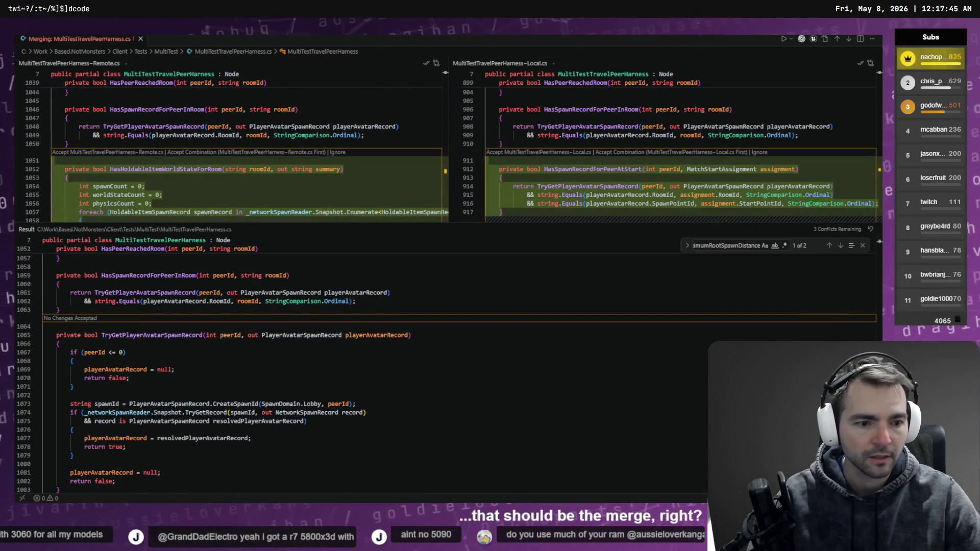
{"action": "left_click", "coordinate": [850, 482]}
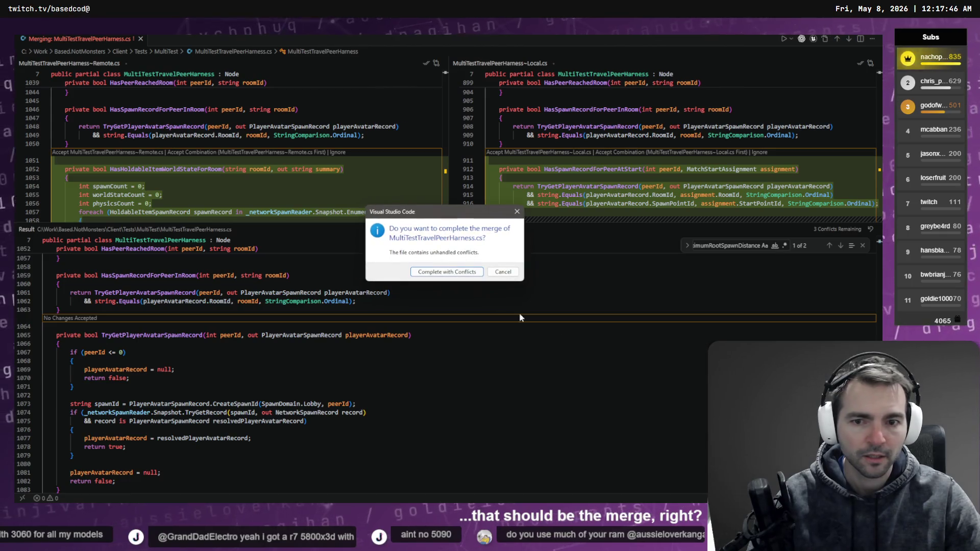
{"action": "left_click", "coordinate": [448, 272]}
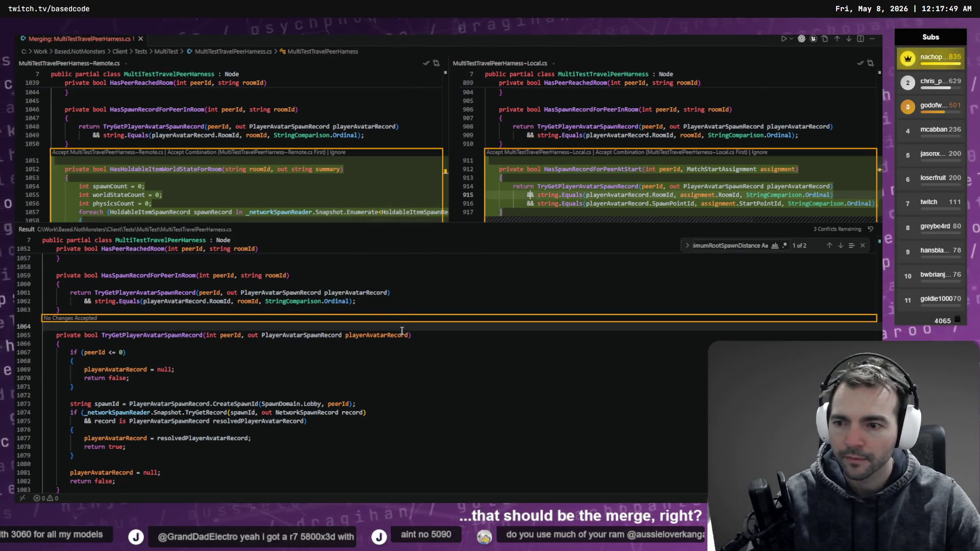
Select the Local HasSpawnRecordForPeerAtStart function on lines 912–917.
{"action": "scroll", "coordinate": [409, 252], "scroll_direction": "down", "scroll_amount": 7}
{"action": "scroll", "coordinate": [408, 253], "scroll_direction": "up", "scroll_amount": 7}
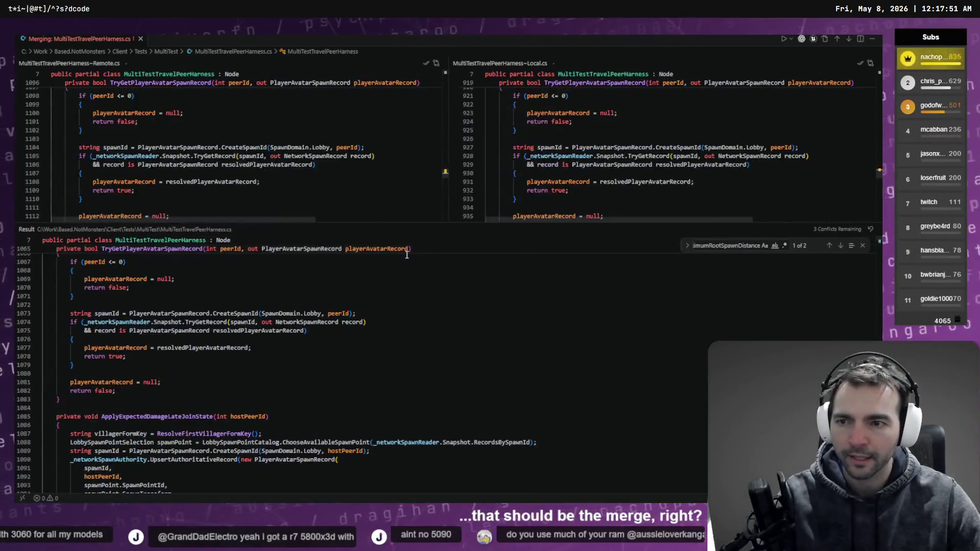
{"action": "scroll", "coordinate": [347, 171], "scroll_direction": "down", "scroll_amount": 3}
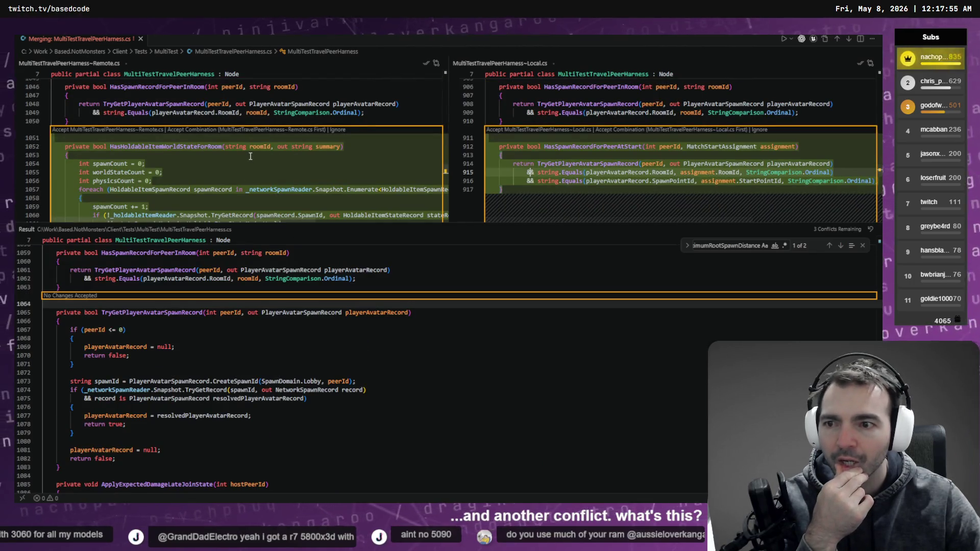
{"action": "scroll", "coordinate": [253, 174], "scroll_direction": "down", "scroll_amount": 3}
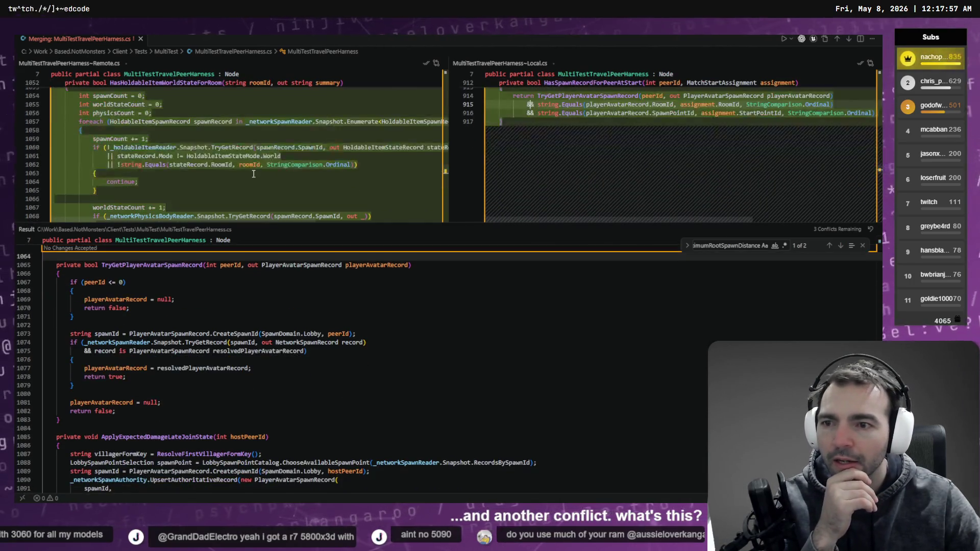
{"action": "scroll", "coordinate": [253, 174], "scroll_direction": "down", "scroll_amount": 10}
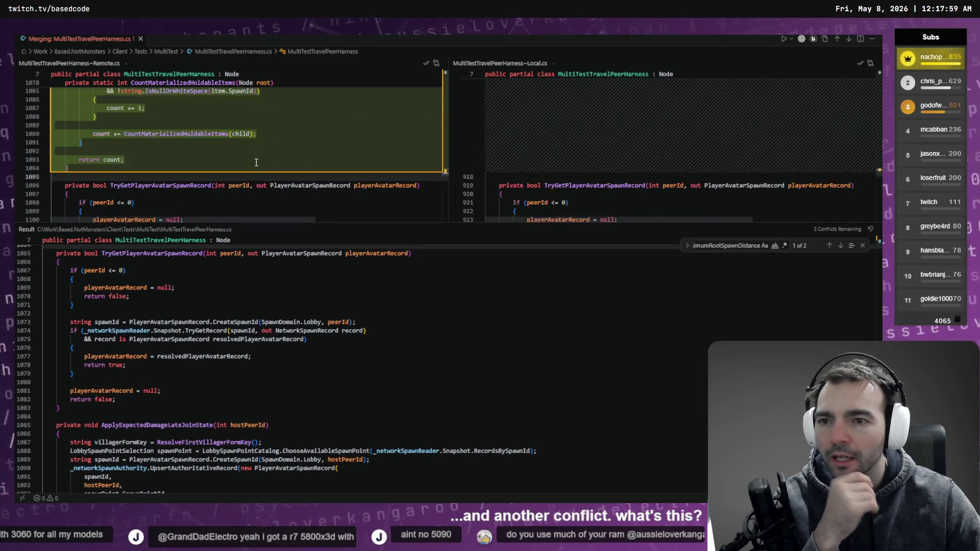
{"action": "scroll", "coordinate": [257, 163], "scroll_direction": "up", "scroll_amount": 5}
{"action": "scroll", "coordinate": [583, 159], "scroll_direction": "up", "scroll_amount": 3}
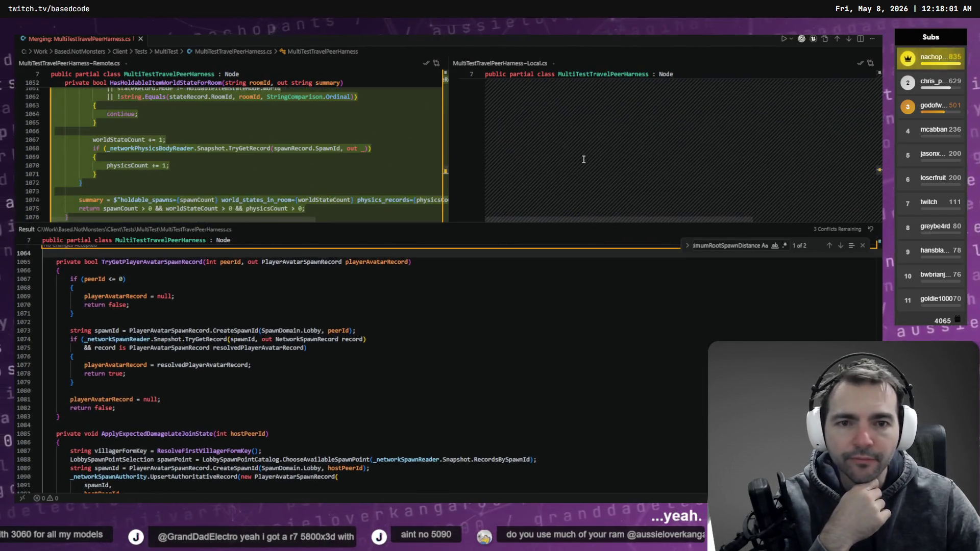
{"action": "scroll", "coordinate": [584, 159], "scroll_direction": "up", "scroll_amount": 3}
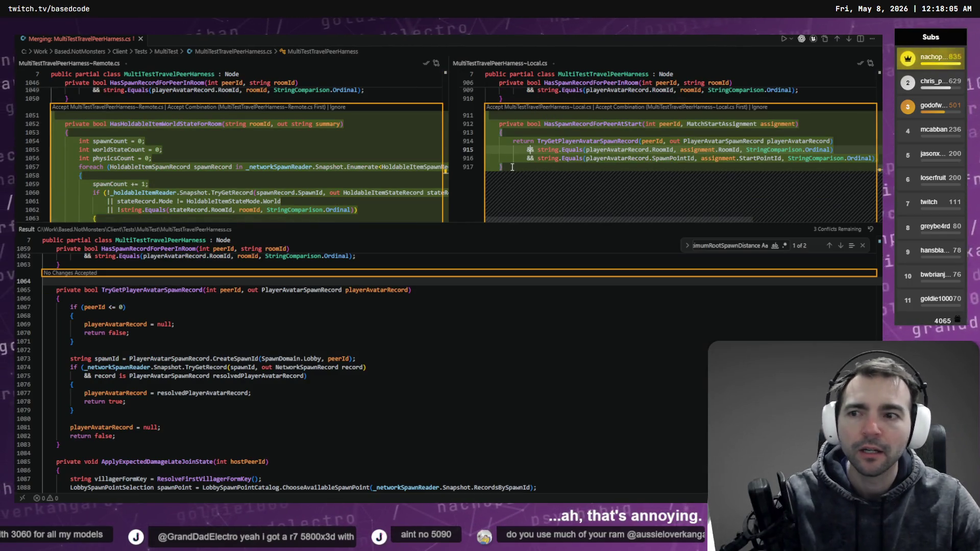
{"action": "left_click_drag", "start_coordinate": [507, 169], "coordinate": [498, 124]}
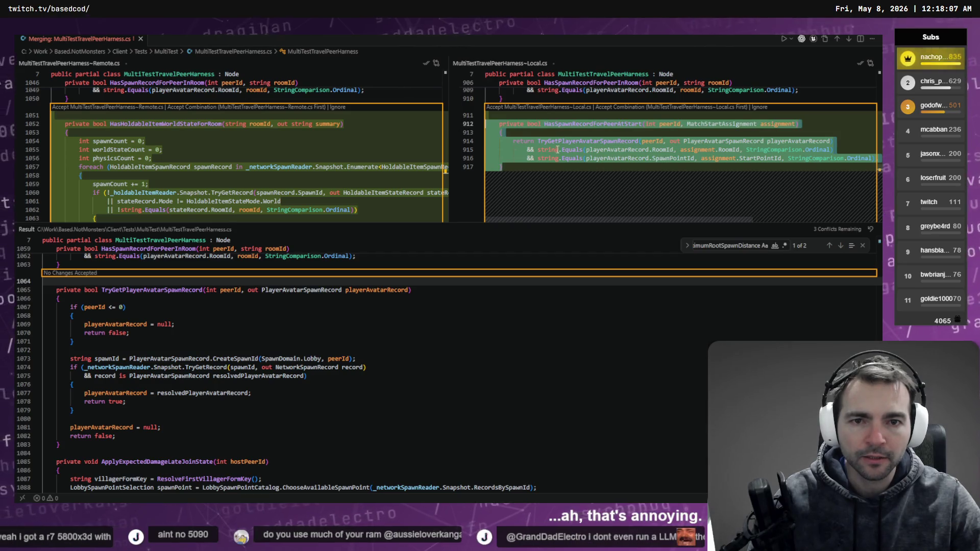
{"action": "scroll", "coordinate": [559, 153], "scroll_direction": "up", "scroll_amount": 2}
Paste the HasSpawnRecordForPeerAtStart function into the result at line 1064.
{"action": "left_click", "coordinate": [118, 349]}
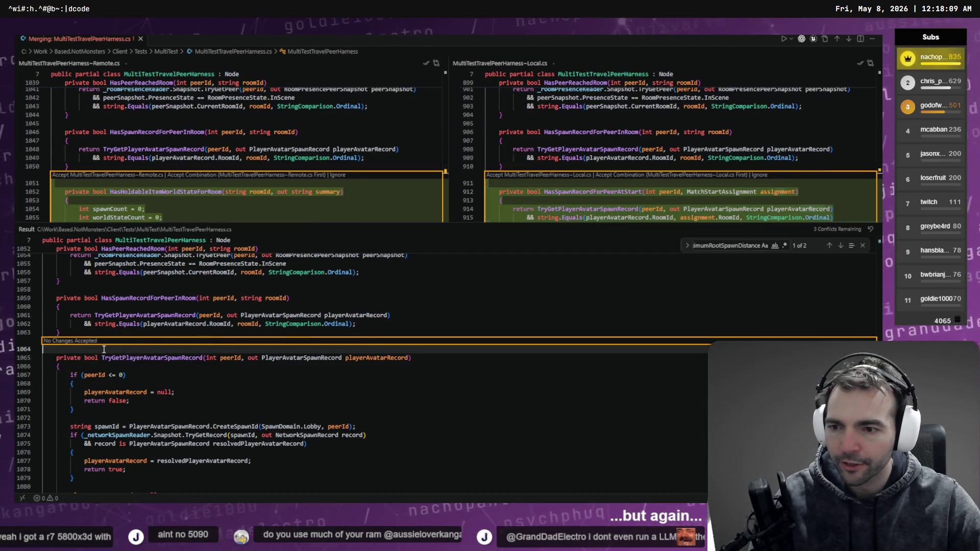
{"action": "key", "text": "ctrl+v"}
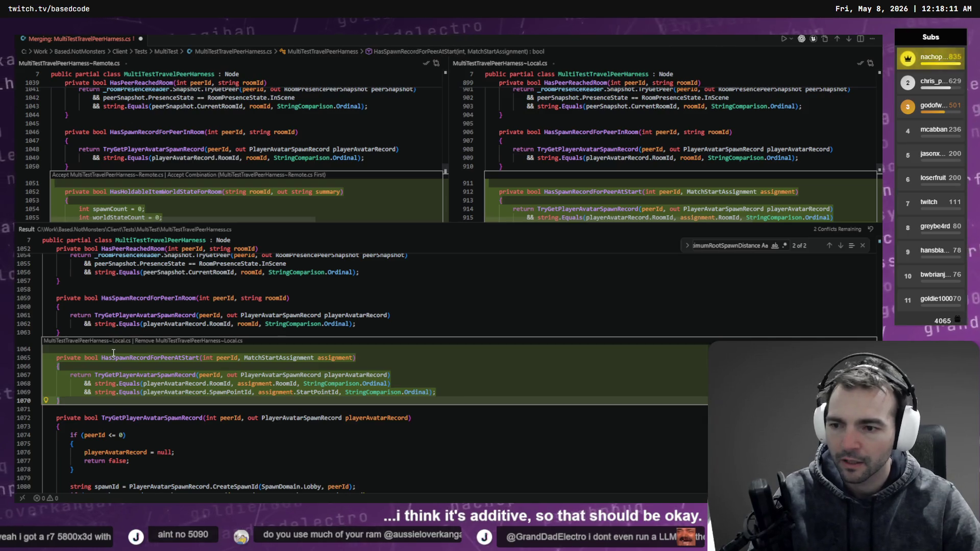
{"action": "key", "text": "Down"}
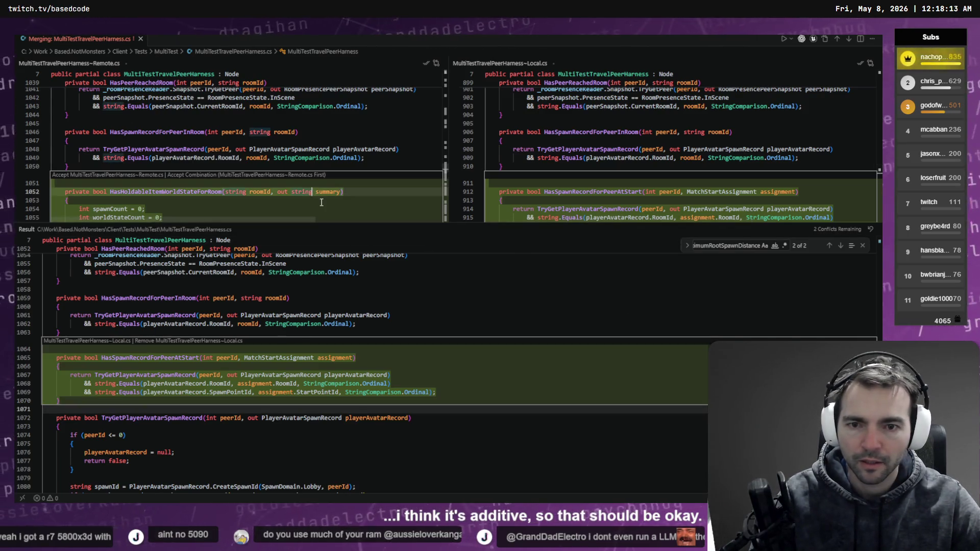
{"action": "scroll", "coordinate": [289, 162], "scroll_direction": "down", "scroll_amount": 5}
{"action": "scroll", "coordinate": [276, 159], "scroll_direction": "up", "scroll_amount": 4}
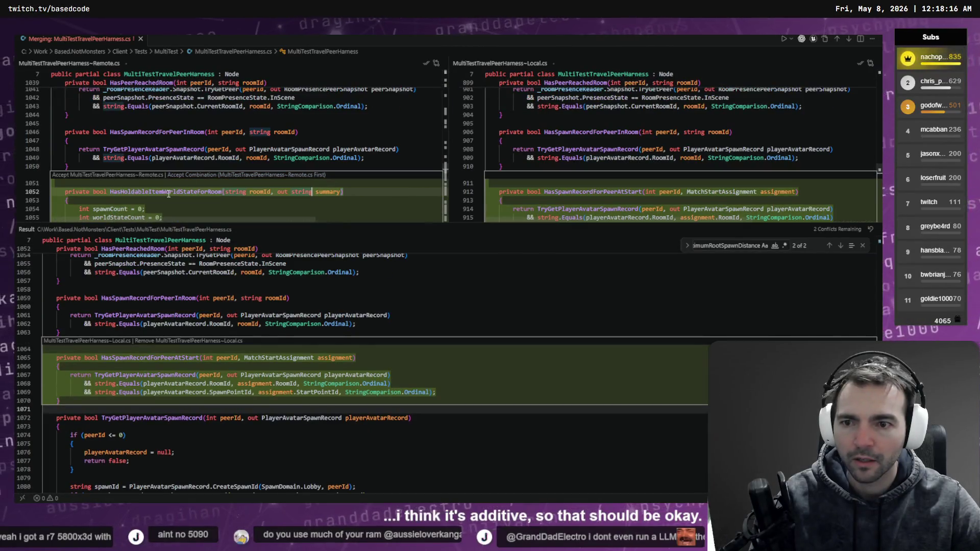
{"action": "right_click", "coordinate": [170, 195]}
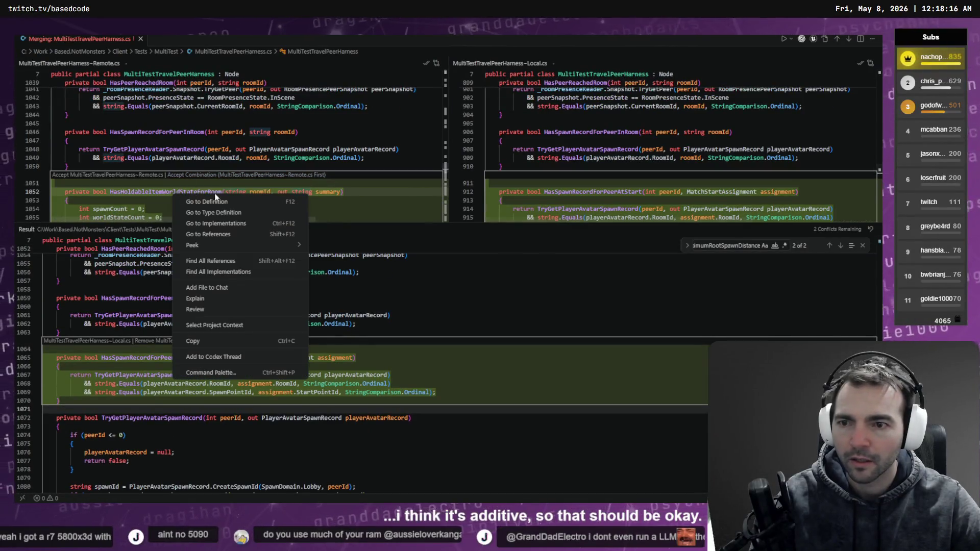
Accept the Remote HasHoldableItemWorldStateForRoom change into the result.
{"action": "left_click", "coordinate": [144, 181]}
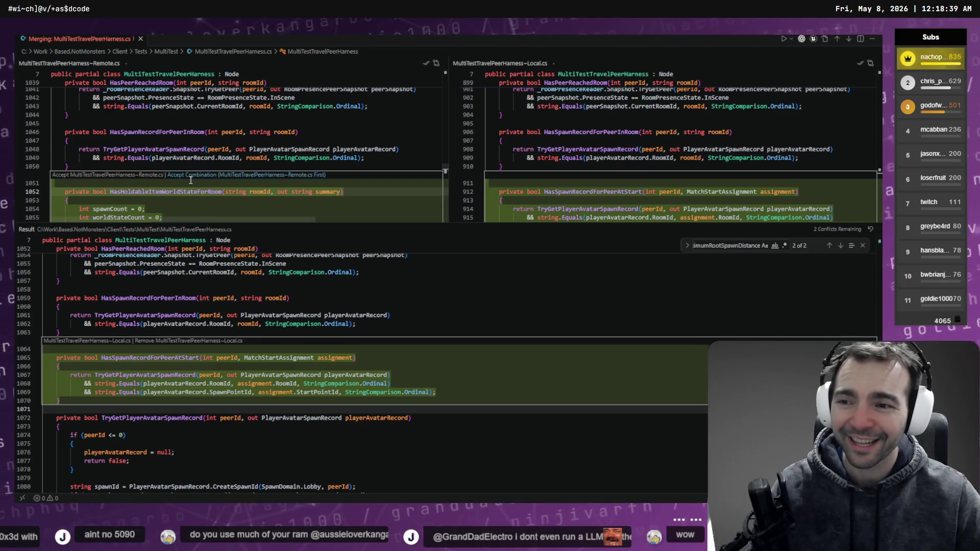
{"action": "scroll", "coordinate": [140, 180], "scroll_direction": "down", "scroll_amount": 5}
{"action": "scroll", "coordinate": [141, 180], "scroll_direction": "down", "scroll_amount": 5}
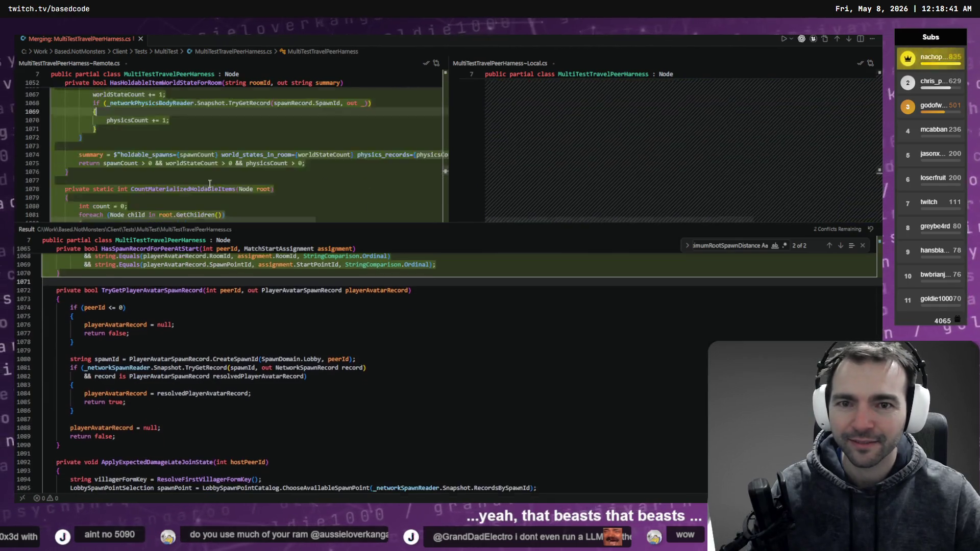
{"action": "scroll", "coordinate": [108, 178], "scroll_direction": "up", "scroll_amount": 10}
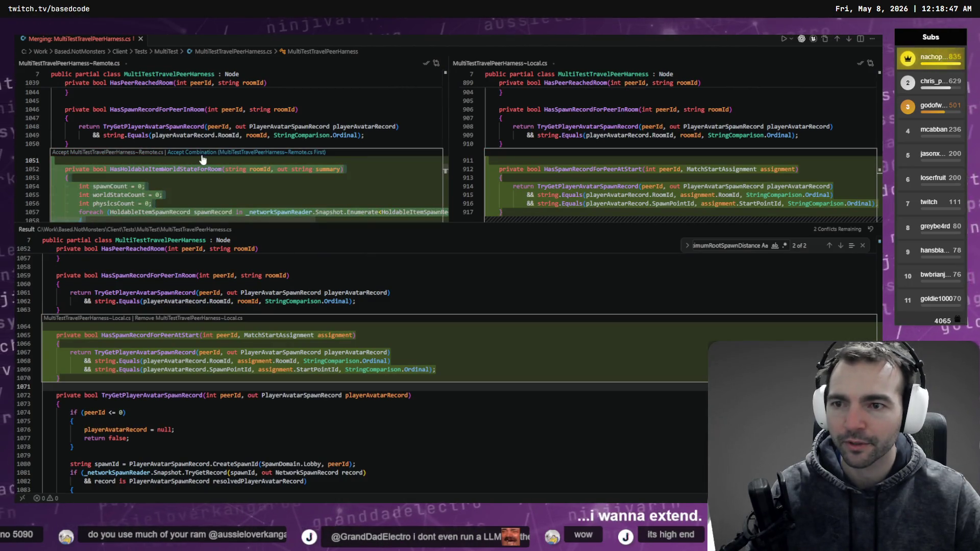
{"action": "left_click", "coordinate": [103, 155]}
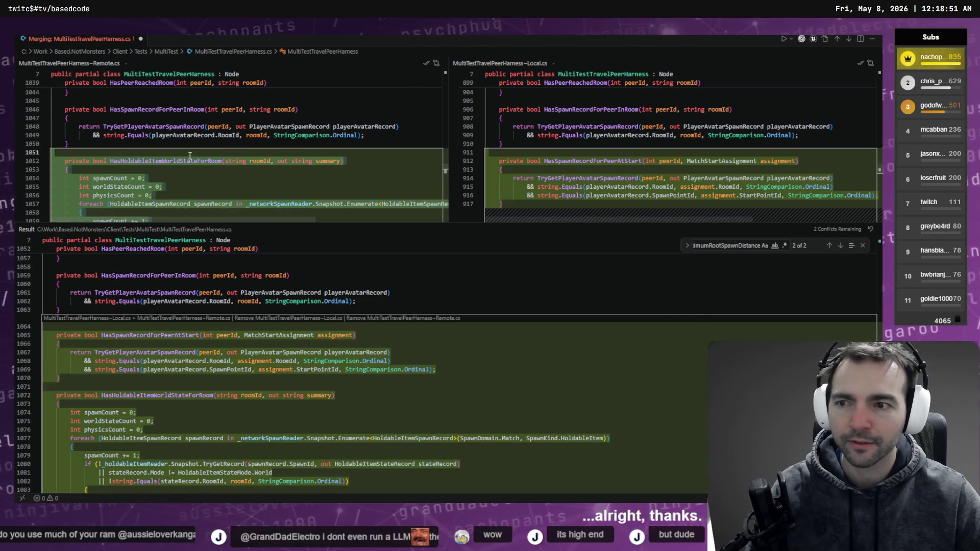
Re-insert the Local HasSpawnRecordForPeerAtStart function at result line 1064 and try Complete Merge.
{"action": "scroll", "coordinate": [549, 200], "scroll_direction": "down", "scroll_amount": 10}
{"action": "scroll", "coordinate": [549, 201], "scroll_direction": "up", "scroll_amount": 10}
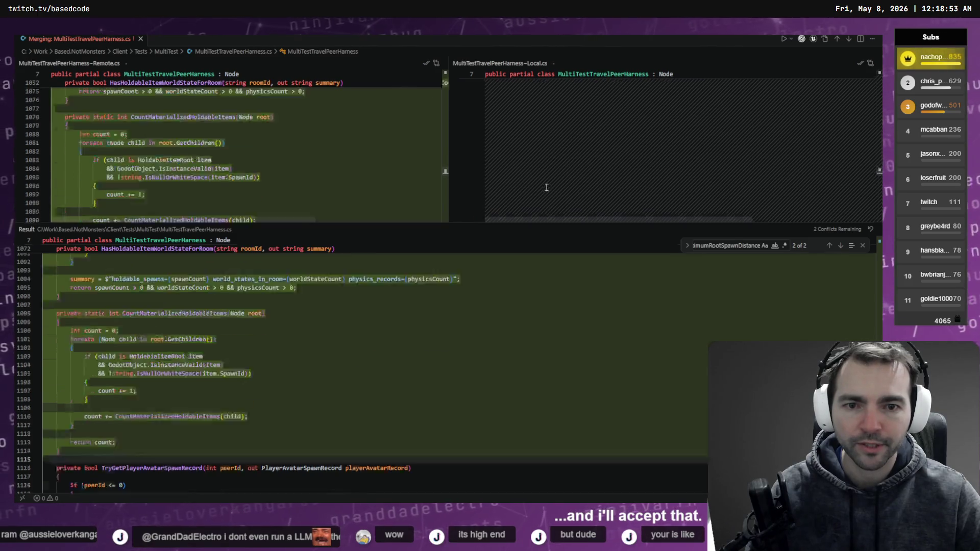
{"action": "left_click_drag", "start_coordinate": [512, 162], "coordinate": [461, 118]}
{"action": "key", "text": "ctrl+c"}
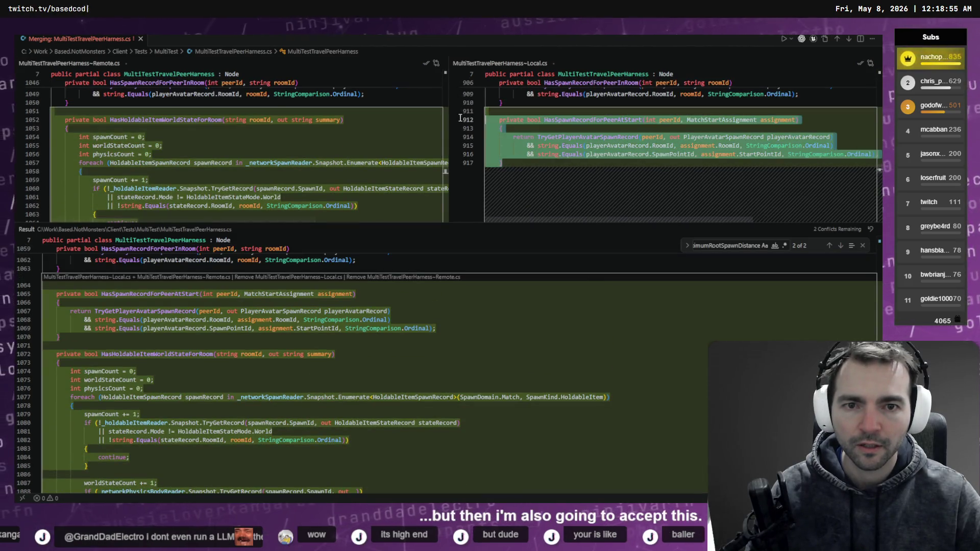
{"action": "key", "text": "ctrl+z"}
{"action": "left_click", "coordinate": [77, 355]}
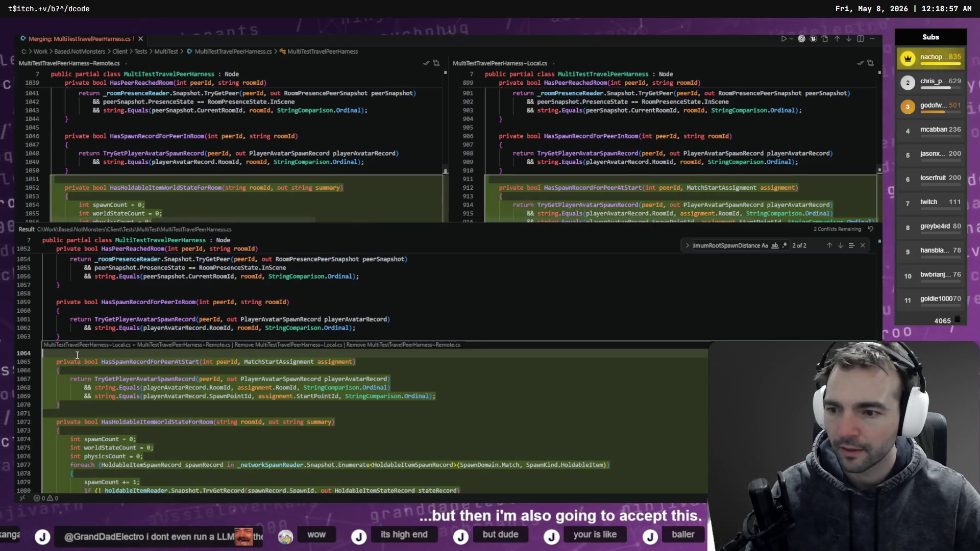
{"action": "key", "text": "Return"}
{"action": "key", "text": "ctrl+v"}
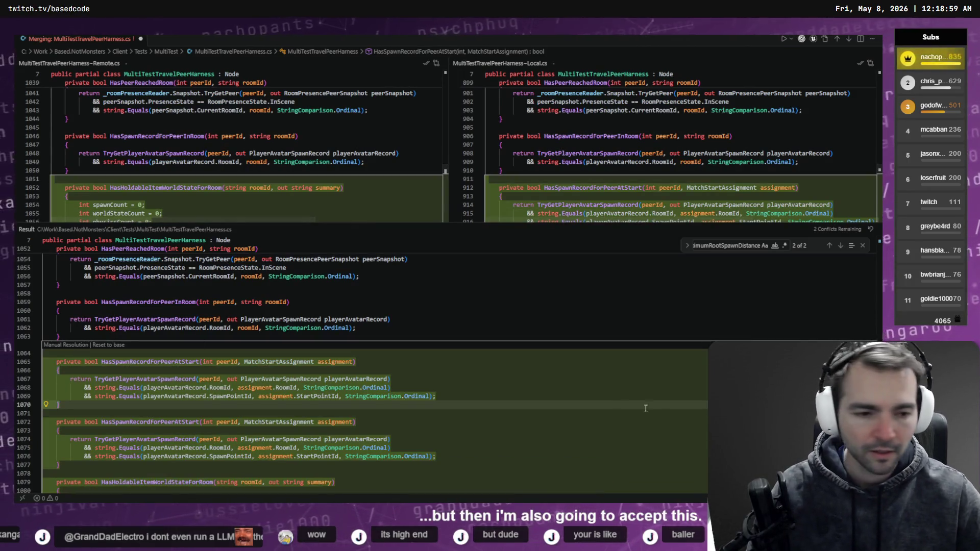
{"action": "left_click", "coordinate": [842, 484]}
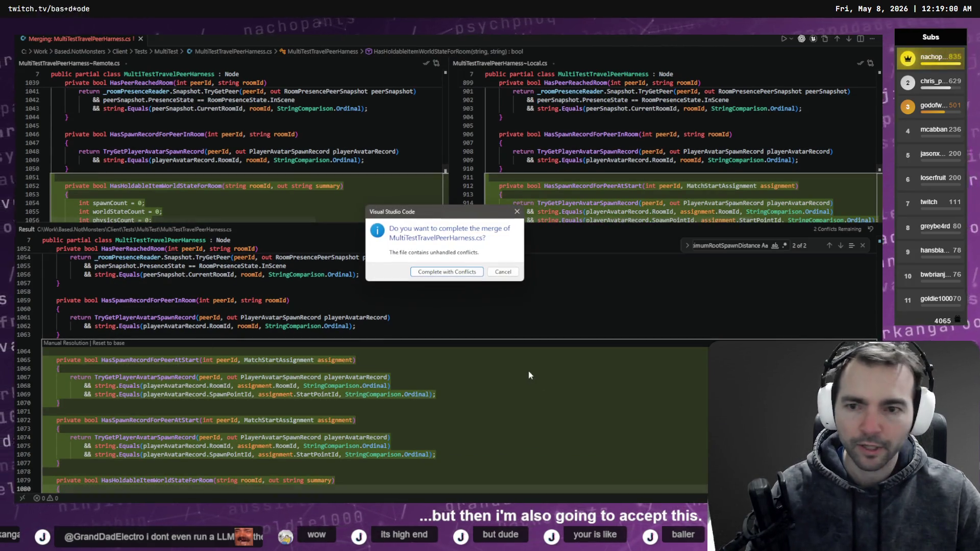
Dismiss the unhandled-conflicts prompt and close the merge editor, keeping conflicts.
{"action": "left_click", "coordinate": [447, 271]}
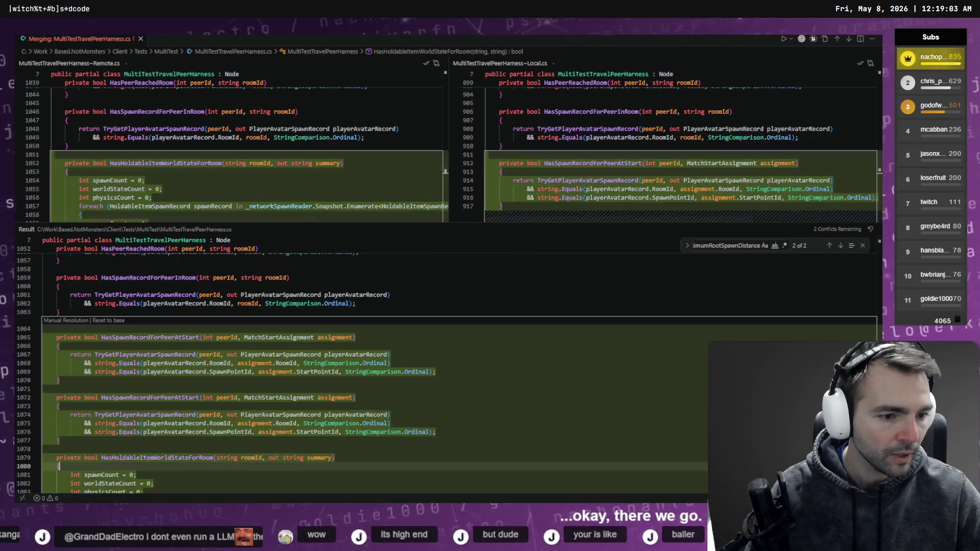
{"action": "scroll", "coordinate": [357, 367], "scroll_direction": "down", "scroll_amount": 10}
{"action": "scroll", "coordinate": [357, 368], "scroll_direction": "up", "scroll_amount": 10}
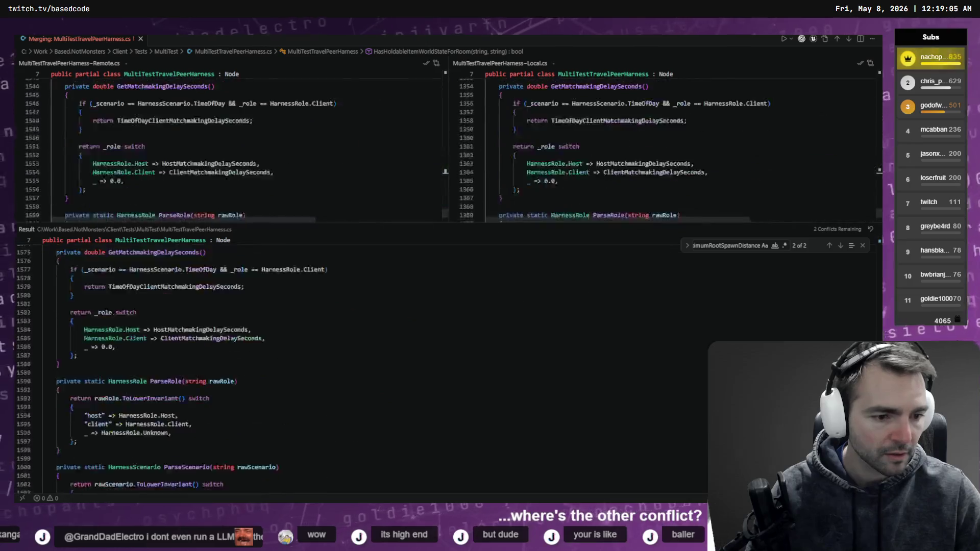
{"action": "scroll", "coordinate": [358, 367], "scroll_direction": "up", "scroll_amount": 5}
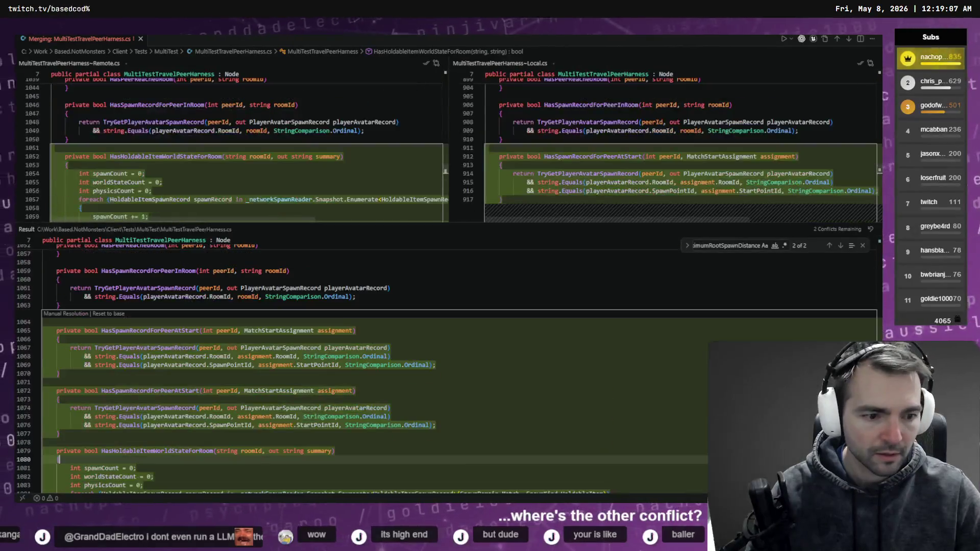
{"action": "key", "text": "ctrl+w"}
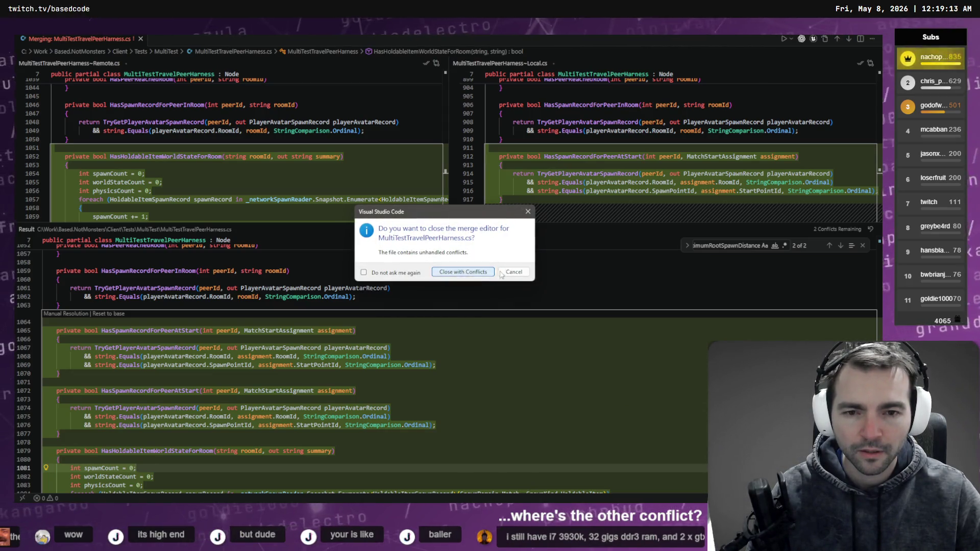
{"action": "left_click", "coordinate": [464, 272]}
{"action": "left_click", "coordinate": [243, 178]}
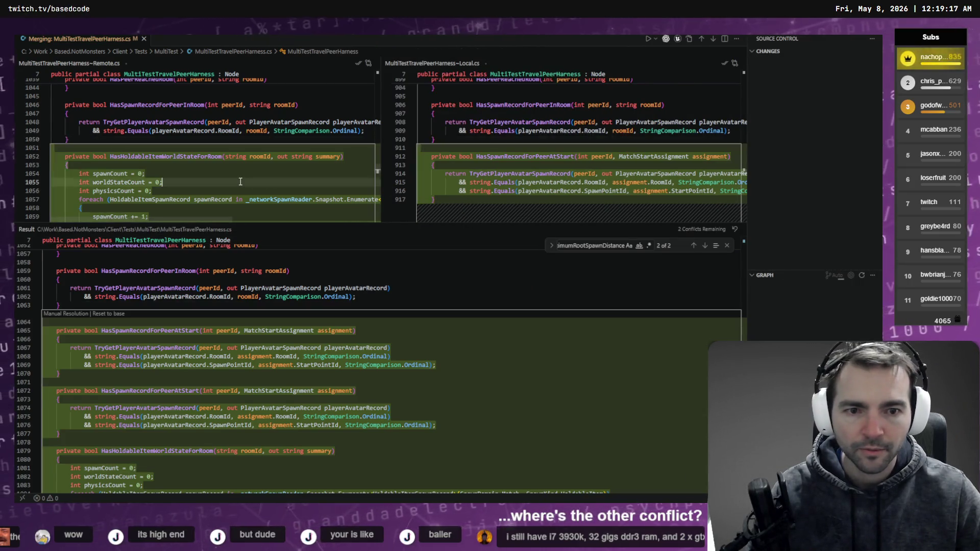
Review the duplicated HasSpawnRecordForPeerAtStart conflict, then close the harness merge with conflicts.
{"action": "scroll", "coordinate": [231, 169], "scroll_direction": "down", "scroll_amount": 10}
{"action": "scroll", "coordinate": [231, 168], "scroll_direction": "down", "scroll_amount": 6}
{"action": "scroll", "coordinate": [231, 168], "scroll_direction": "up", "scroll_amount": 12}
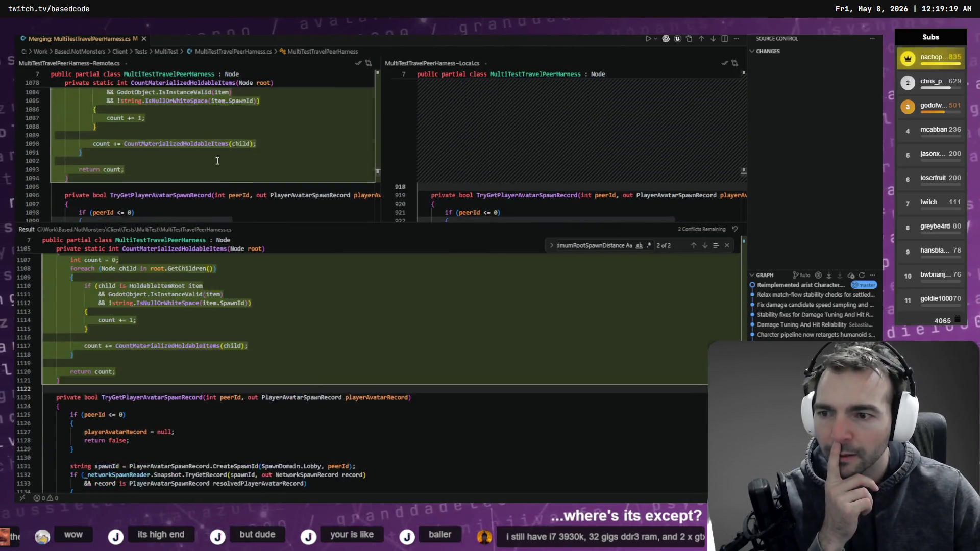
{"action": "left_click", "coordinate": [727, 246]}
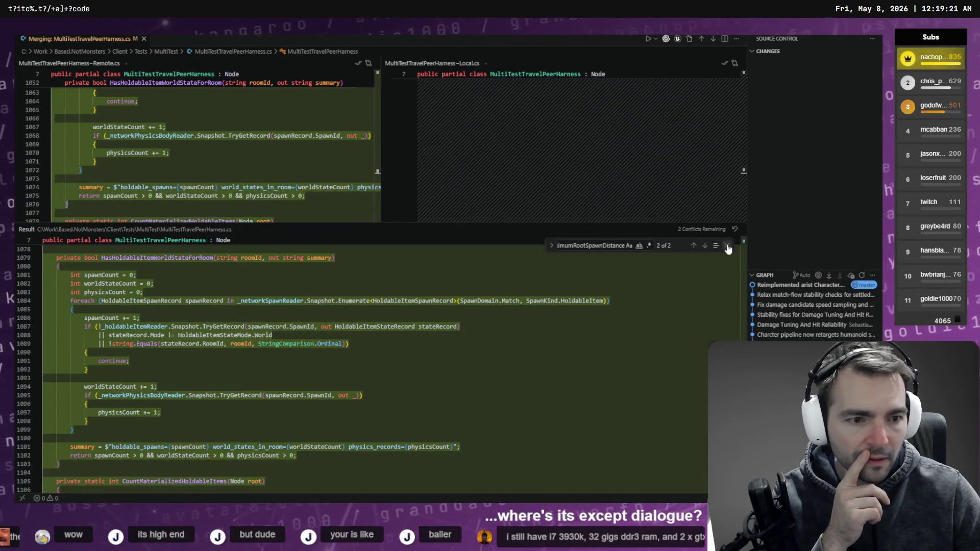
{"action": "scroll", "coordinate": [531, 307], "scroll_direction": "up", "scroll_amount": 5}
{"action": "left_click", "coordinate": [97, 333]}
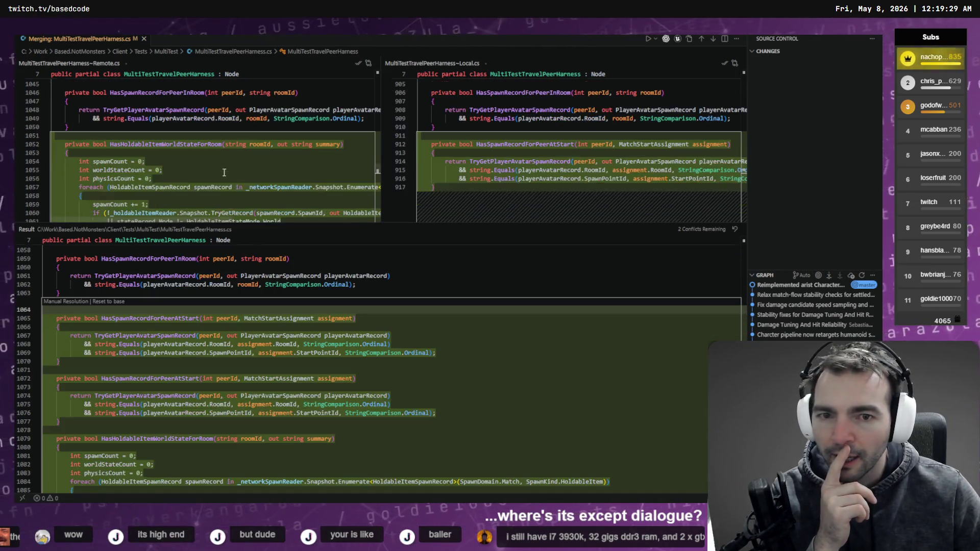
{"action": "scroll", "coordinate": [215, 173], "scroll_direction": "down", "scroll_amount": 1}
{"action": "scroll", "coordinate": [224, 168], "scroll_direction": "down", "scroll_amount": 15}
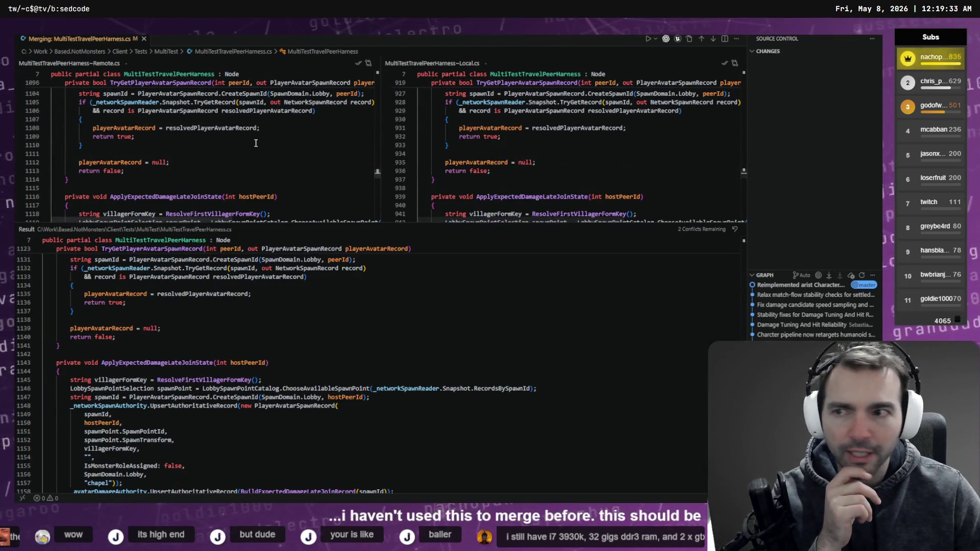
{"action": "scroll", "coordinate": [276, 145], "scroll_direction": "up", "scroll_amount": 15}
{"action": "scroll", "coordinate": [299, 147], "scroll_direction": "up", "scroll_amount": 6}
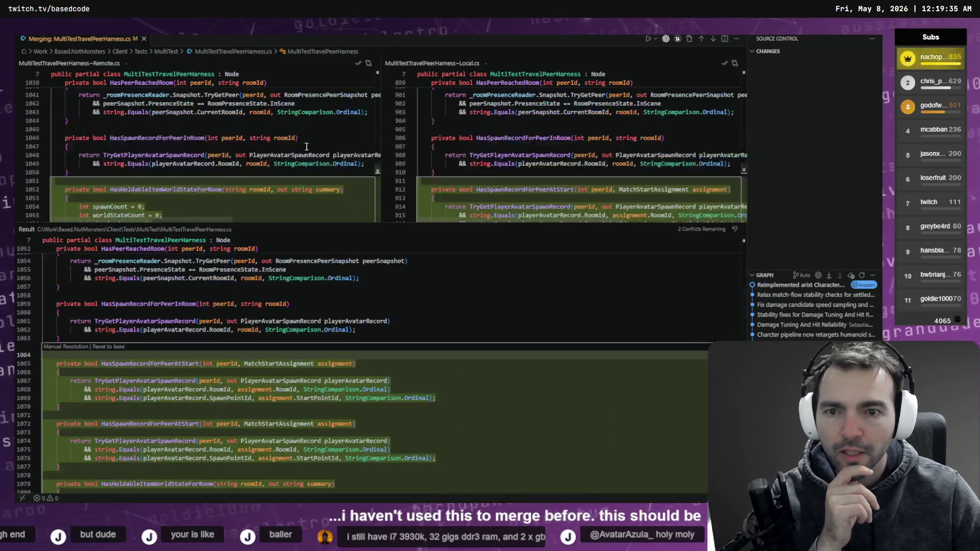
{"action": "left_click", "coordinate": [299, 147]}
{"action": "left_click", "coordinate": [144, 39]}
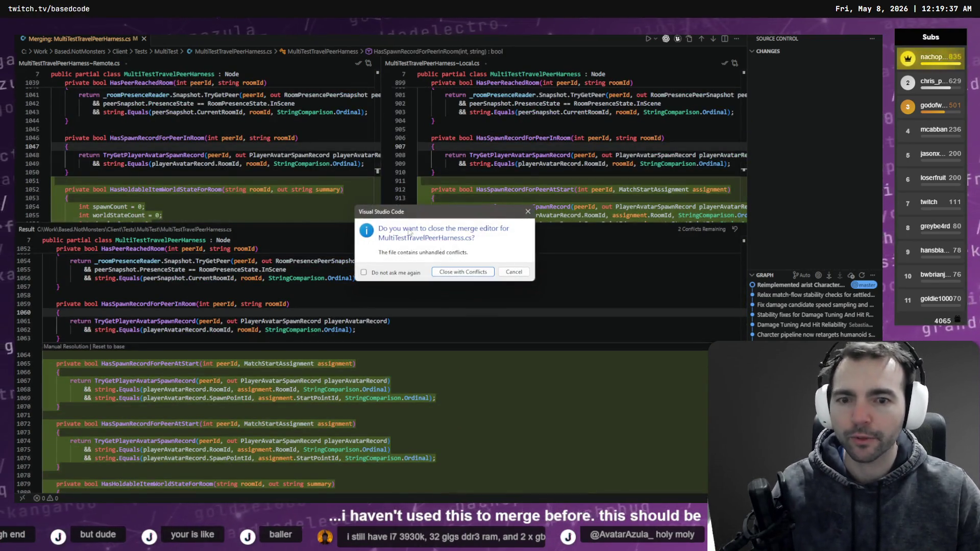
{"action": "left_click", "coordinate": [468, 271]}
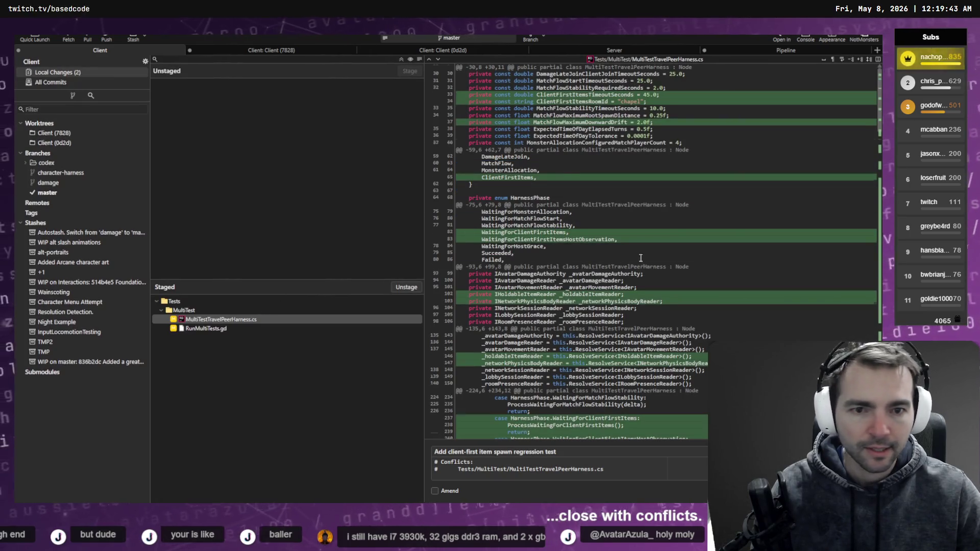
Clear Godot's debugger error list, then switch to the terminal showing the signaling server log.
{"action": "scroll", "coordinate": [561, 255], "scroll_direction": "down", "scroll_amount": 5}
{"action": "key", "text": "alt+Tab"}
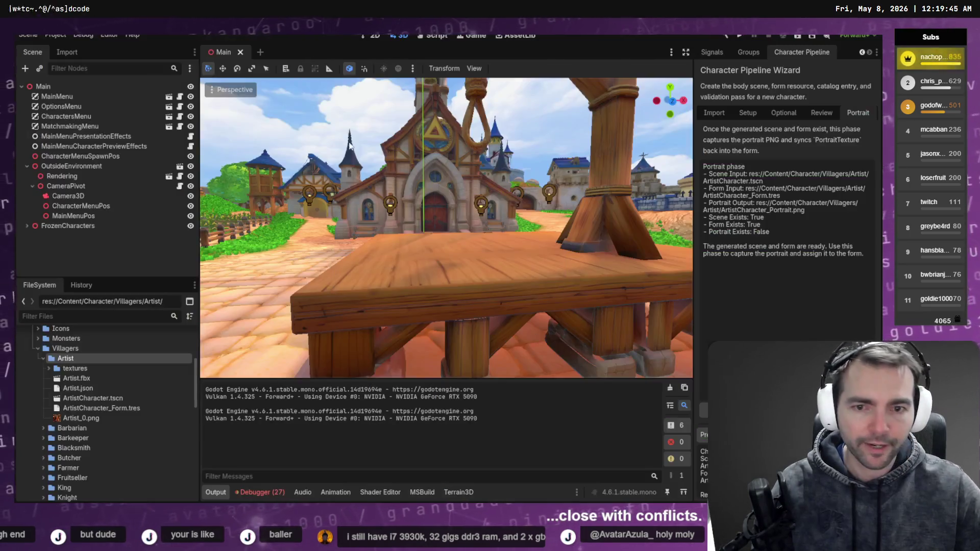
{"action": "left_click", "coordinate": [279, 494]}
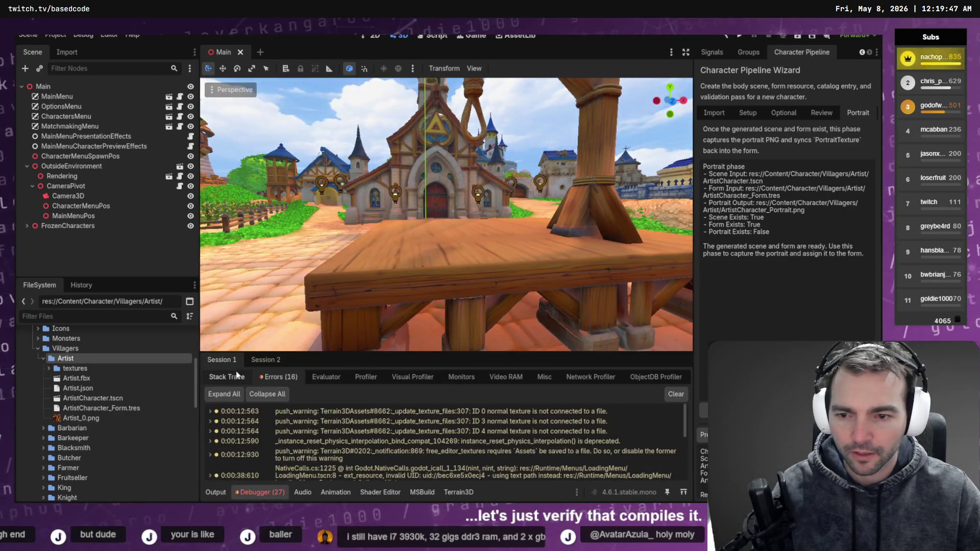
{"action": "scroll", "coordinate": [444, 439], "scroll_direction": "down", "scroll_amount": 3}
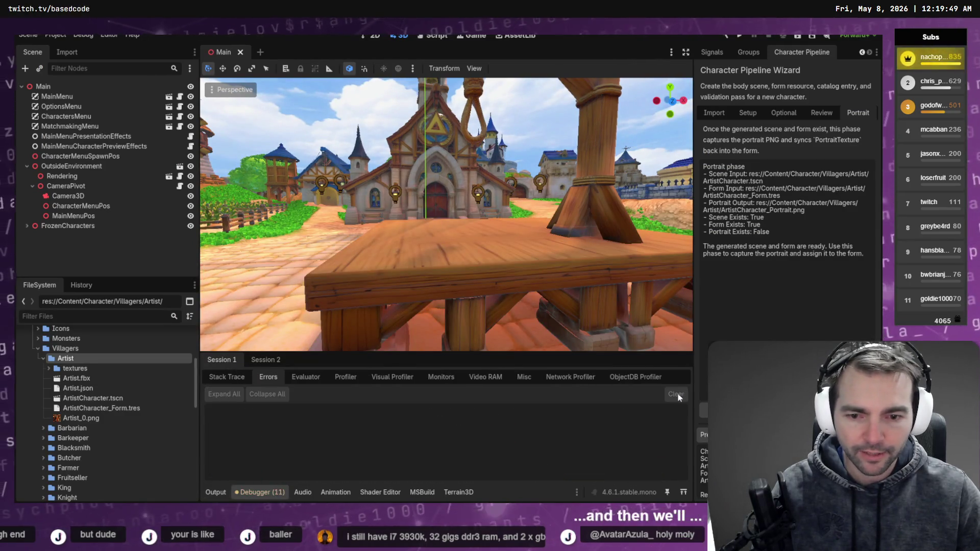
{"action": "key", "text": "alt+Tab"}
{"action": "key", "text": "alt+Tab"}
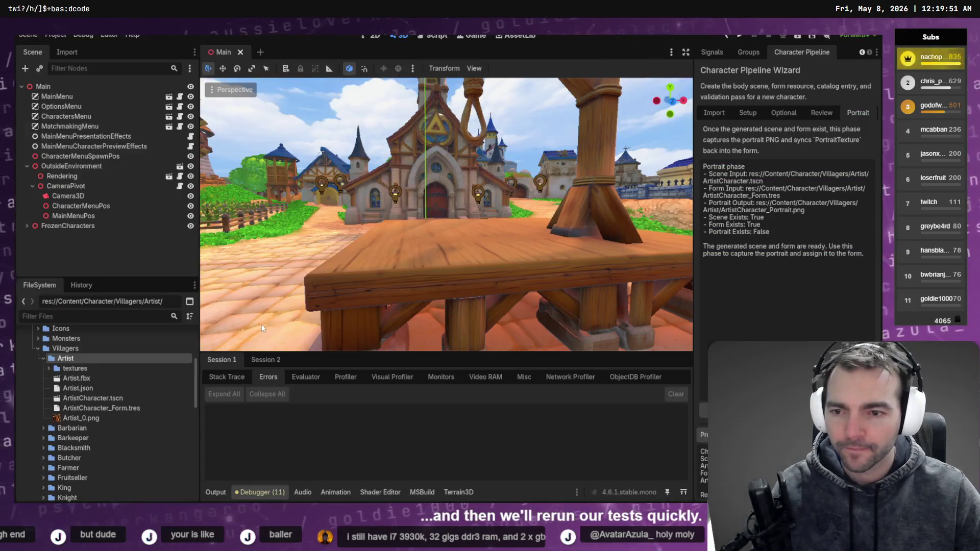
{"action": "key", "text": "alt+Tab"}
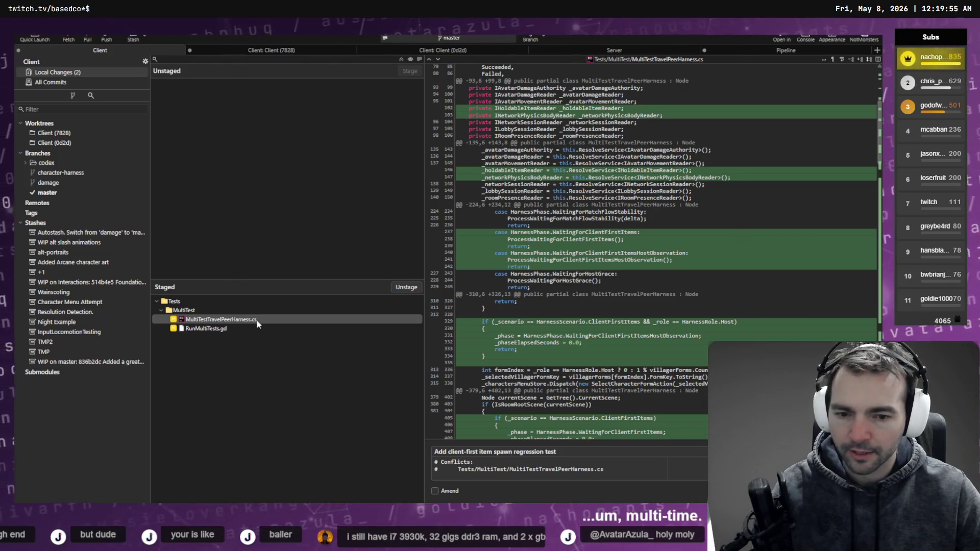
{"action": "key", "text": "alt+Tab"}
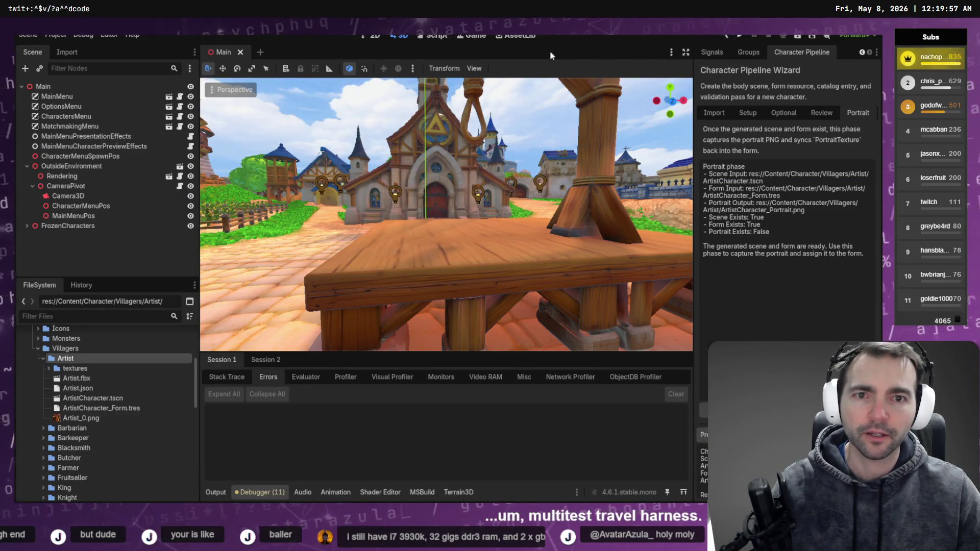
{"action": "key", "text": "alt+Tab"}
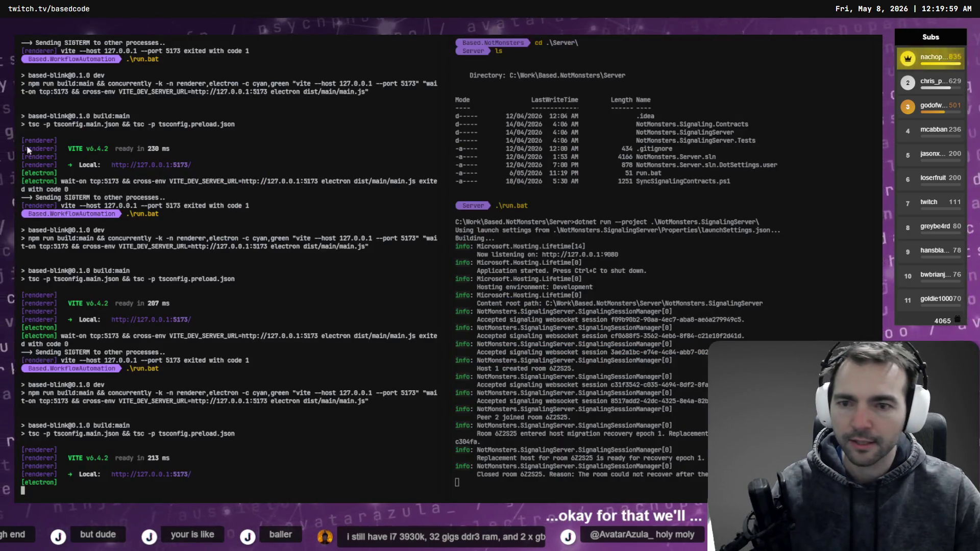
Stop the running vite/electron app in the left PowerShell pane.
{"action": "right_click", "coordinate": [207, 197]}
{"action": "left_click", "coordinate": [152, 235]}
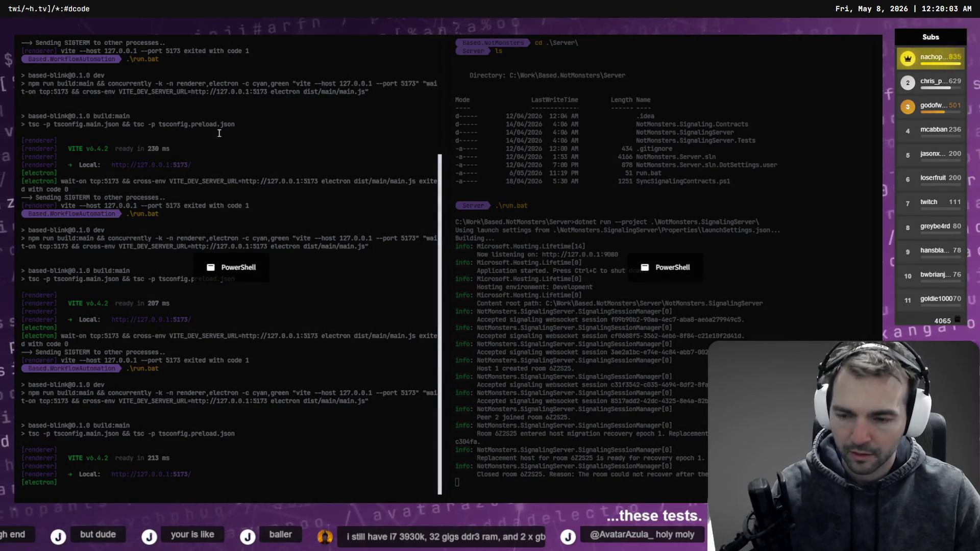
{"action": "key", "text": "ctrl+c"}
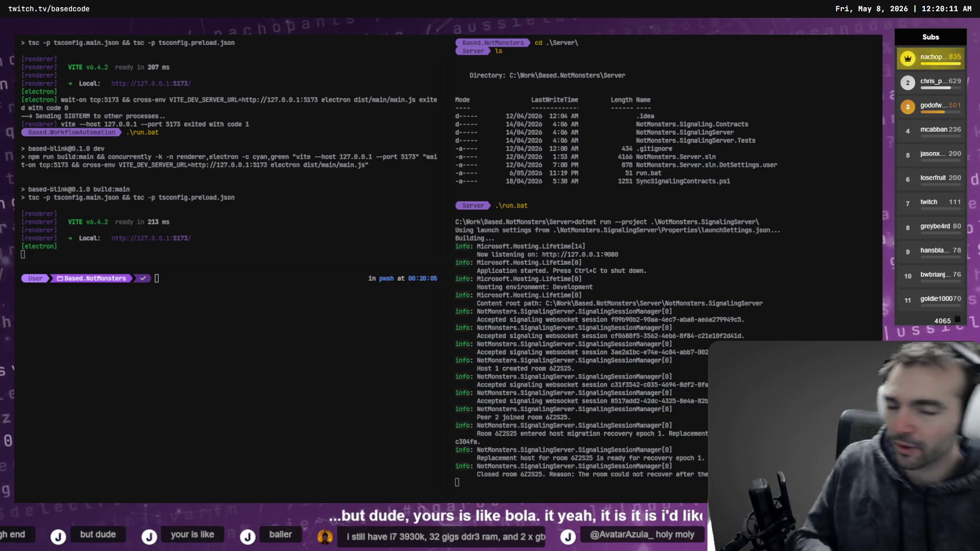
{"action": "left_click_drag", "start_coordinate": [256, 376], "coordinate": [260, 383]}
{"action": "left_click", "coordinate": [259, 381]}
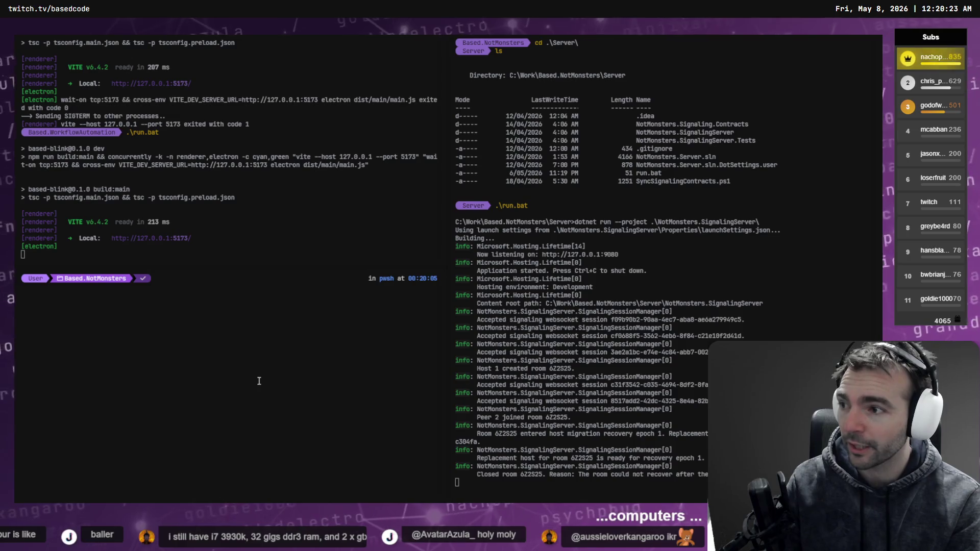
List the Based.NotMonsters folder and change into the Client folder.
{"action": "type", "text": "ls"}
{"action": "key", "text": "Return"}
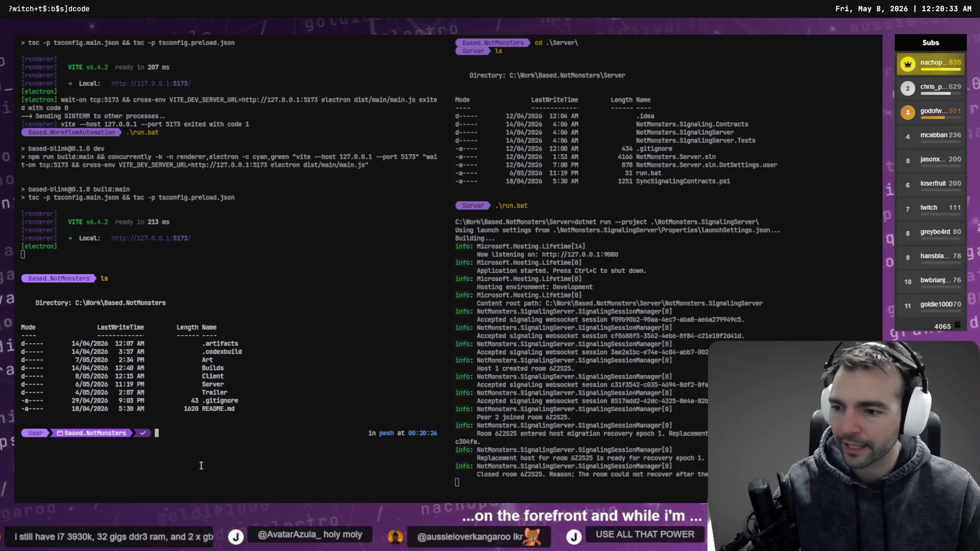
{"action": "left_click", "coordinate": [32, 388]}
{"action": "type", "text": "cd Cl"}
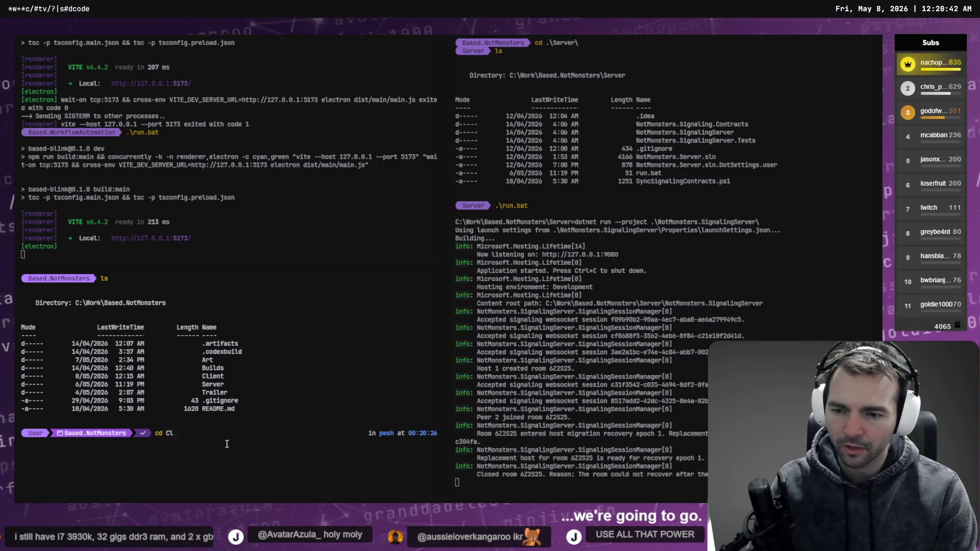
{"action": "key", "text": "Tab"}
{"action": "key", "text": "Return"}
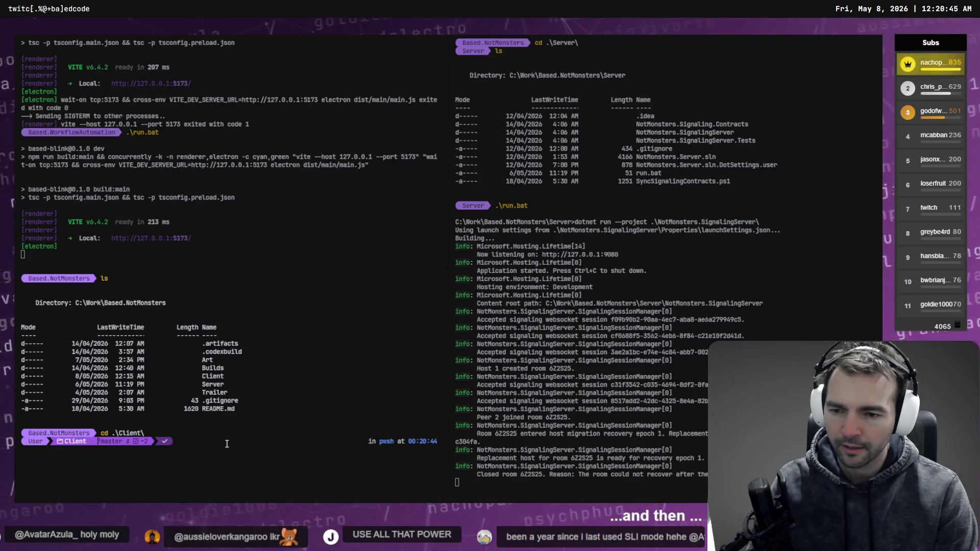
Move into Client\Tests and launch RunAllTests.bat to run the full test suite.
{"action": "type", "text": "ls"}
{"action": "key", "text": "Return"}
{"action": "type", "text": "cd .\\Tests\\"}
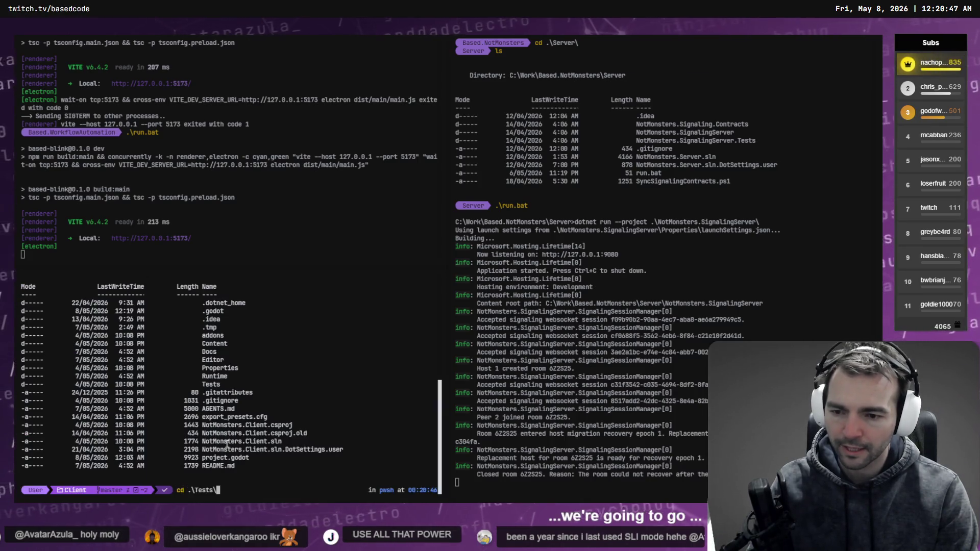
{"action": "key", "text": "Return"}
{"action": "type", "text": ".\\R"}
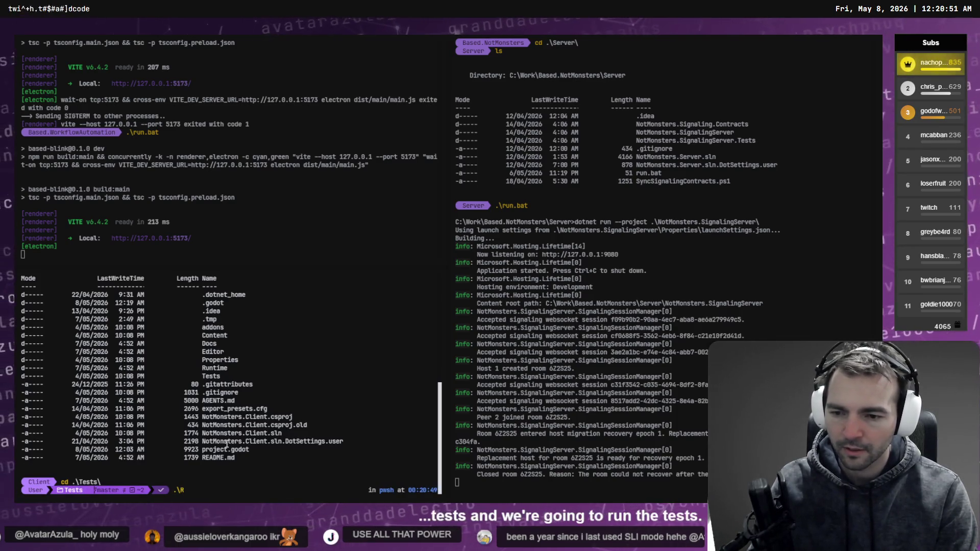
{"action": "key", "text": "Tab"}
{"action": "key", "text": "Return"}
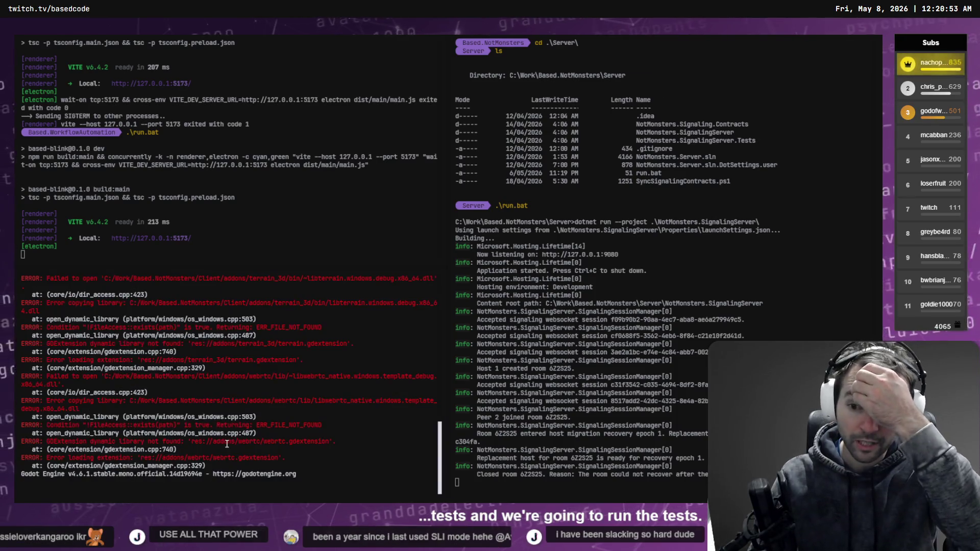
{"action": "scroll", "coordinate": [271, 326], "scroll_direction": "up", "scroll_amount": 2}
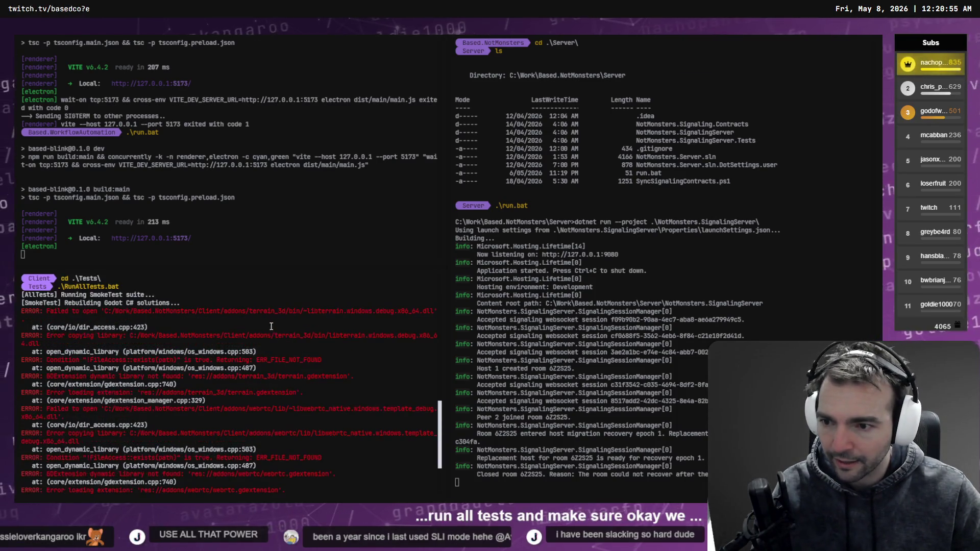
Read the failed C# build callback error at the end of the test output, then switch to Fork.
{"action": "scroll", "coordinate": [194, 324], "scroll_direction": "down", "scroll_amount": 5}
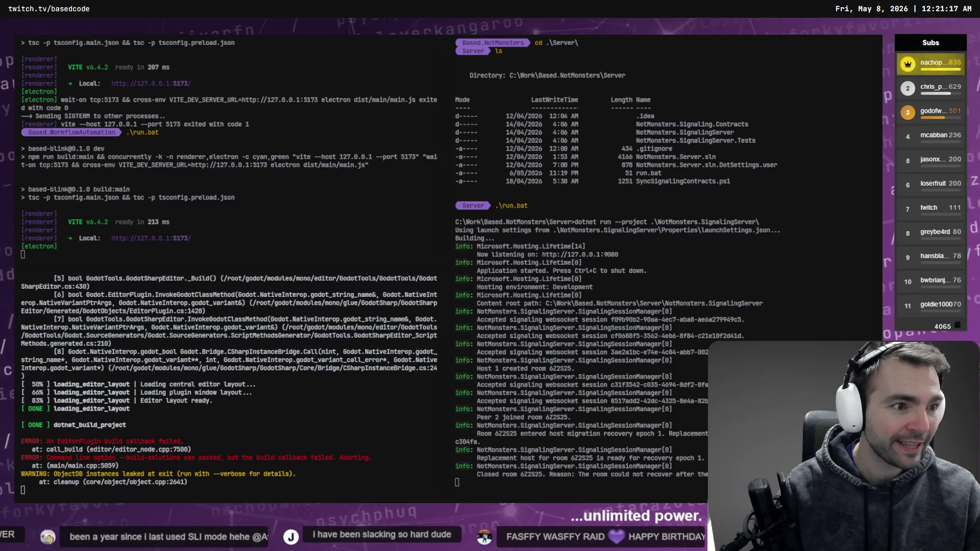
{"action": "key", "text": "alt+Tab"}
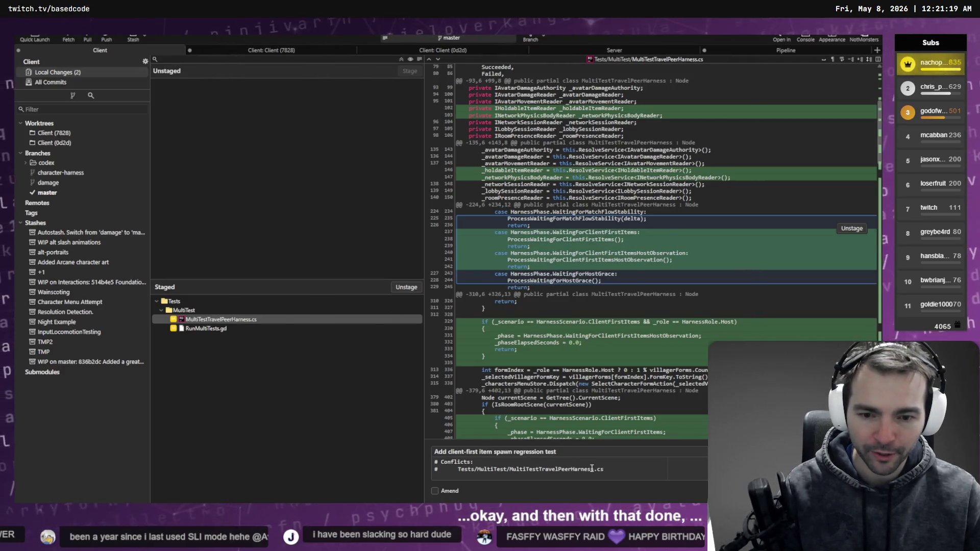
Clear the conflict notes and make the subject 'Add client-first item spawn regression test.'.
{"action": "left_click", "coordinate": [623, 469]}
{"action": "key", "text": "ctrl+a"}
{"action": "key", "text": "BackSpace"}
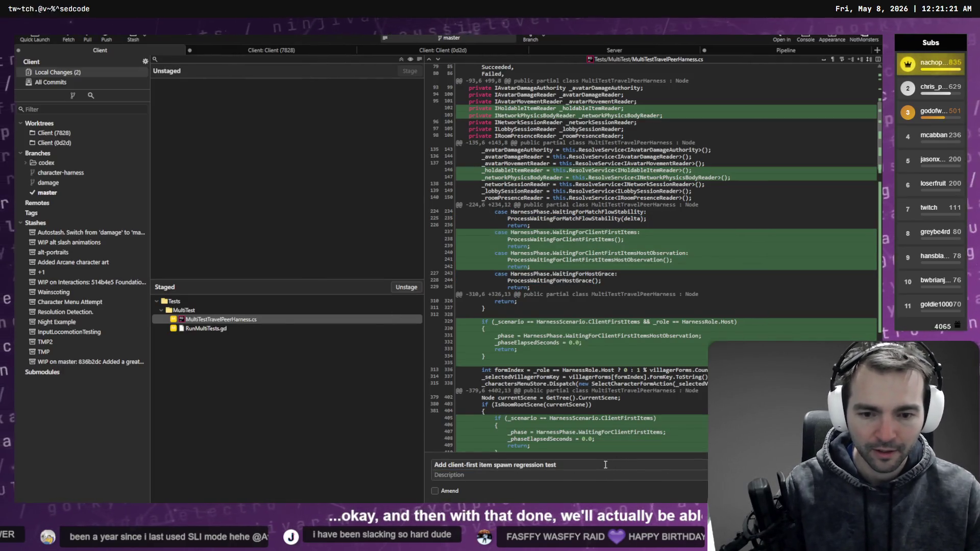
{"action": "left_click", "coordinate": [563, 461]}
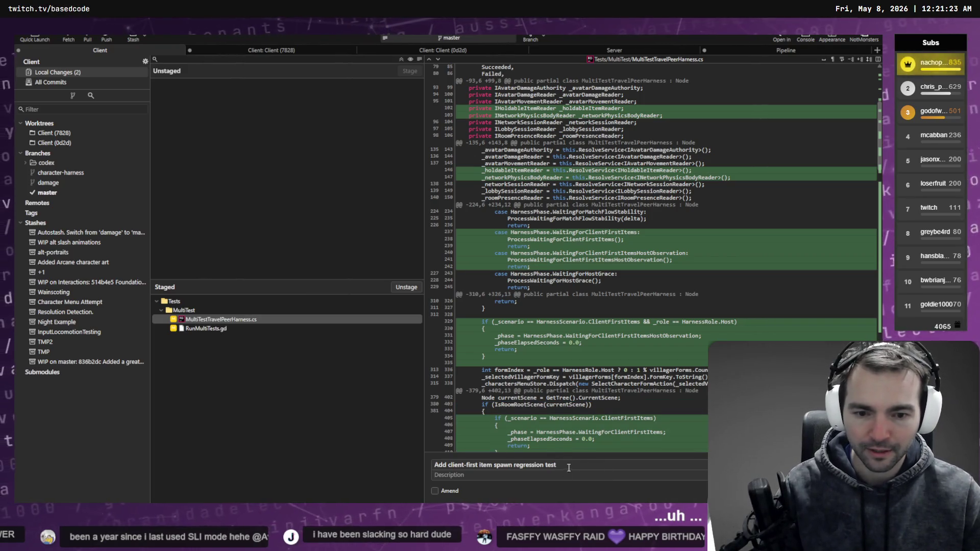
{"action": "type", "text": "."}
Review the staged diffs of RunMultiTests.gd and MultiTestTravelPeerHarness.cs, then return to the terminal.
{"action": "left_click", "coordinate": [213, 328]}
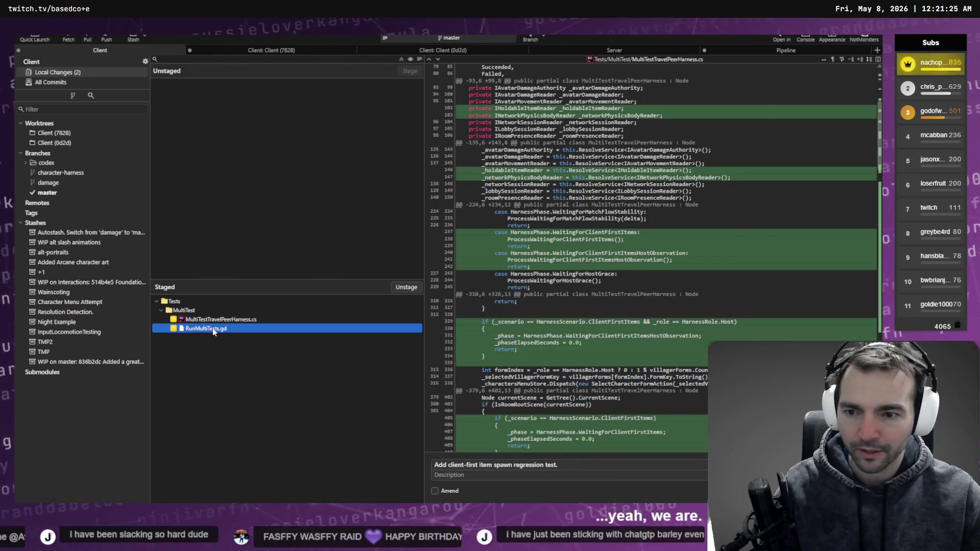
{"action": "left_click", "coordinate": [229, 319]}
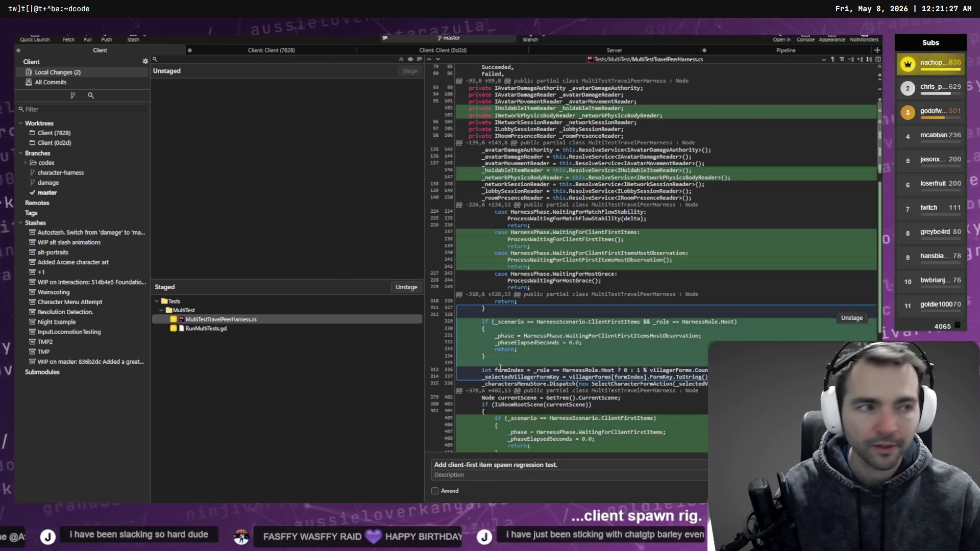
{"action": "key", "text": "alt+Tab"}
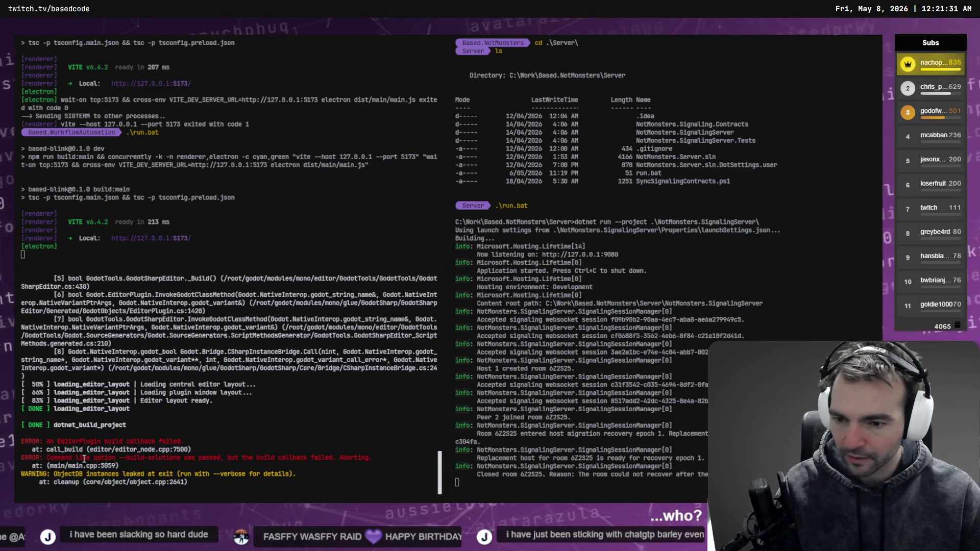
Review the build errors, terminate the batch job with Y, and launch codex in Client\Tests.
{"action": "scroll", "coordinate": [226, 461], "scroll_direction": "up", "scroll_amount": 5}
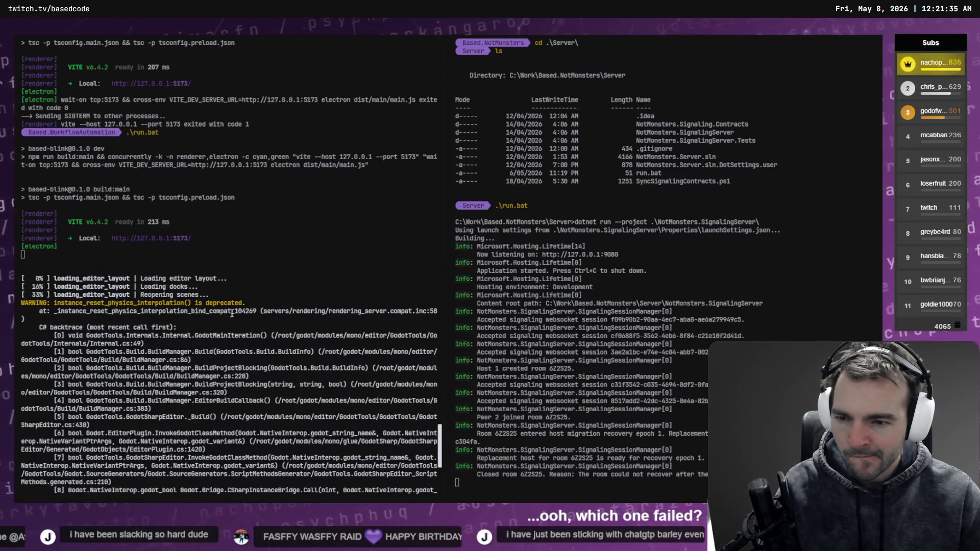
{"action": "scroll", "coordinate": [253, 322], "scroll_direction": "down", "scroll_amount": 3}
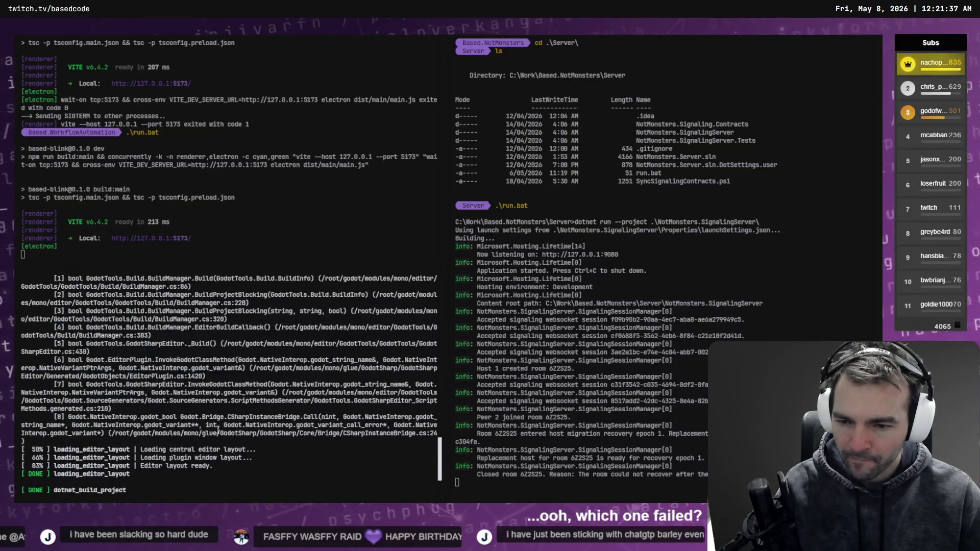
{"action": "scroll", "coordinate": [110, 436], "scroll_direction": "down", "scroll_amount": 3}
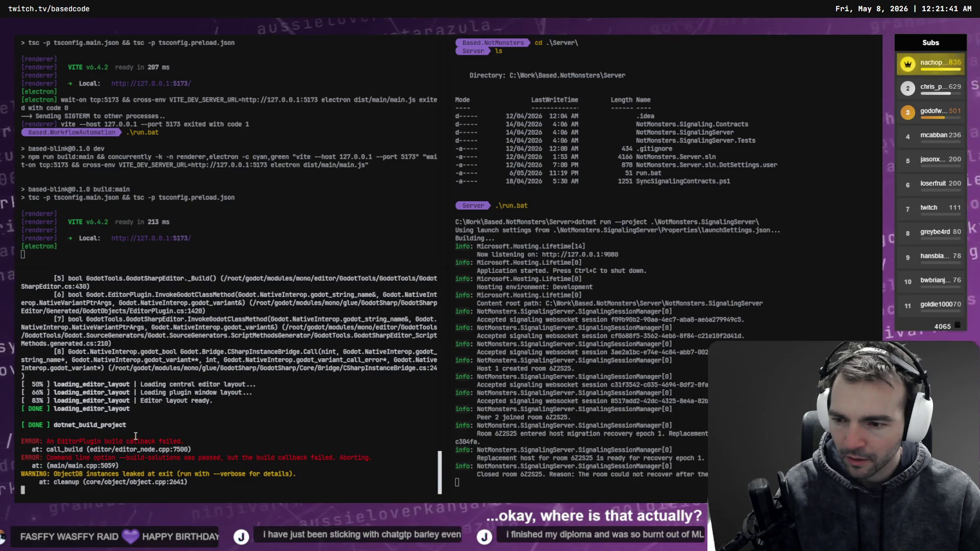
{"action": "scroll", "coordinate": [136, 436], "scroll_direction": "up", "scroll_amount": 6}
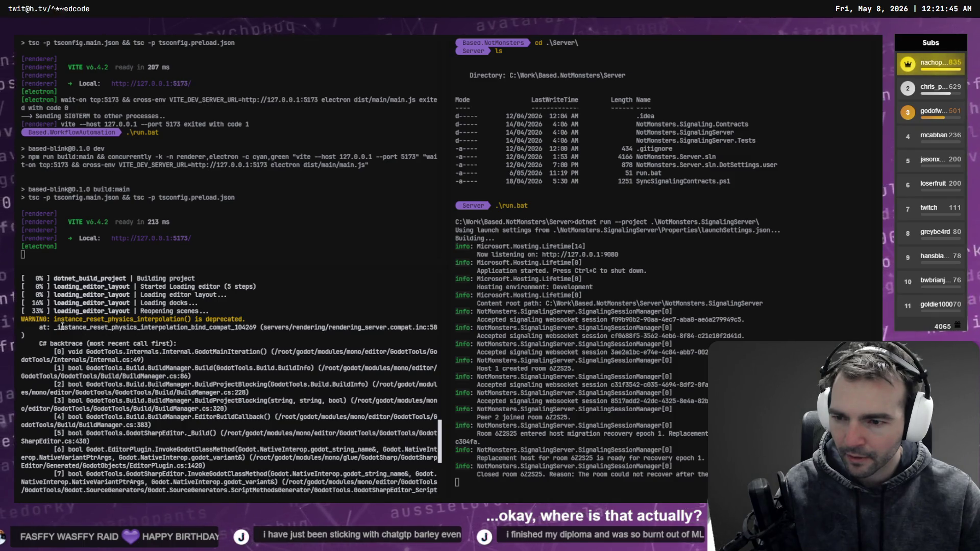
{"action": "scroll", "coordinate": [212, 342], "scroll_direction": "down", "scroll_amount": 5}
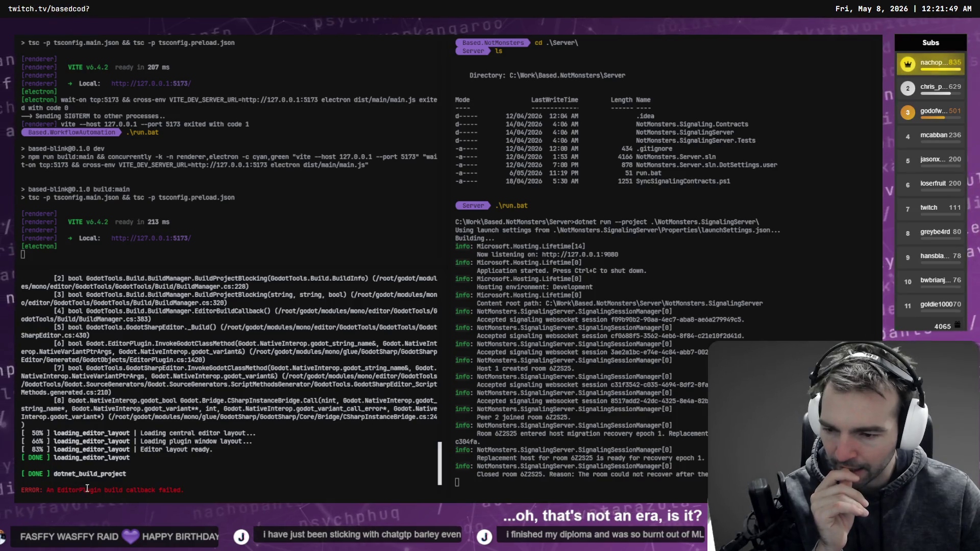
{"action": "scroll", "coordinate": [92, 488], "scroll_direction": "down", "scroll_amount": 2}
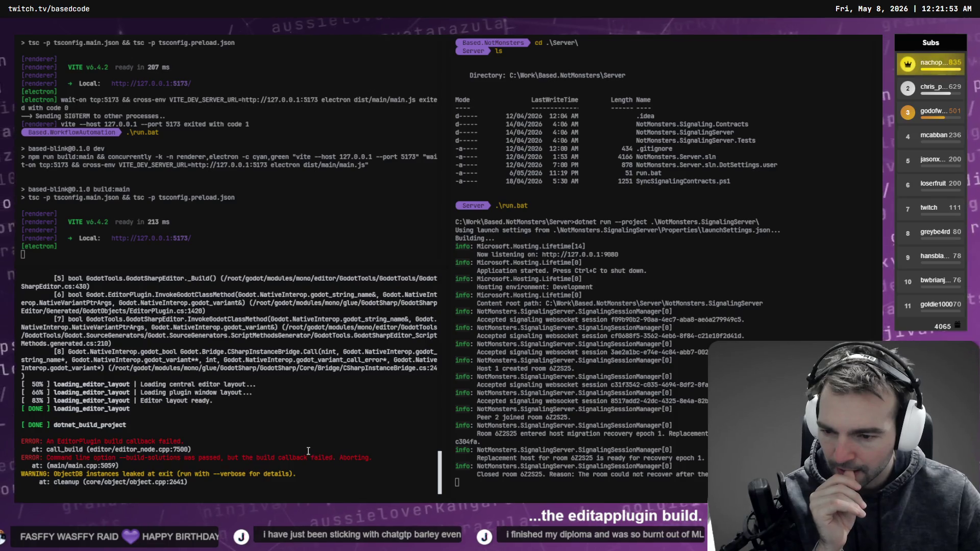
{"action": "scroll", "coordinate": [327, 449], "scroll_direction": "up", "scroll_amount": 15}
{"action": "scroll", "coordinate": [297, 445], "scroll_direction": "down", "scroll_amount": 15}
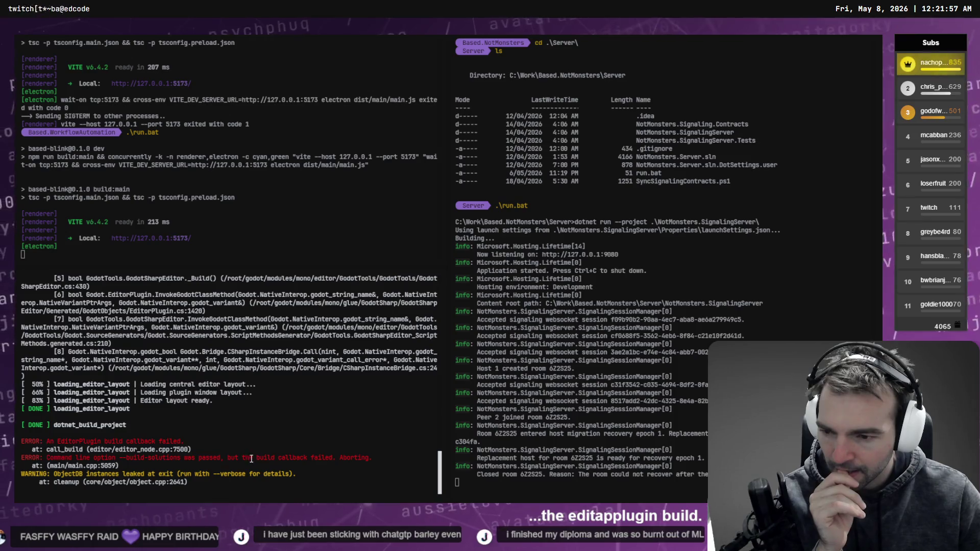
{"action": "key", "text": "ctrl+c"}
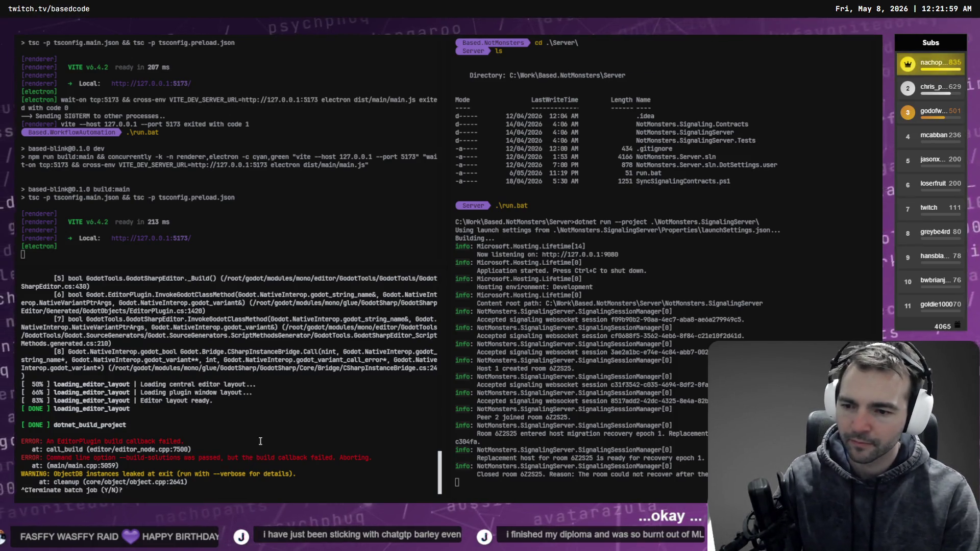
{"action": "type", "text": "Y"}
{"action": "key", "text": "Return"}
{"action": "type", "text": "codex"}
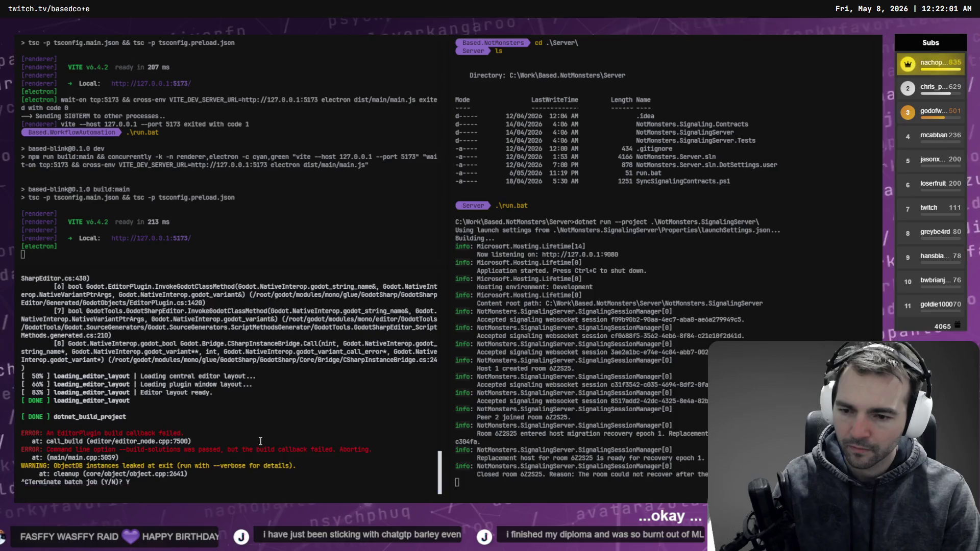
{"action": "key", "text": "Return"}
{"action": "type", "text": "Run t"}
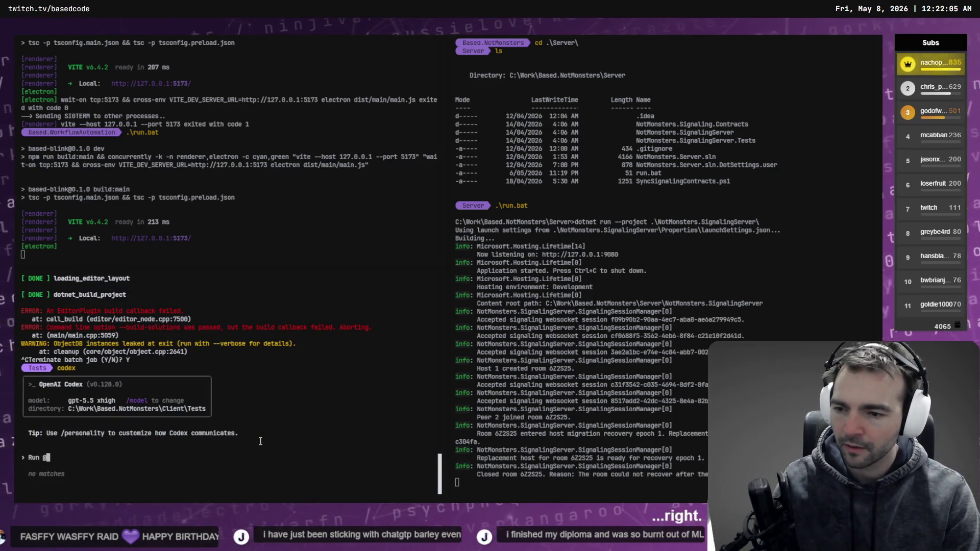
{"action": "key", "text": "ctrl+c"}
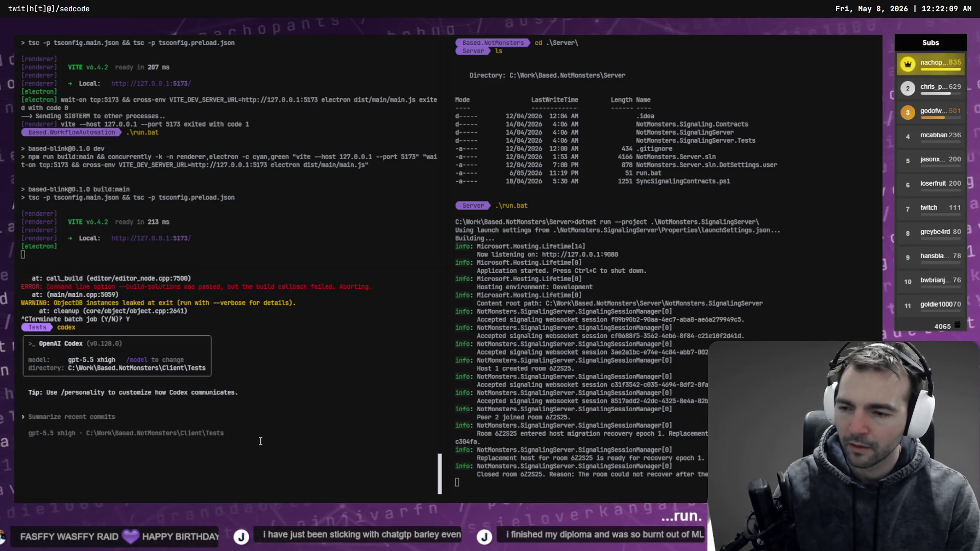
{"action": "type", "text": "run "}
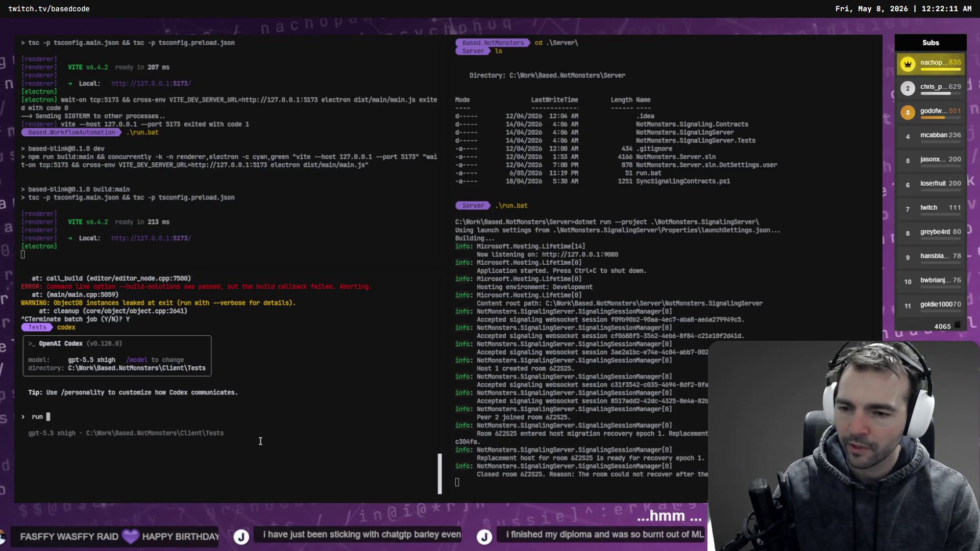
{"action": "type", "text": "@TEsts"}
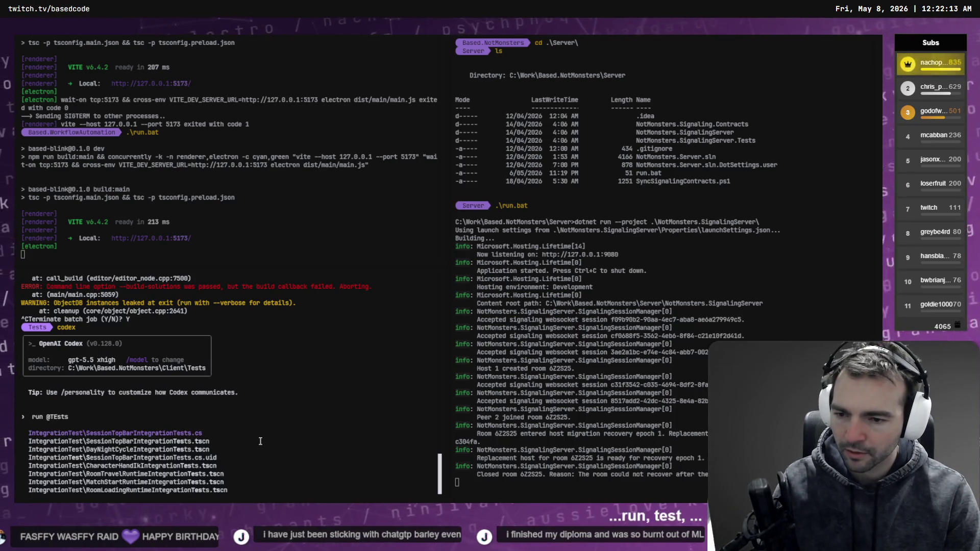
{"action": "key", "text": "BackSpace"}
{"action": "key", "text": "BackSpace"}
{"action": "key", "text": "BackSpace"}
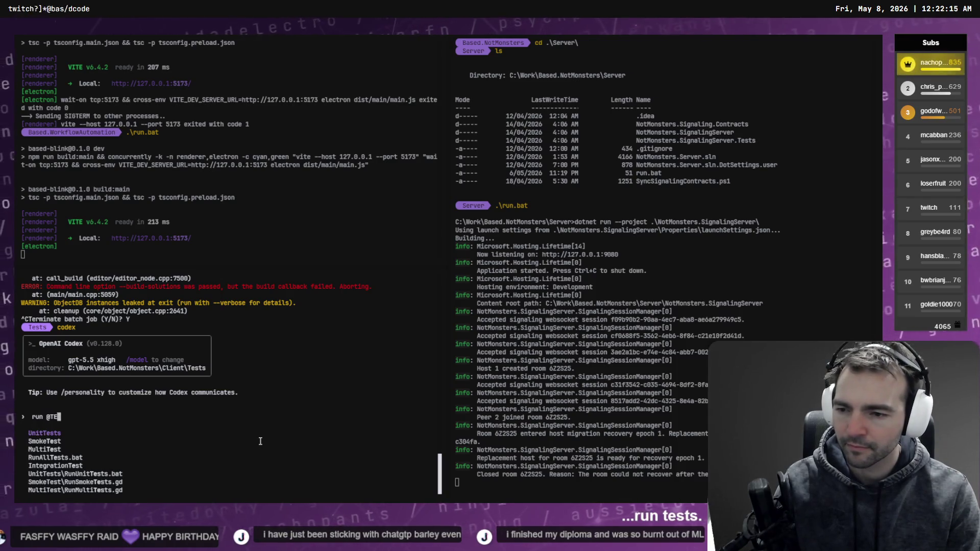
{"action": "type", "text": "ests."}
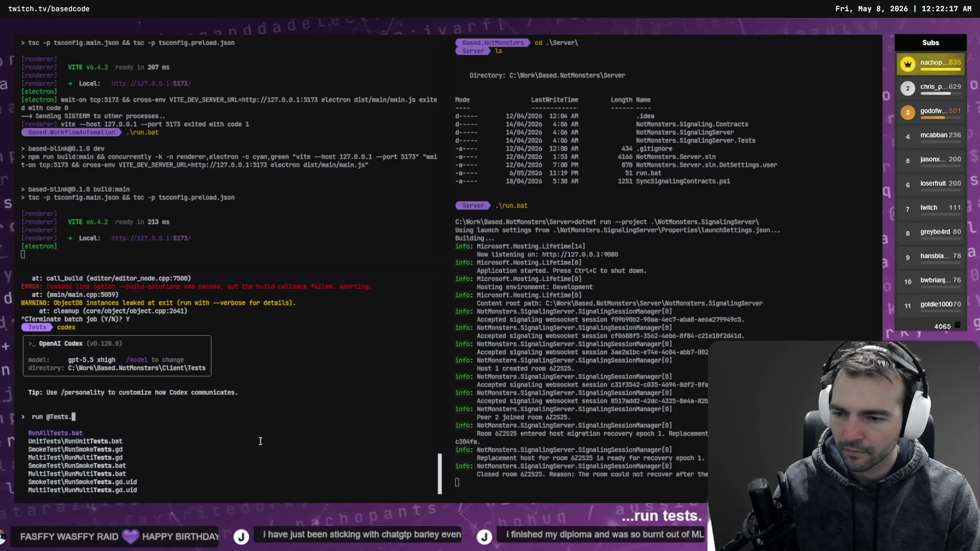
{"action": "key", "text": "Down"}
{"action": "key", "text": "Down"}
{"action": "key", "text": "Down"}
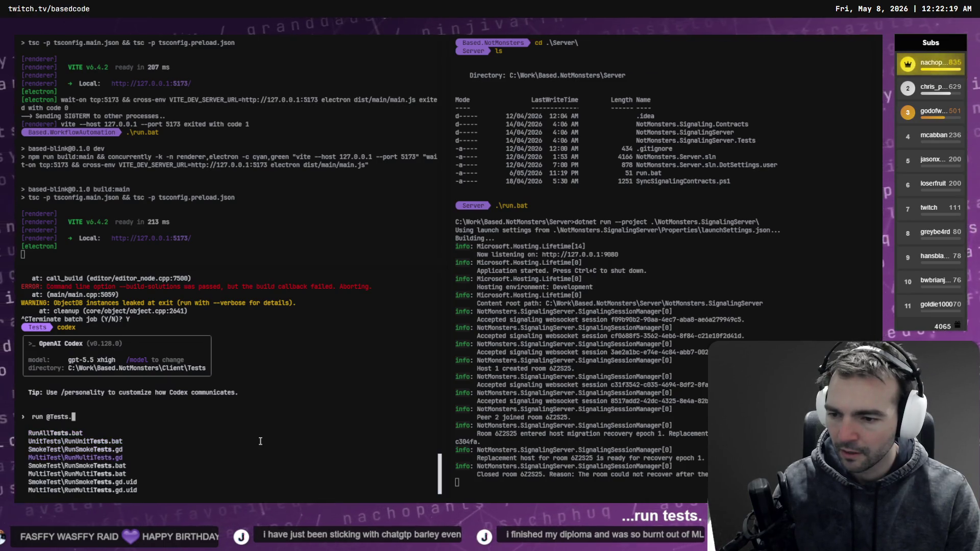
{"action": "key", "text": "Down"}
{"action": "key", "text": "Down"}
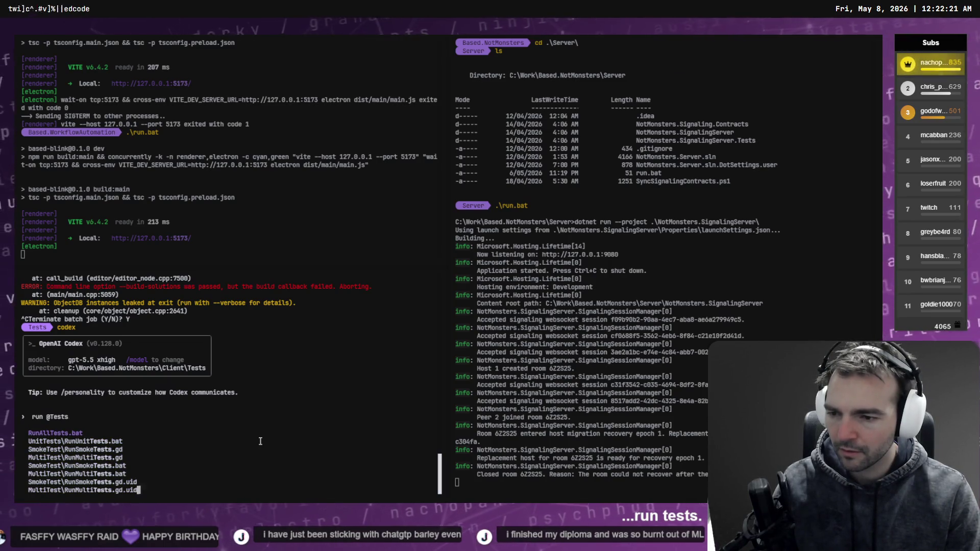
{"action": "key", "text": "Escape"}
{"action": "key", "text": "ctrl+c"}
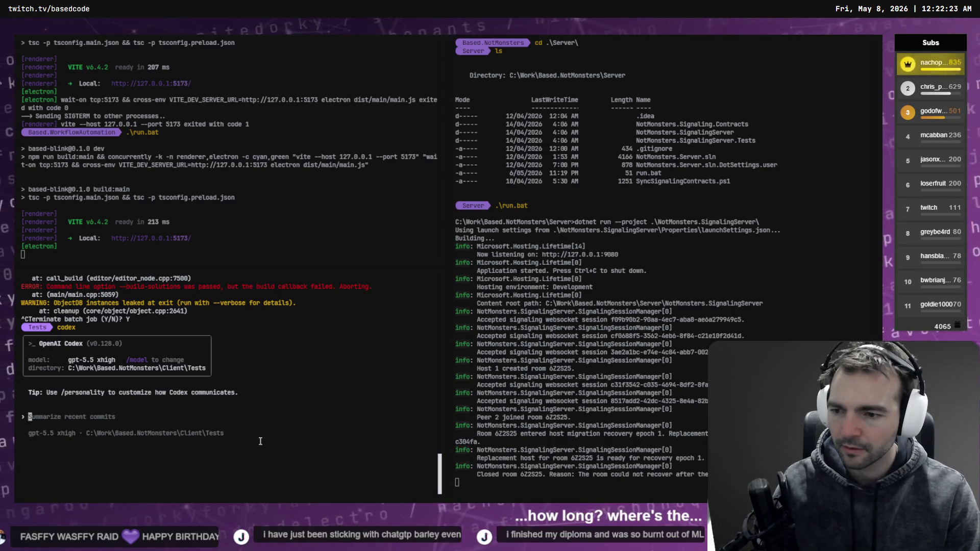
Quit Codex, exit the shell, and open a fresh two-pane PowerShell terminal.
{"action": "key", "text": "ctrl+c"}
{"action": "type", "text": "exit"}
{"action": "key", "text": "Return"}
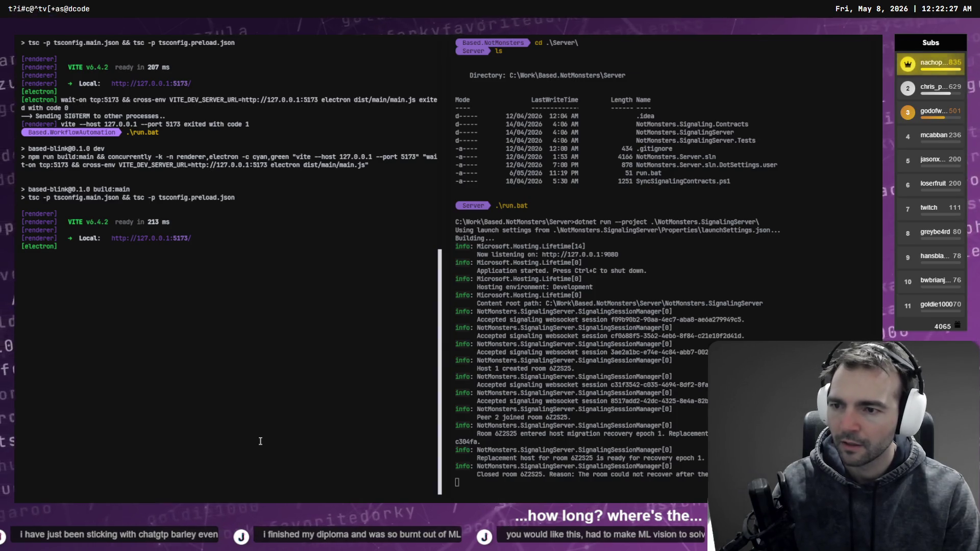
{"action": "key", "text": "ctrl+shift+t"}
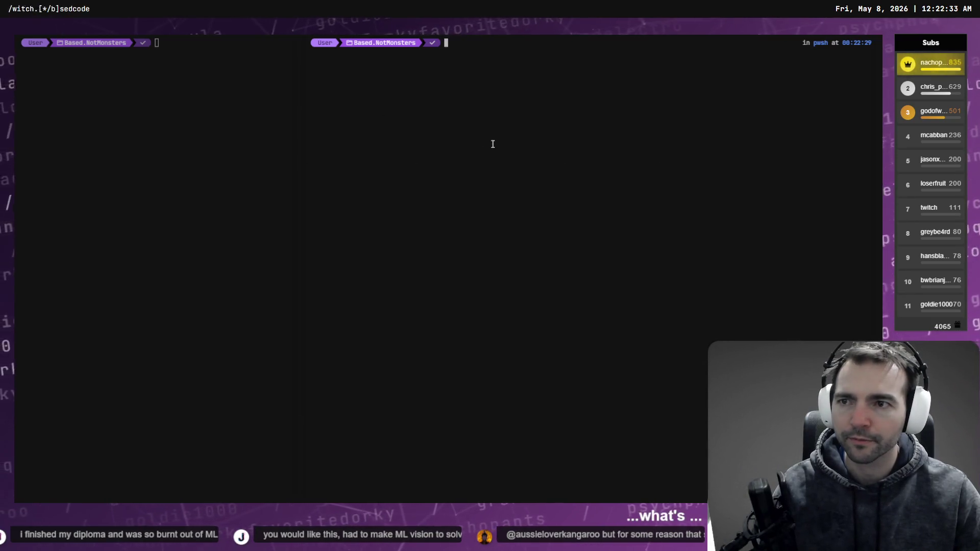
Close the right-hand pane and start Codex in the Based.NotMonsters folder.
{"action": "type", "text": "exit"}
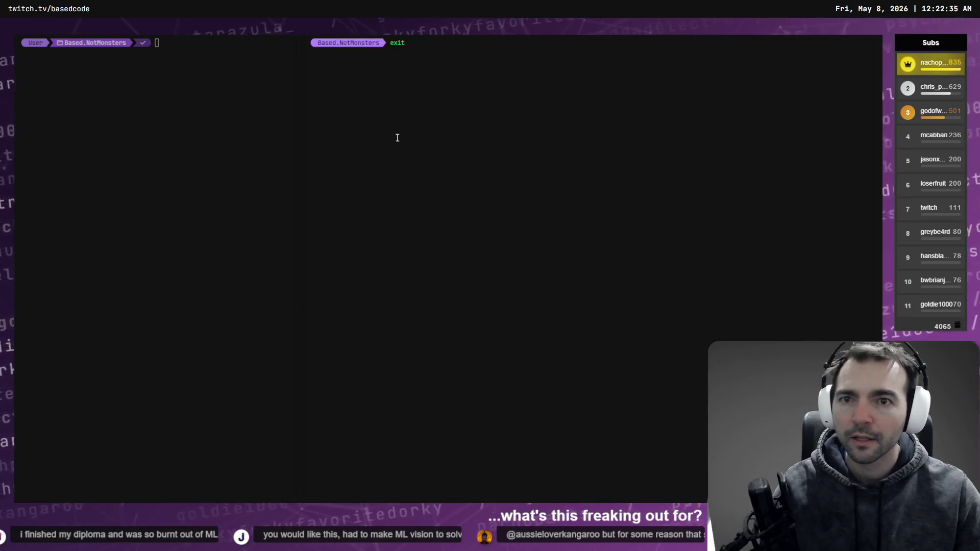
{"action": "key", "text": "Return"}
{"action": "type", "text": "cd"}
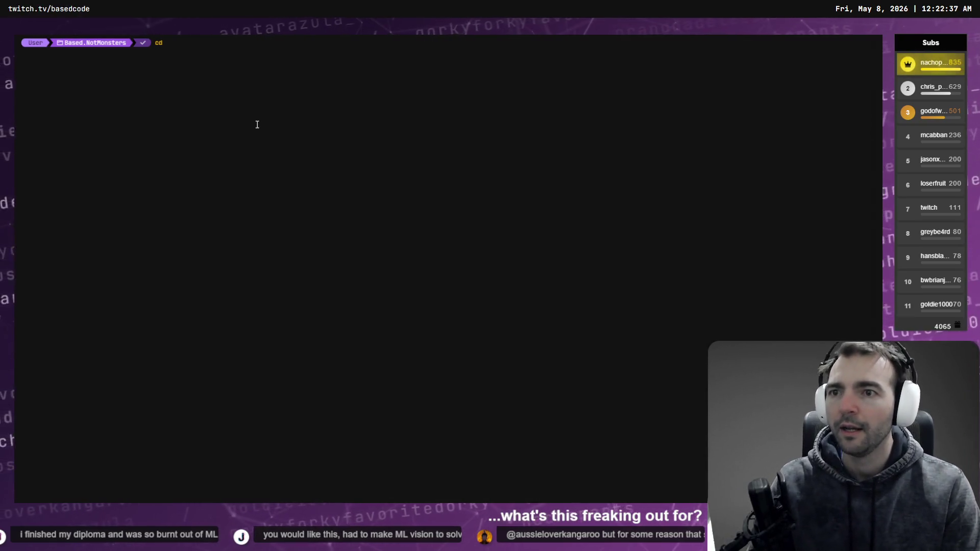
{"action": "key", "text": "Return"}
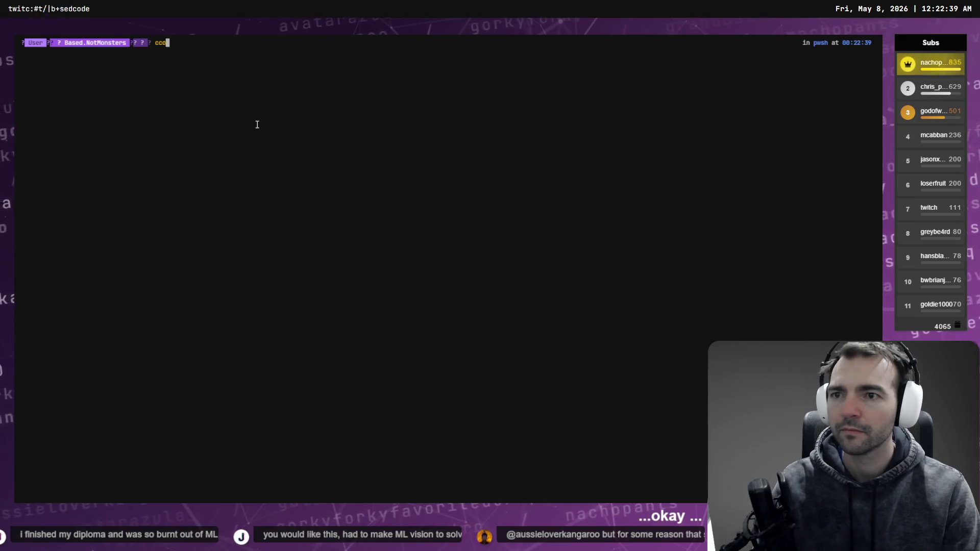
{"action": "key", "text": "Return"}
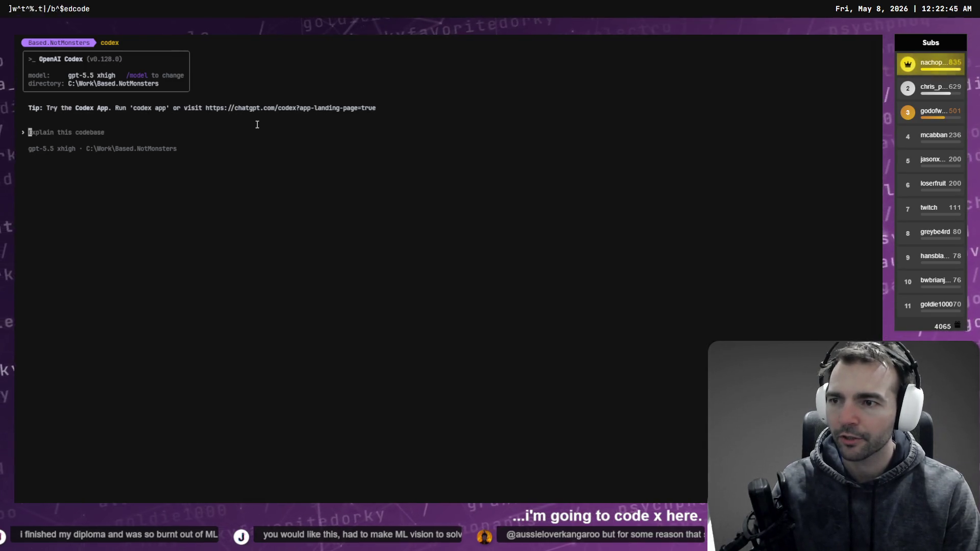
Ask Codex to 'Run Client\Tests\RunAllTests.bat and fix any errors you encounter.'.
{"action": "type", "text": "@RunaLl"}
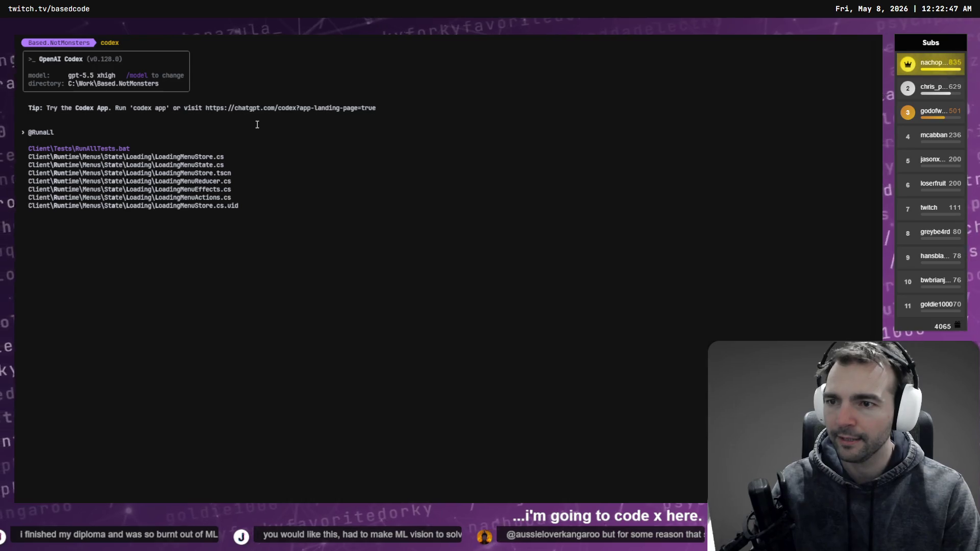
{"action": "key", "text": "Tab"}
{"action": "key", "text": "Home"}
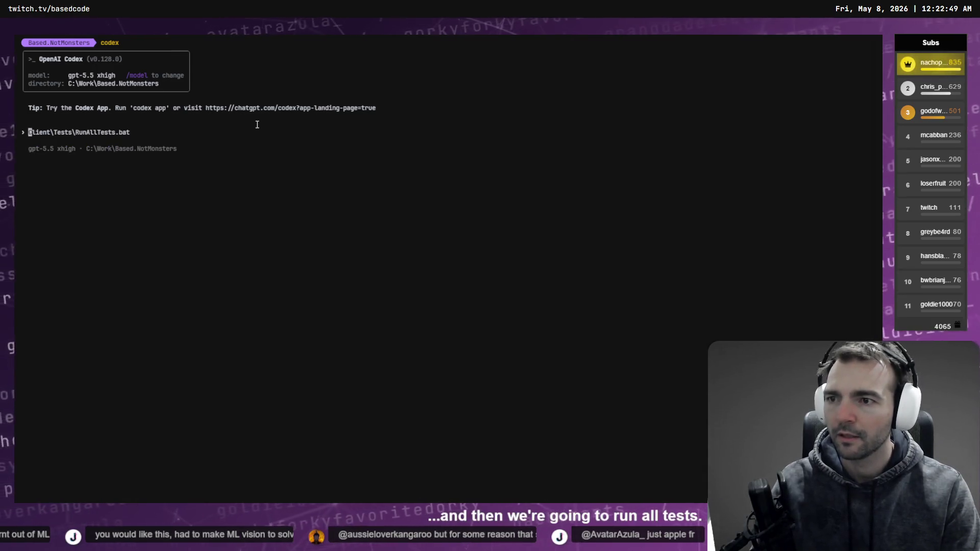
{"action": "type", "text": "Run"}
{"action": "key", "text": "super+h"}
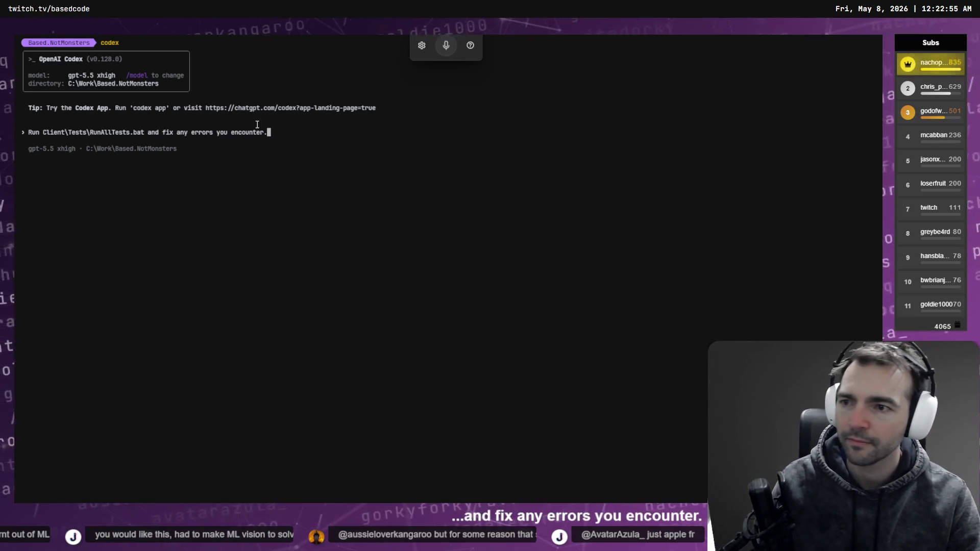
{"action": "key", "text": "Return"}
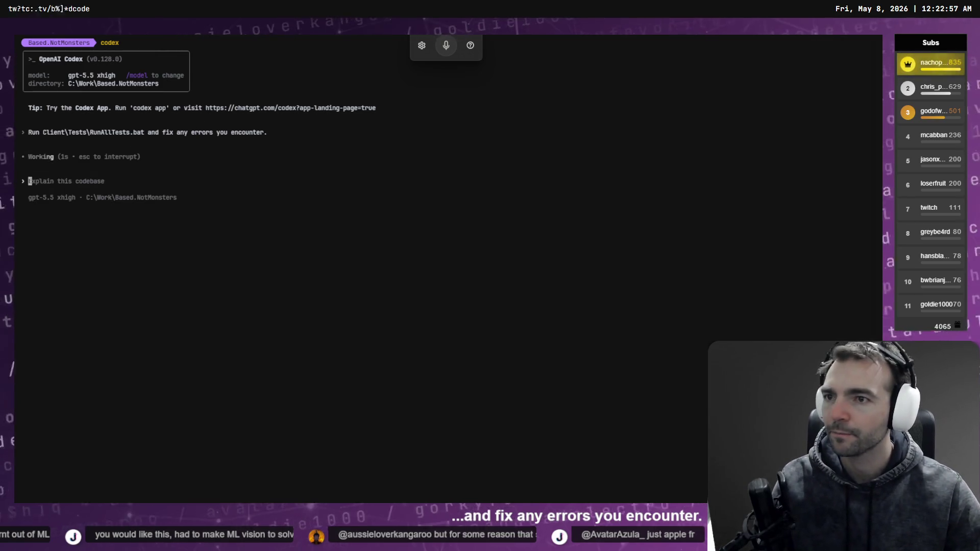
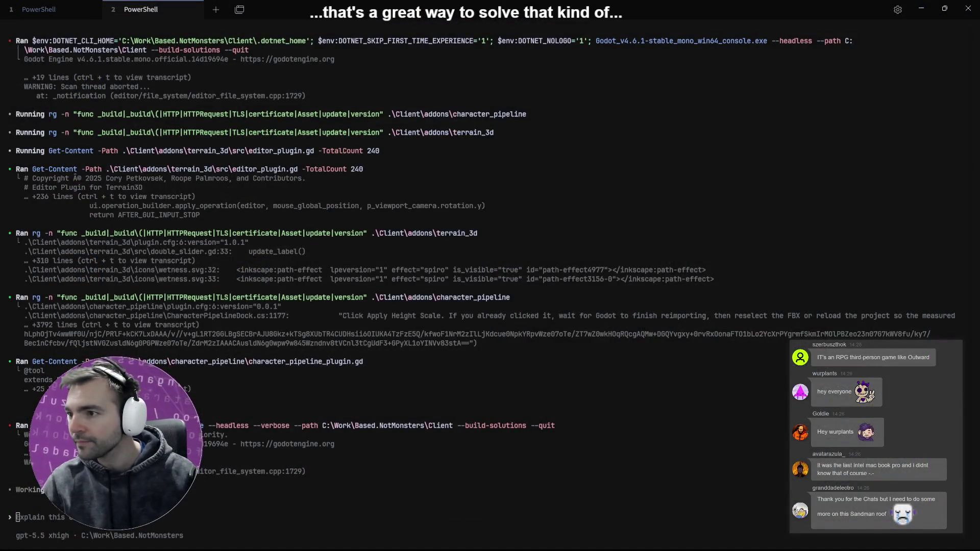
Open the Barbarian folder in File Explorer from Codex's Character Art chat.
{"action": "key", "text": "alt+Tab"}
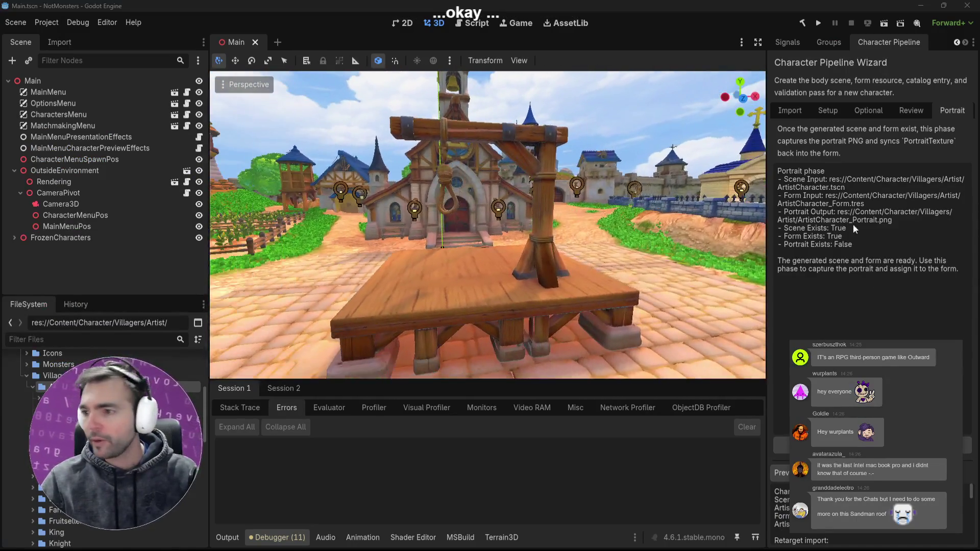
{"action": "key", "text": "alt+Tab"}
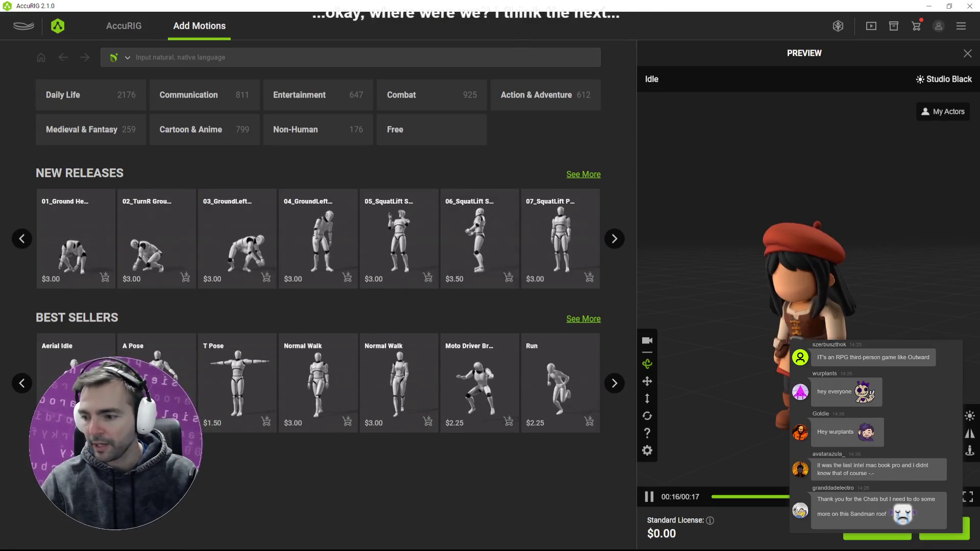
{"action": "key", "text": "alt+Tab"}
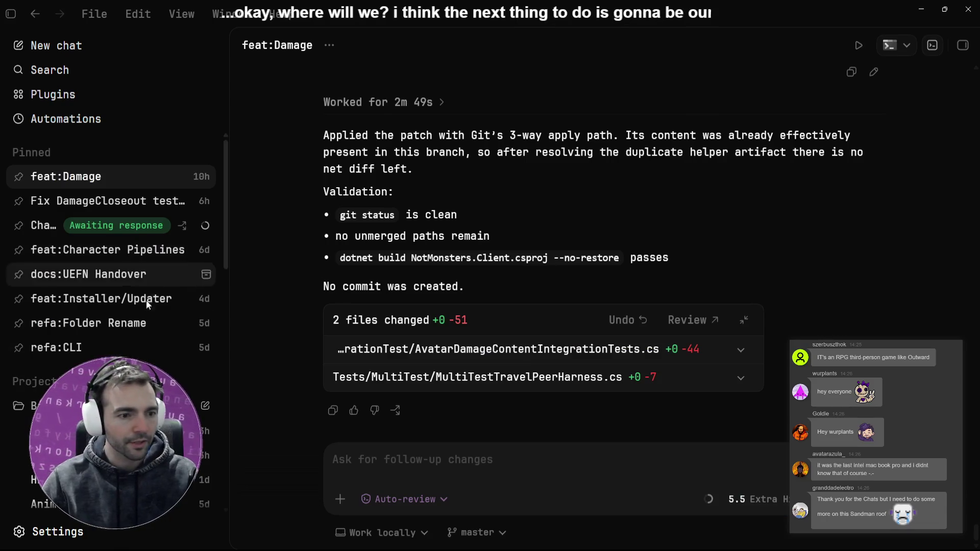
{"action": "left_click", "coordinate": [118, 420]}
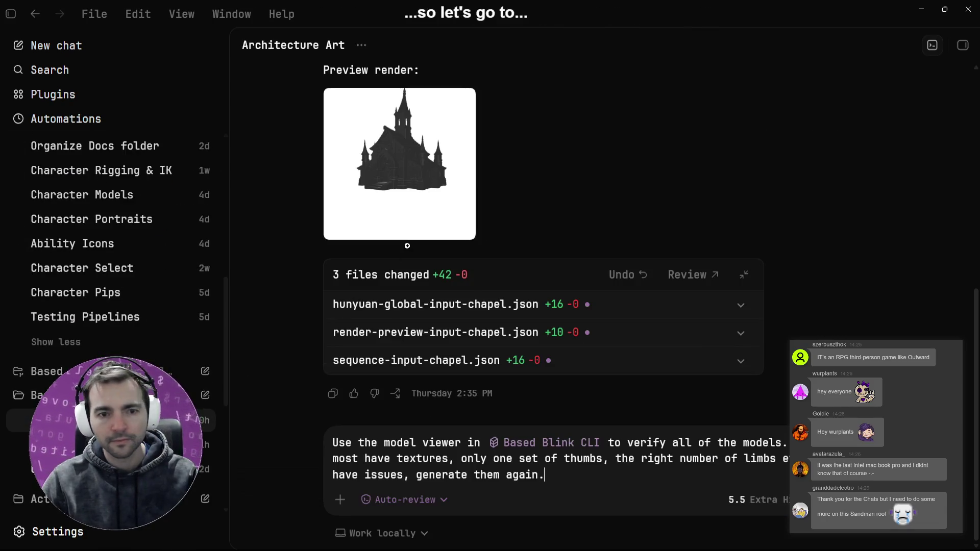
{"action": "left_click", "coordinate": [117, 445]}
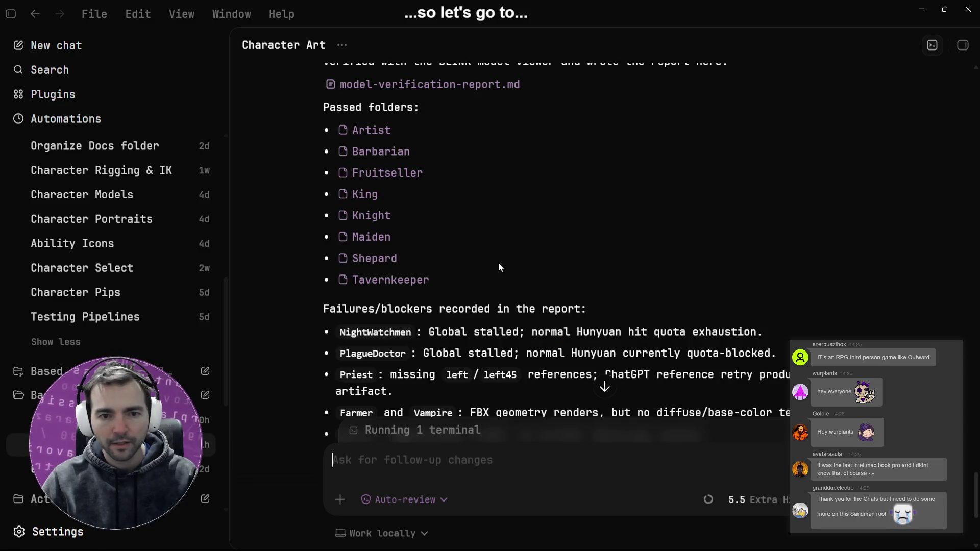
{"action": "left_click", "coordinate": [362, 154]}
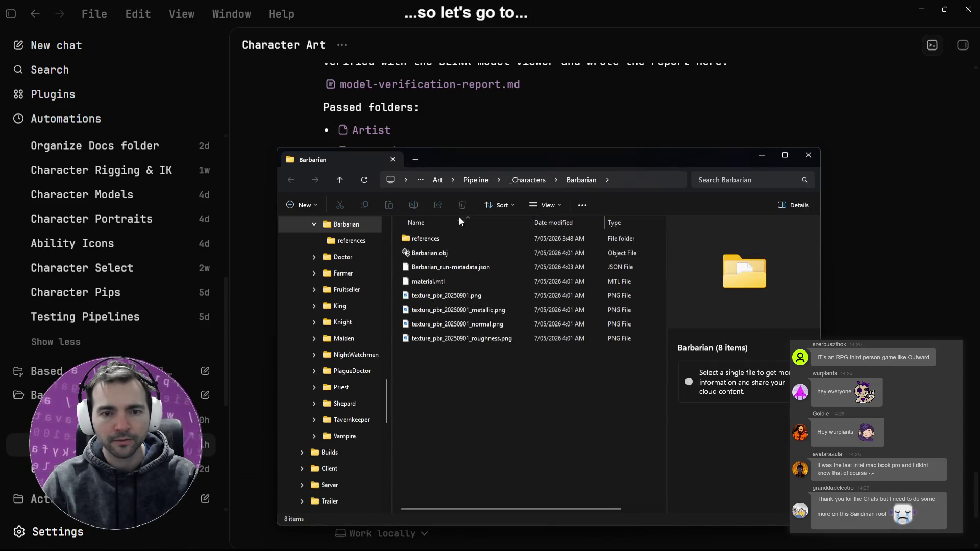
Start a new character in AccuRIG and drop Barbarian.obj onto its Load Character area.
{"action": "mouse_move", "coordinate": [431, 250]}
{"action": "left_mouse_down"}
{"action": "mouse_move", "coordinate": [439, 263]}
{"action": "mouse_move", "coordinate": [194, 118]}
{"action": "mouse_move", "coordinate": [138, 31]}
{"action": "left_mouse_up"}
{"action": "key", "text": "alt+Tab"}
{"action": "left_click", "coordinate": [138, 30]}
{"action": "key", "text": "alt+Tab"}
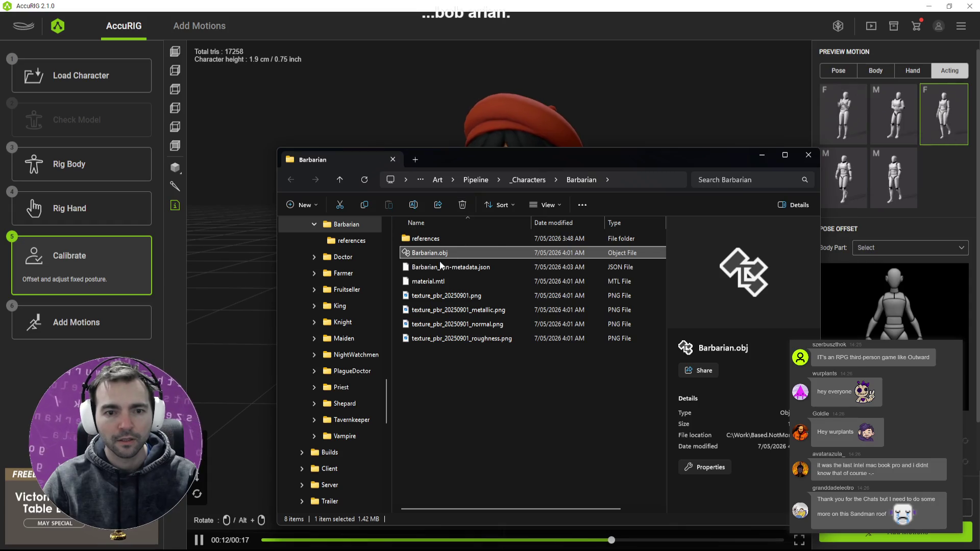
{"action": "left_click", "coordinate": [83, 81]}
{"action": "key", "text": "alt+Tab"}
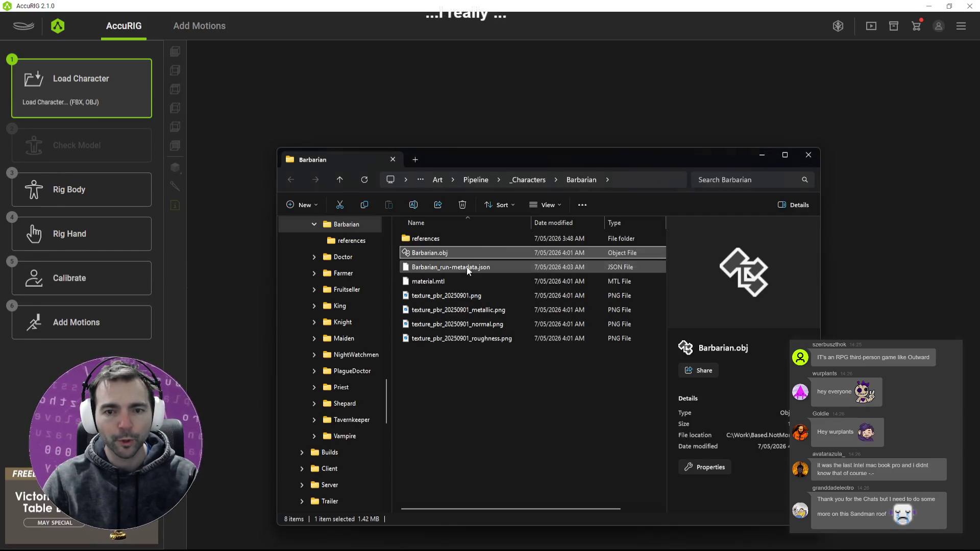
{"action": "mouse_move", "coordinate": [442, 260]}
{"action": "left_mouse_down"}
{"action": "mouse_move", "coordinate": [430, 246]}
{"action": "mouse_move", "coordinate": [500, 231]}
{"action": "left_mouse_up"}
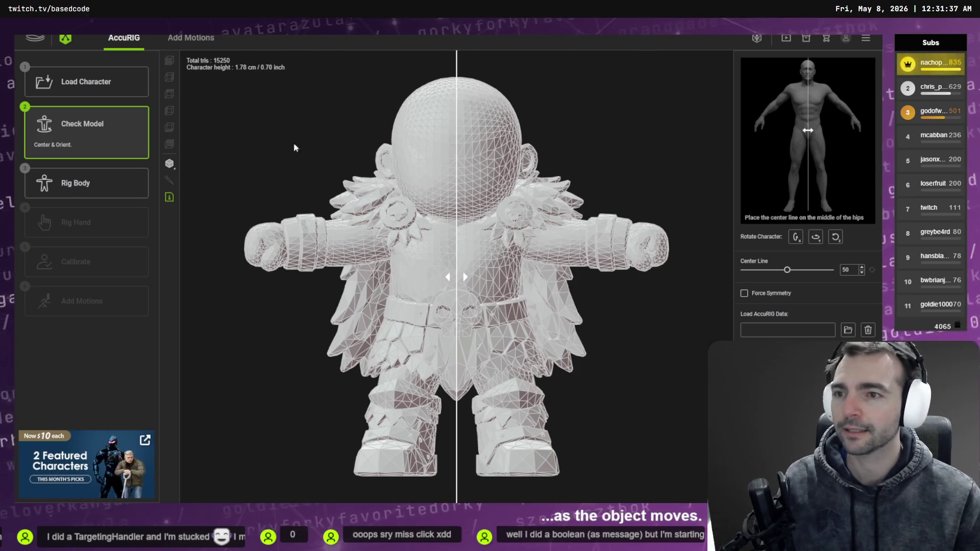
Enable Force Symmetry and proceed to Rig Body joint placement.
{"action": "left_click", "coordinate": [767, 295]}
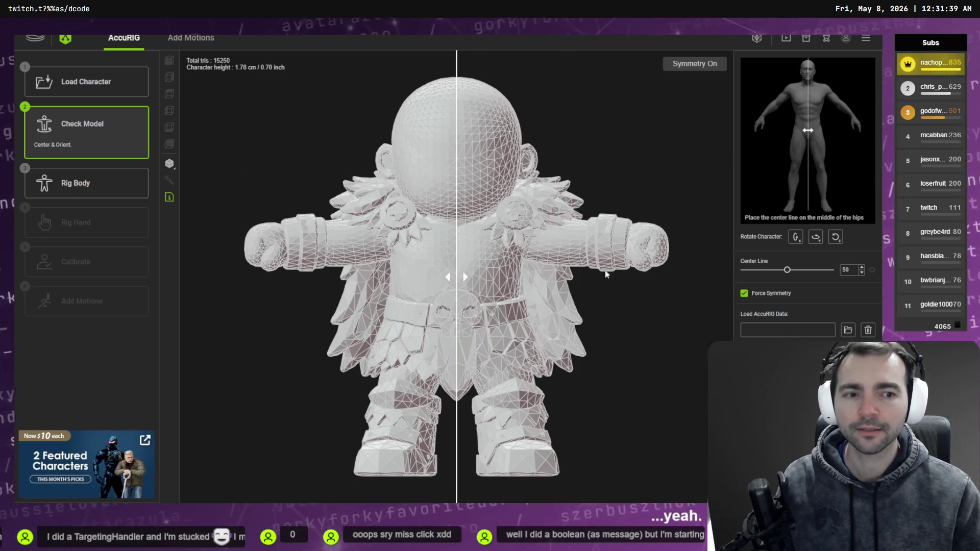
{"action": "left_click", "coordinate": [65, 179]}
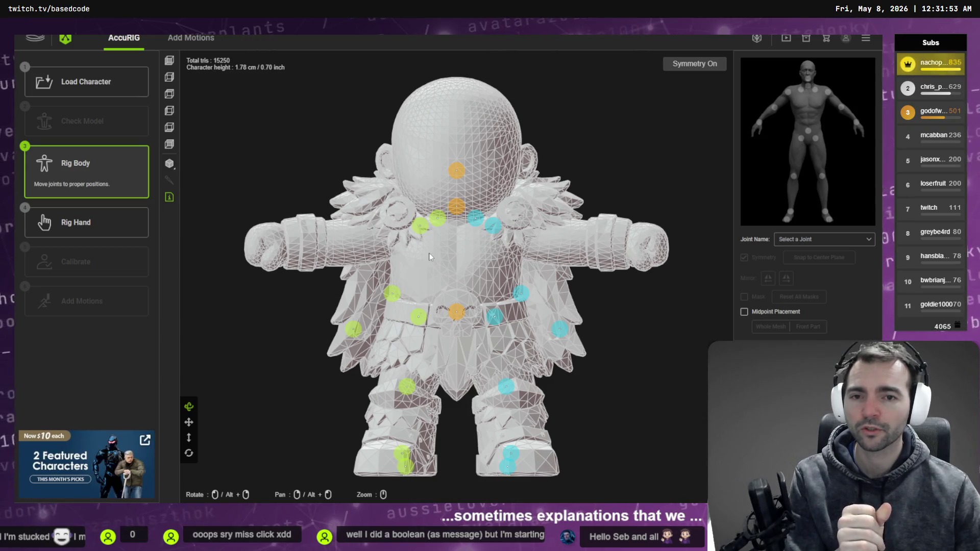
Fit the right wrist, elbow, clavicle, neck and head joints to the Barbarian's upper body.
{"action": "mouse_move", "coordinate": [302, 271]}
{"action": "left_click_drag", "start_coordinate": [302, 272], "coordinate": [286, 249]}
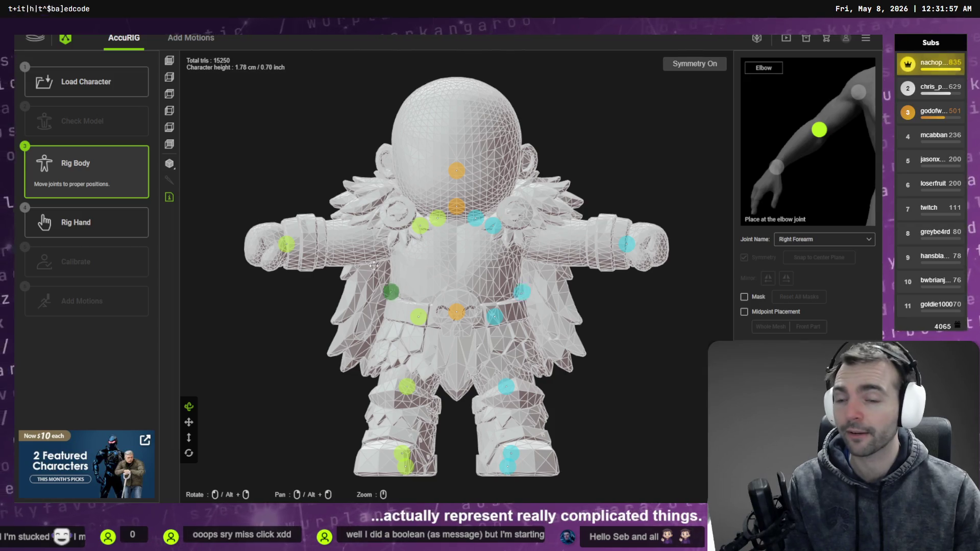
{"action": "mouse_move", "coordinate": [354, 243]}
{"action": "mouse_move", "coordinate": [354, 243]}
{"action": "left_mouse_down"}
{"action": "mouse_move", "coordinate": [402, 232]}
{"action": "mouse_move", "coordinate": [385, 238]}
{"action": "left_mouse_up"}
{"action": "left_click_drag", "start_coordinate": [437, 218], "coordinate": [457, 208]}
{"action": "left_click_drag", "start_coordinate": [457, 168], "coordinate": [457, 188]}
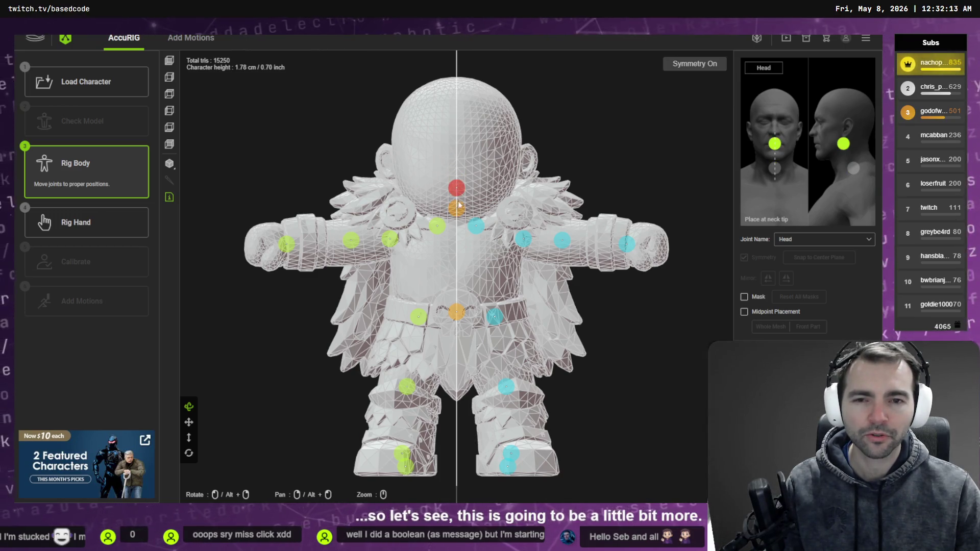
{"action": "left_click", "coordinate": [457, 207]}
{"action": "left_click_drag", "start_coordinate": [437, 225], "coordinate": [430, 231]}
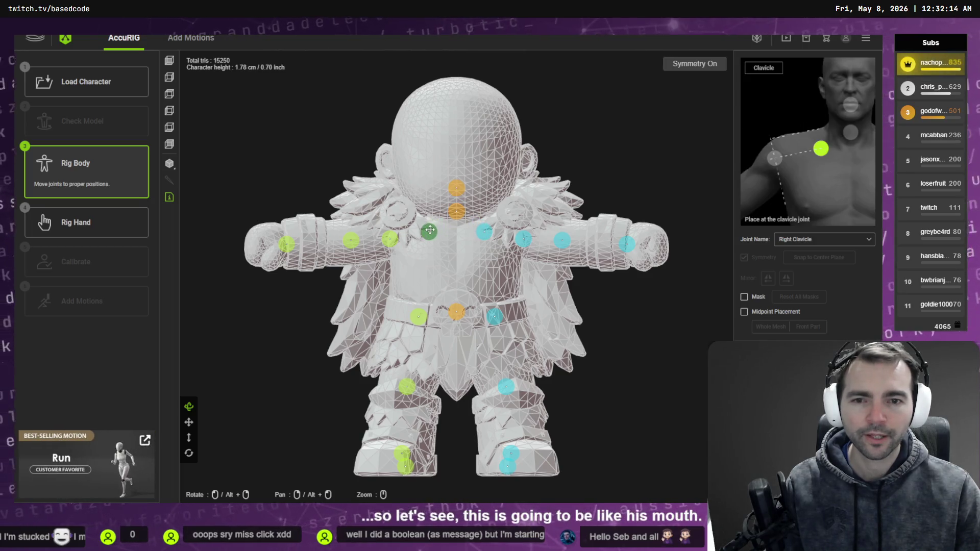
{"action": "left_click", "coordinate": [391, 238]}
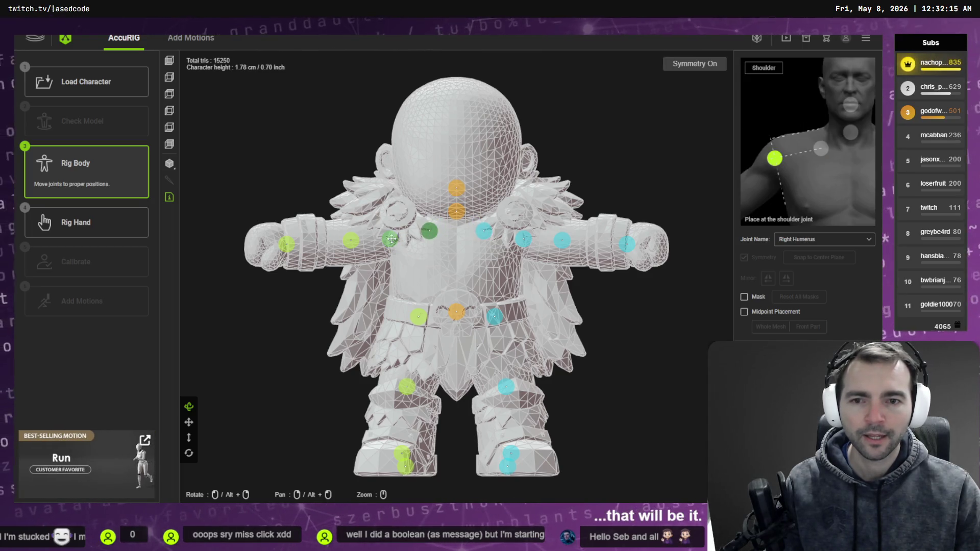
Lower the hip joints and, in Left view, place the toe base and ankle joints on the boot.
{"action": "left_click", "coordinate": [500, 319]}
{"action": "left_click_drag", "start_coordinate": [498, 319], "coordinate": [497, 335]}
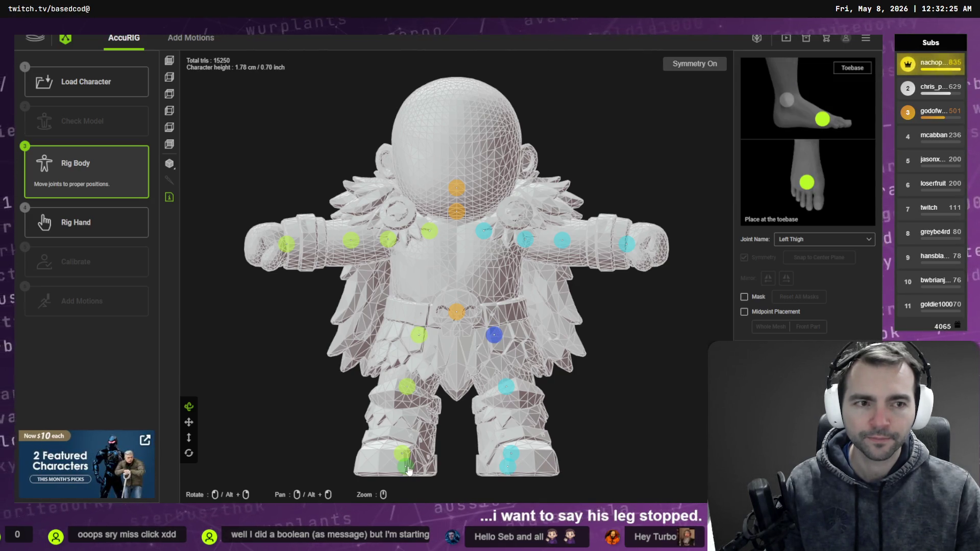
{"action": "left_click", "coordinate": [408, 467]}
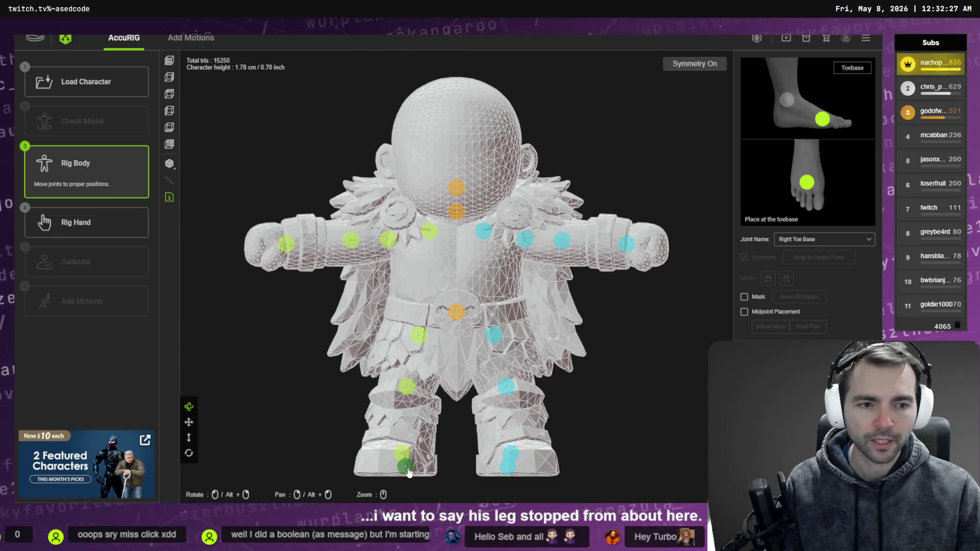
{"action": "left_click_drag", "start_coordinate": [408, 468], "coordinate": [380, 462]}
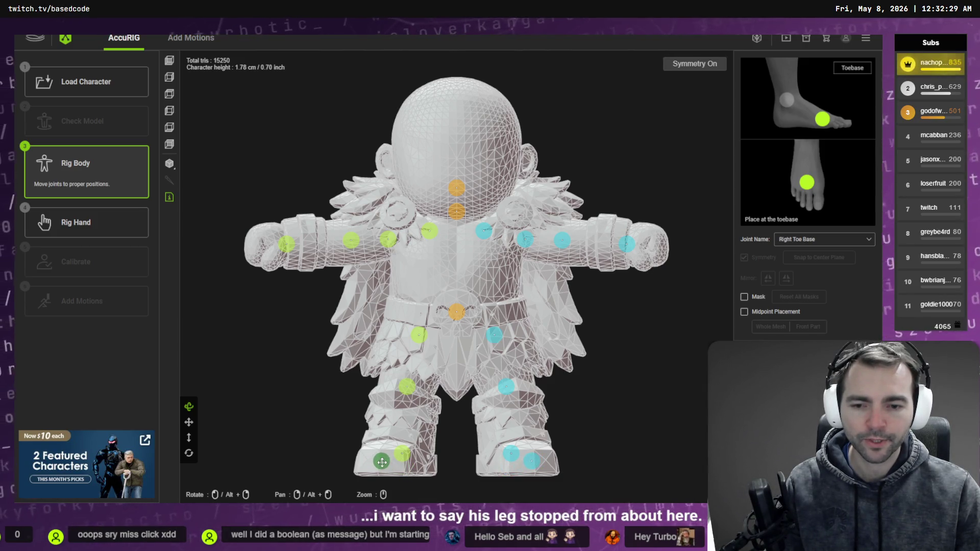
{"action": "mouse_move", "coordinate": [512, 458]}
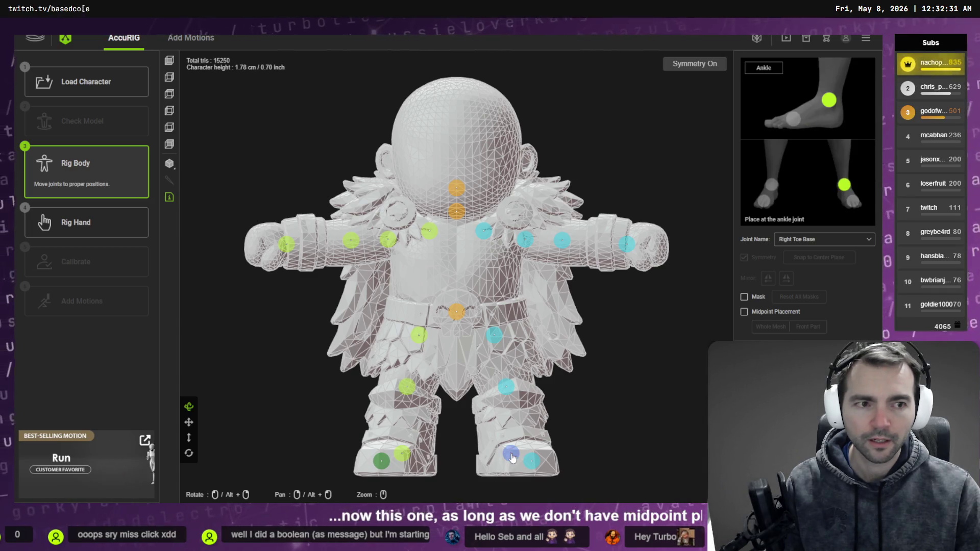
{"action": "left_click", "coordinate": [174, 117]}
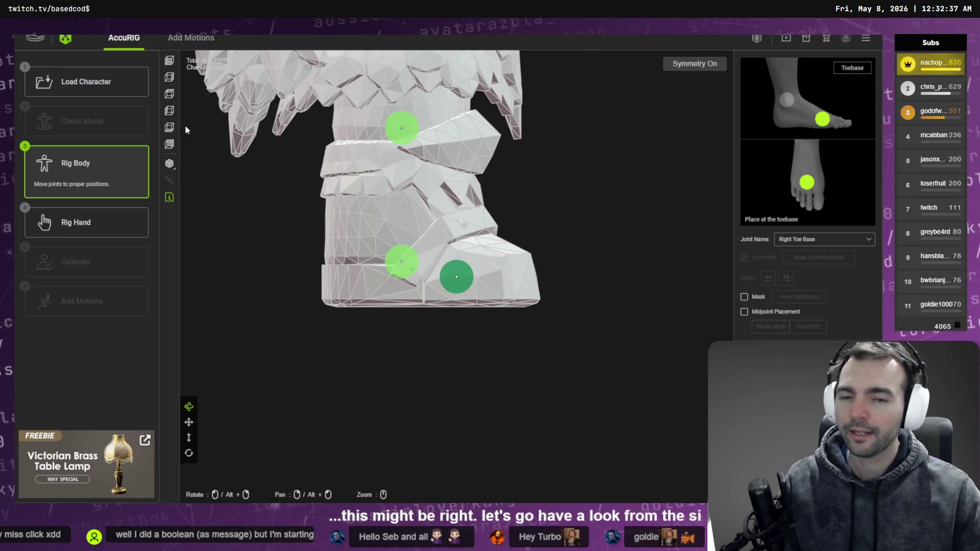
{"action": "left_click_drag", "start_coordinate": [401, 263], "coordinate": [386, 259]}
{"action": "left_click_drag", "start_coordinate": [456, 276], "coordinate": [463, 276]}
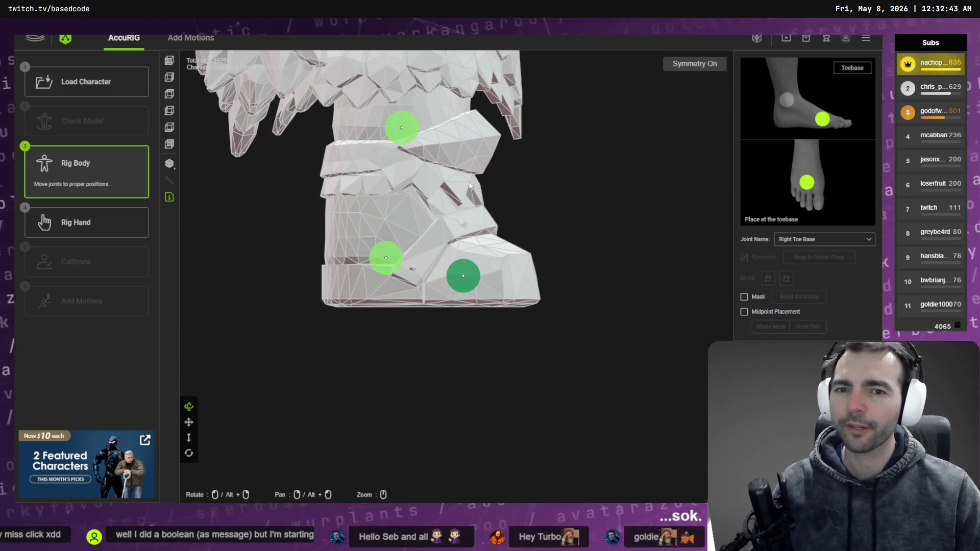
{"action": "scroll", "coordinate": [460, 143], "scroll_direction": "down", "scroll_amount": 3}
Shift the pelvis and right hip joints into place.
{"action": "scroll", "coordinate": [492, 138], "scroll_direction": "up", "scroll_amount": 2}
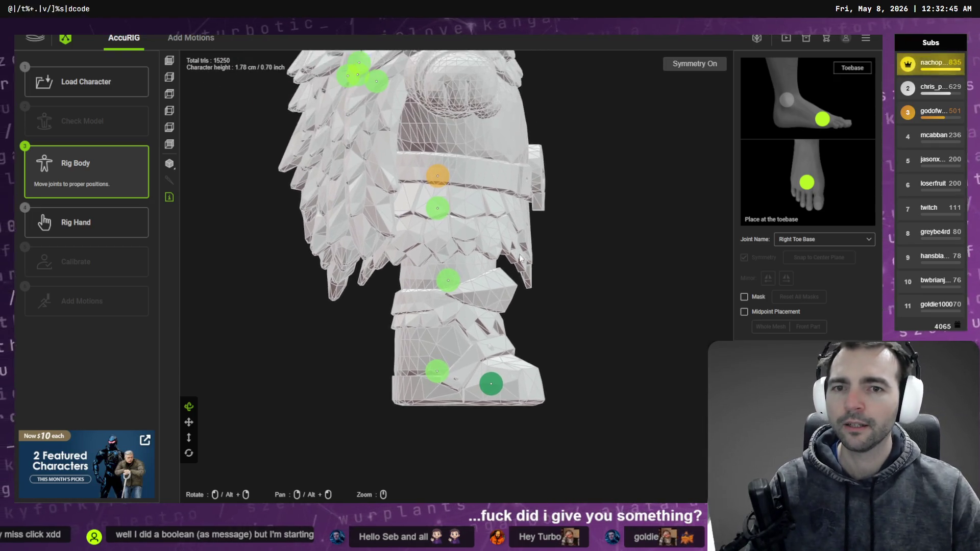
{"action": "left_click", "coordinate": [444, 186]}
{"action": "left_click_drag", "start_coordinate": [444, 185], "coordinate": [465, 188]}
{"action": "left_click_drag", "start_coordinate": [441, 206], "coordinate": [464, 210]}
{"action": "mouse_move", "coordinate": [513, 151]}
{"action": "right_mouse_down"}
{"action": "mouse_move", "coordinate": [534, 182]}
{"action": "mouse_move", "coordinate": [531, 163]}
{"action": "right_mouse_up"}
{"action": "middle_click_drag", "start_coordinate": [531, 164], "coordinate": [534, 275]}
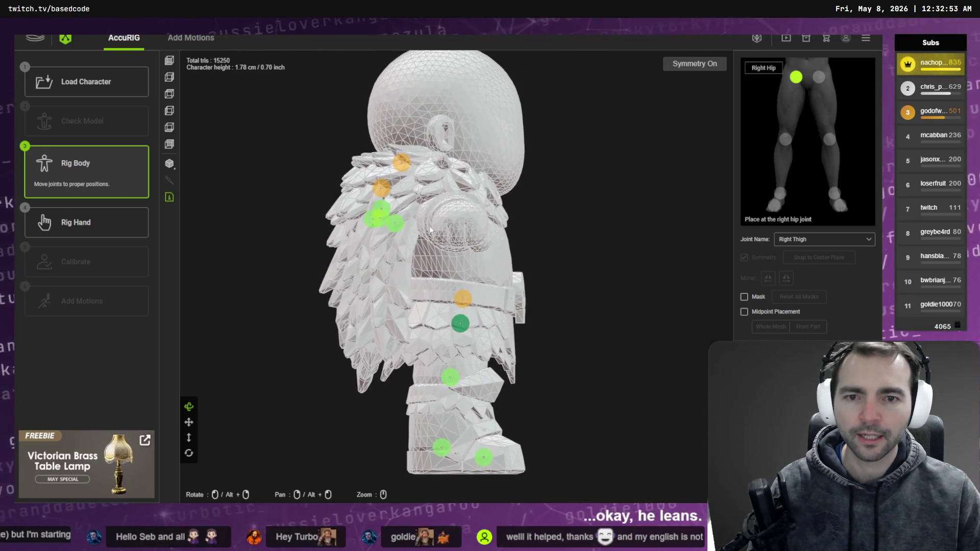
Reposition the wrist, clavicle, head, neck and right elbow joints onto the body.
{"action": "left_click_drag", "start_coordinate": [395, 224], "coordinate": [434, 214]}
{"action": "left_click", "coordinate": [384, 211]}
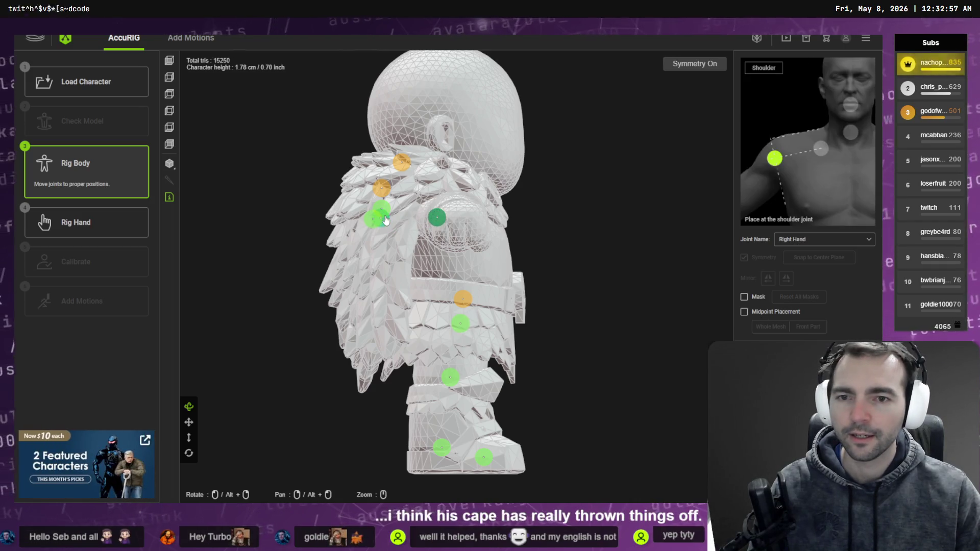
{"action": "mouse_move", "coordinate": [385, 211]}
{"action": "left_mouse_down"}
{"action": "mouse_move", "coordinate": [436, 207]}
{"action": "mouse_move", "coordinate": [445, 218]}
{"action": "mouse_move", "coordinate": [434, 212]}
{"action": "mouse_move", "coordinate": [454, 209]}
{"action": "left_mouse_up"}
{"action": "left_click", "coordinate": [435, 214]}
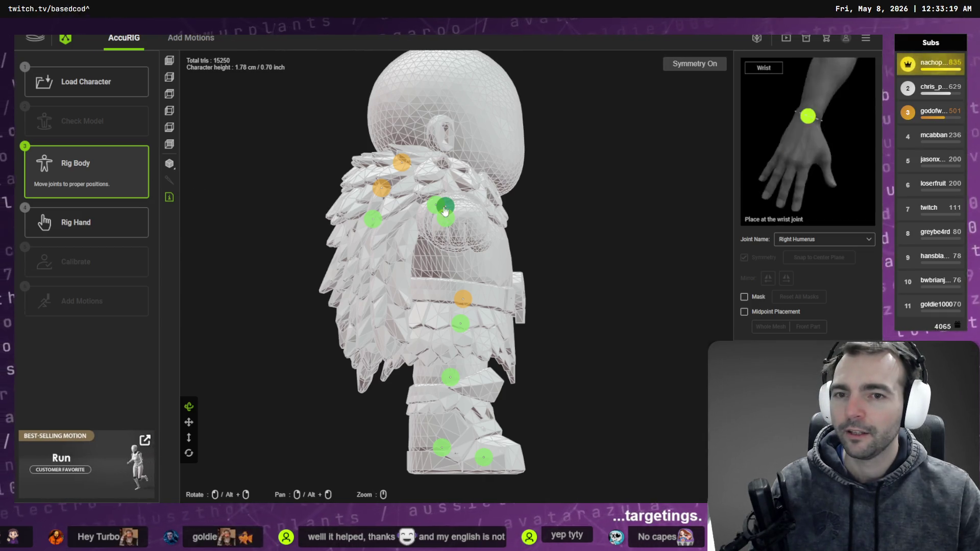
{"action": "left_click_drag", "start_coordinate": [402, 166], "coordinate": [504, 165]}
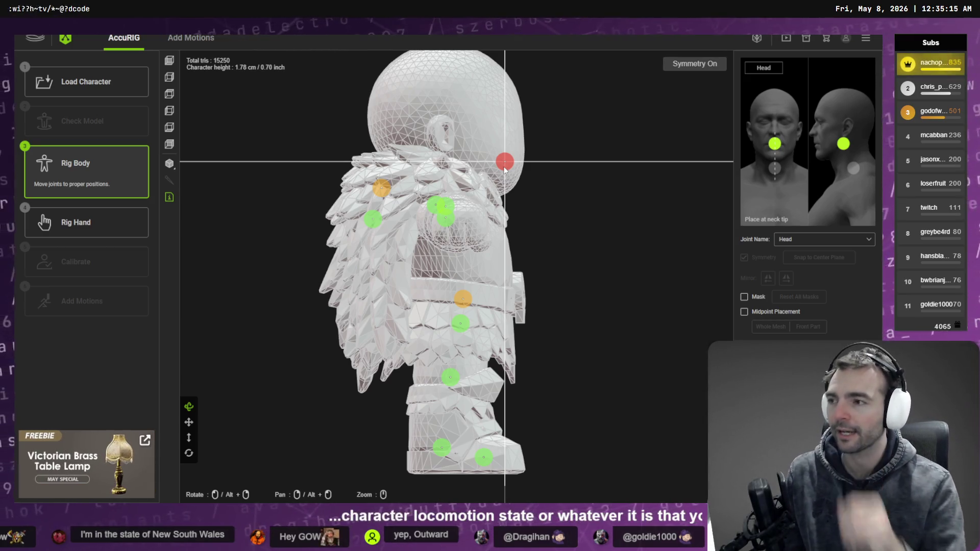
{"action": "left_click_drag", "start_coordinate": [382, 187], "coordinate": [468, 186]}
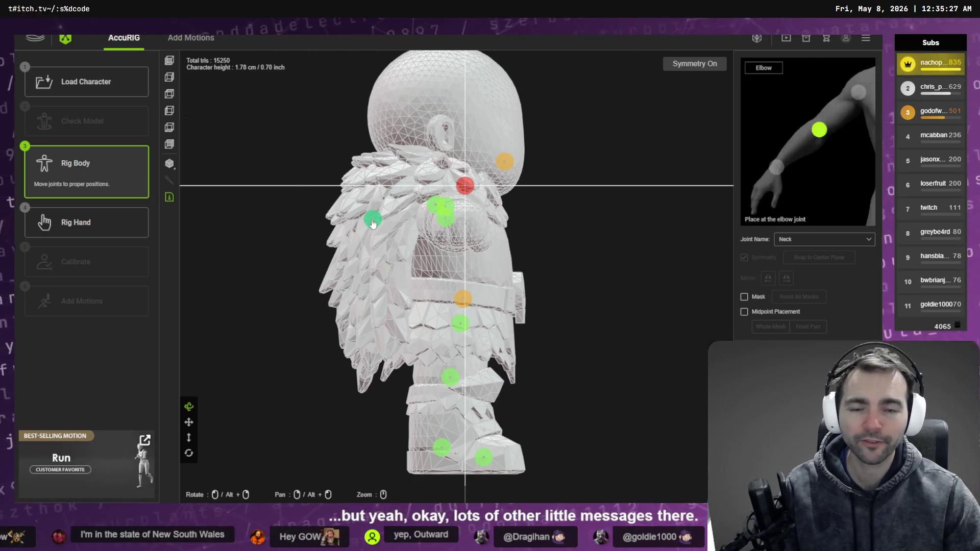
{"action": "left_click_drag", "start_coordinate": [372, 219], "coordinate": [446, 214]}
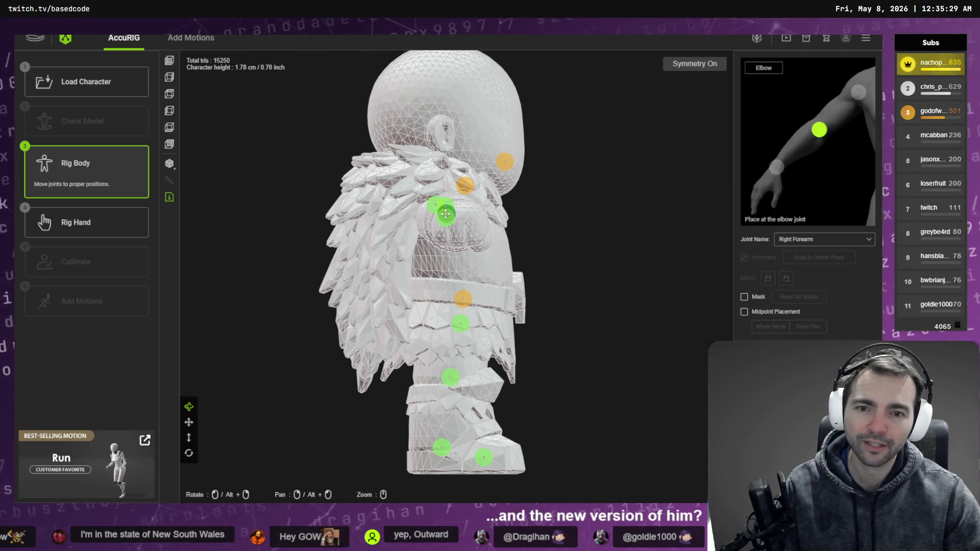
From the top view, align the right elbow, wrist and forearm joints along the arm.
{"action": "left_click", "coordinate": [169, 94]}
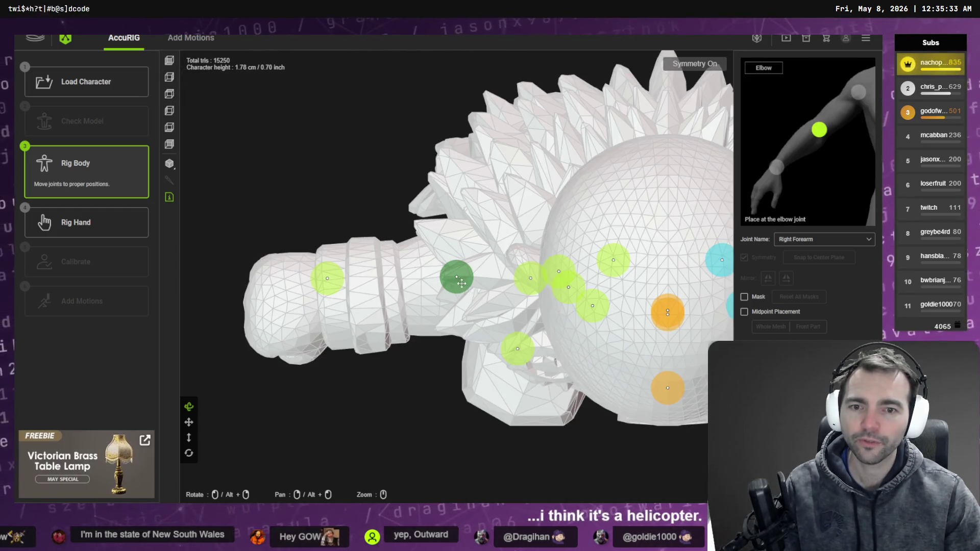
{"action": "left_click_drag", "start_coordinate": [456, 277], "coordinate": [436, 277]}
{"action": "left_click_drag", "start_coordinate": [329, 278], "coordinate": [335, 300]}
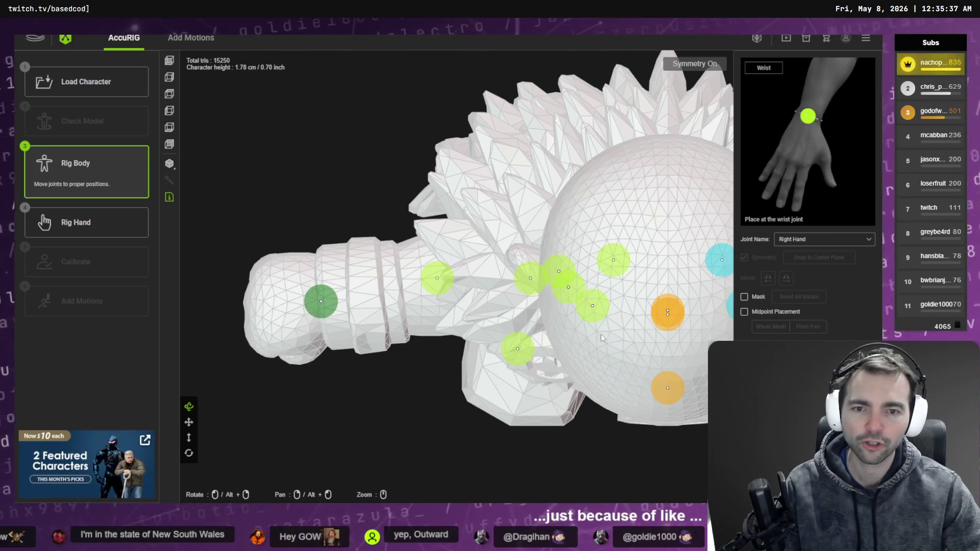
{"action": "mouse_move", "coordinate": [587, 341]}
{"action": "right_mouse_down"}
{"action": "mouse_move", "coordinate": [327, 317]}
{"action": "mouse_move", "coordinate": [479, 264]}
{"action": "right_mouse_up"}
{"action": "left_click_drag", "start_coordinate": [462, 263], "coordinate": [472, 264]}
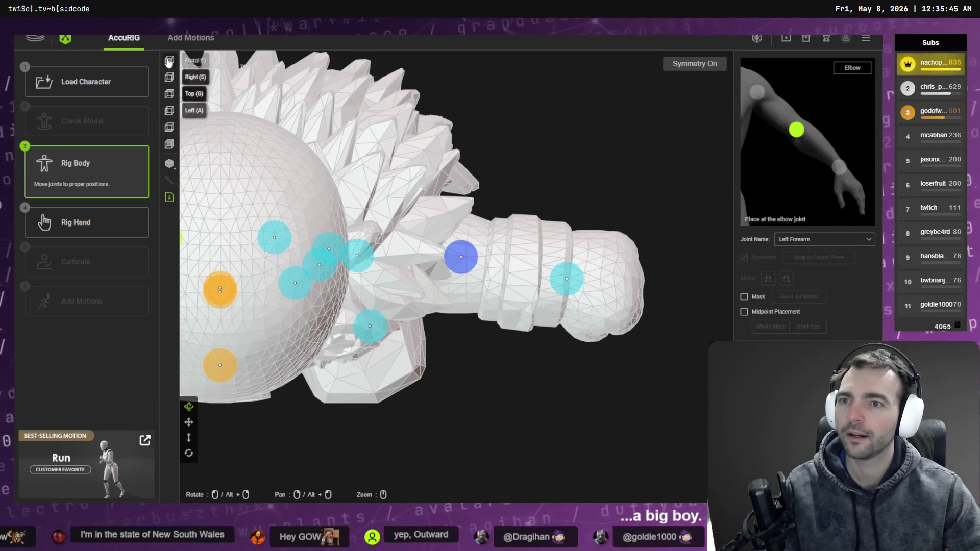
In Front view, space the left shoulder, elbow, wrist and clavicle joints along the arm.
{"action": "left_click", "coordinate": [169, 60]}
{"action": "mouse_move", "coordinate": [353, 262]}
{"action": "left_mouse_down"}
{"action": "mouse_move", "coordinate": [348, 277]}
{"action": "mouse_move", "coordinate": [368, 284]}
{"action": "left_mouse_up"}
{"action": "left_click_drag", "start_coordinate": [456, 276], "coordinate": [447, 296]}
{"action": "left_click_drag", "start_coordinate": [562, 285], "coordinate": [558, 298]}
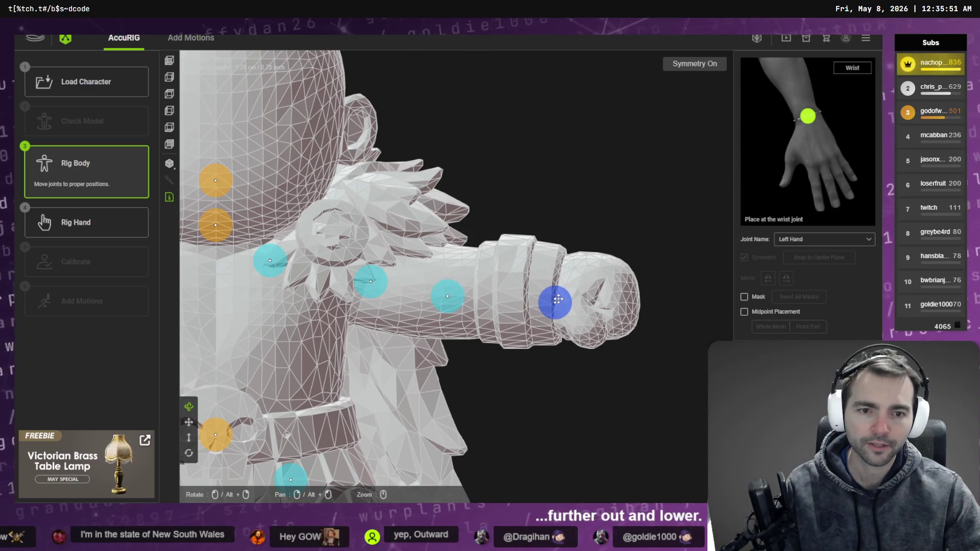
{"action": "left_click_drag", "start_coordinate": [448, 297], "coordinate": [450, 294]}
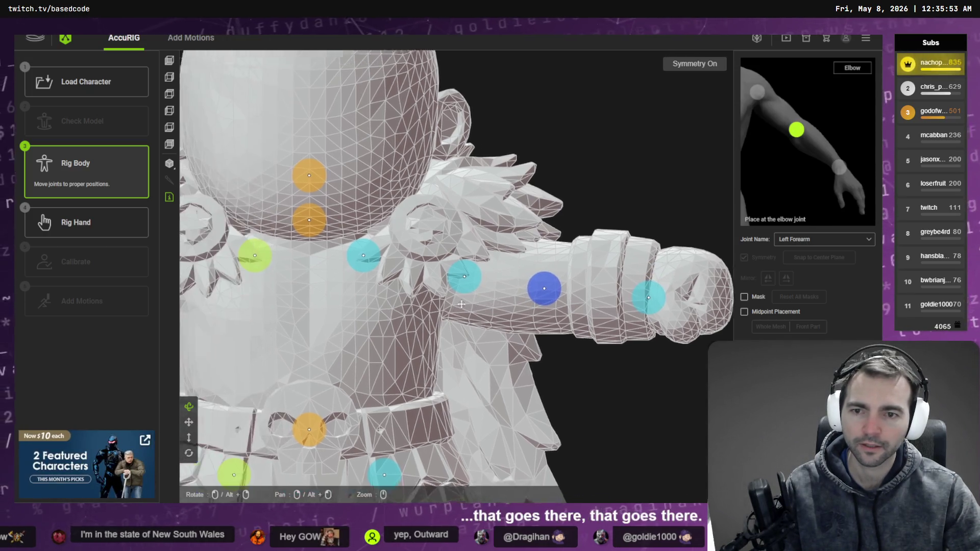
{"action": "left_click", "coordinate": [443, 244]}
{"action": "mouse_move", "coordinate": [443, 244]}
{"action": "left_mouse_down"}
{"action": "mouse_move", "coordinate": [430, 240]}
{"action": "mouse_move", "coordinate": [438, 243]}
{"action": "left_mouse_up"}
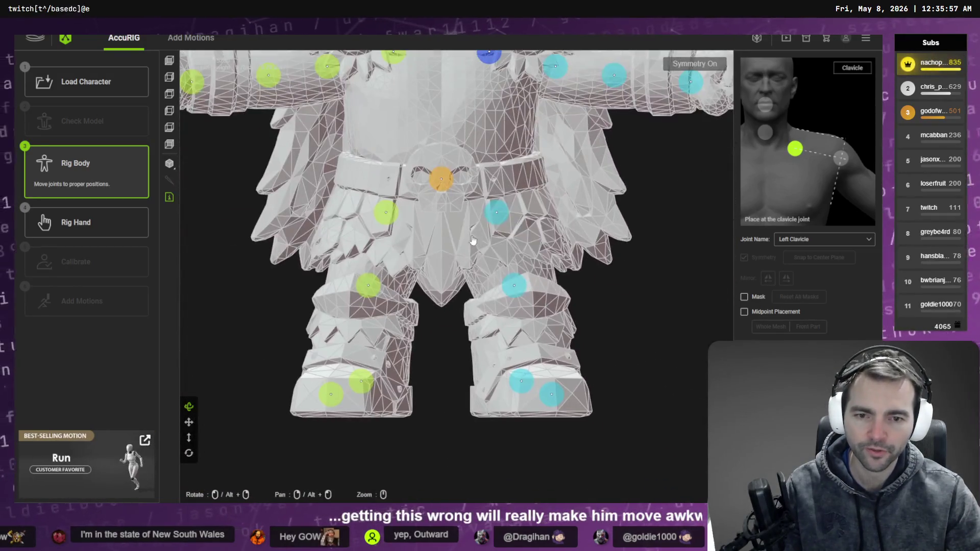
Align both legs' knee, hip, foot, toe and ankle joints.
{"action": "left_click", "coordinate": [369, 289]}
{"action": "mouse_move", "coordinate": [369, 295]}
{"action": "left_mouse_down"}
{"action": "mouse_move", "coordinate": [367, 309]}
{"action": "mouse_move", "coordinate": [369, 301]}
{"action": "left_mouse_up"}
{"action": "left_click_drag", "start_coordinate": [496, 212], "coordinate": [506, 221]}
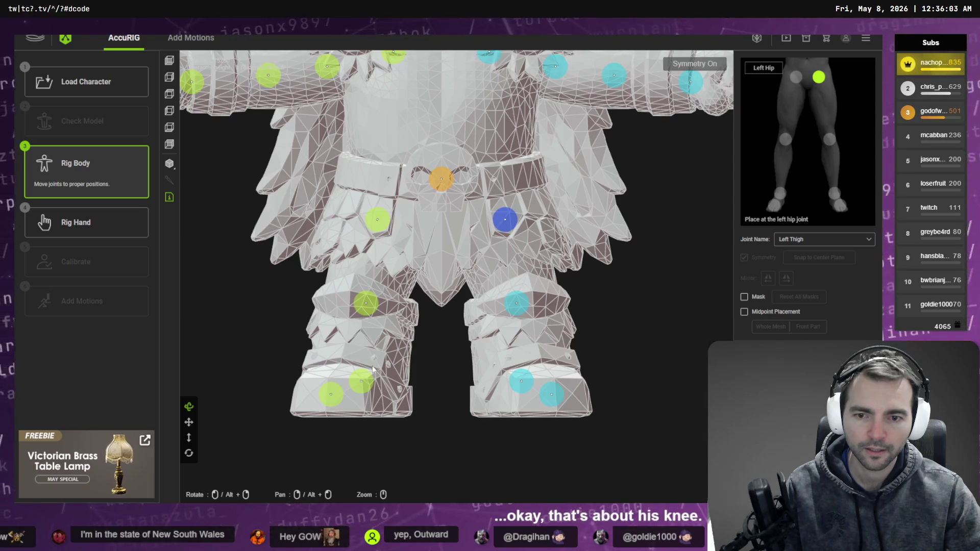
{"action": "left_click", "coordinate": [361, 382]}
{"action": "left_click", "coordinate": [332, 393]}
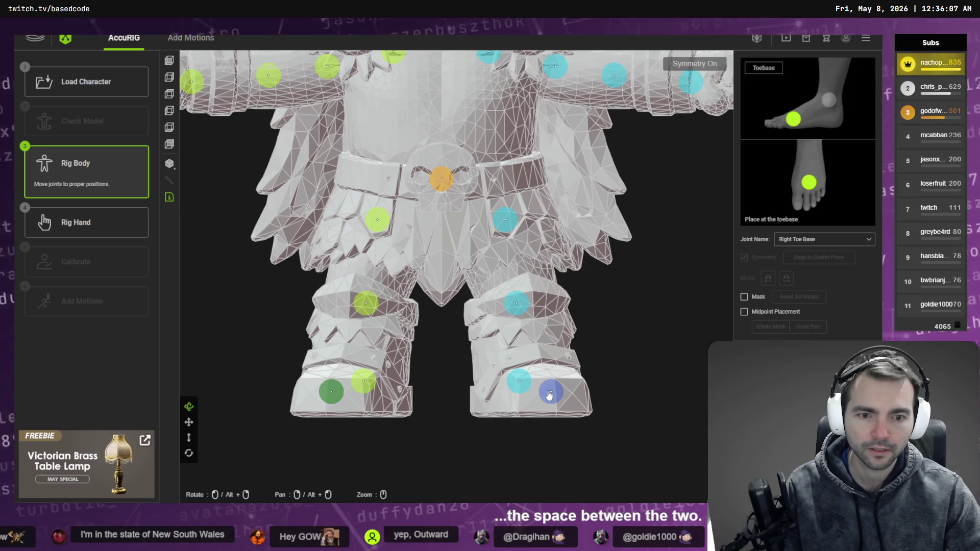
{"action": "left_click", "coordinate": [521, 384]}
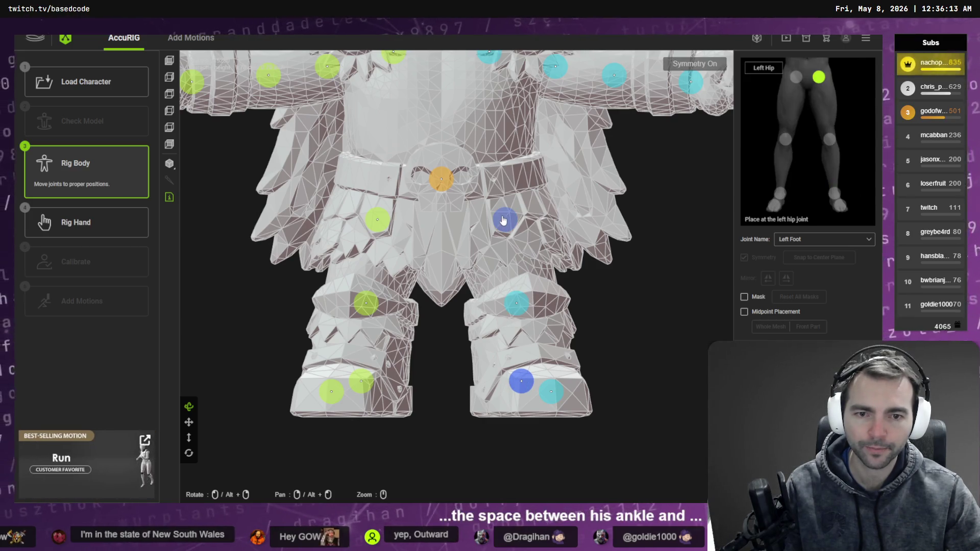
{"action": "left_click_drag", "start_coordinate": [505, 219], "coordinate": [506, 218]}
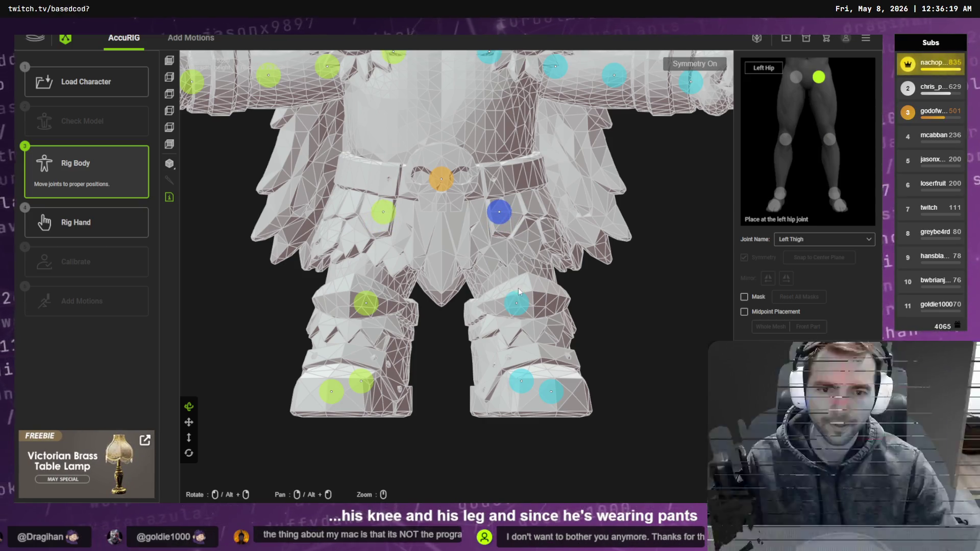
{"action": "left_click", "coordinate": [517, 303]}
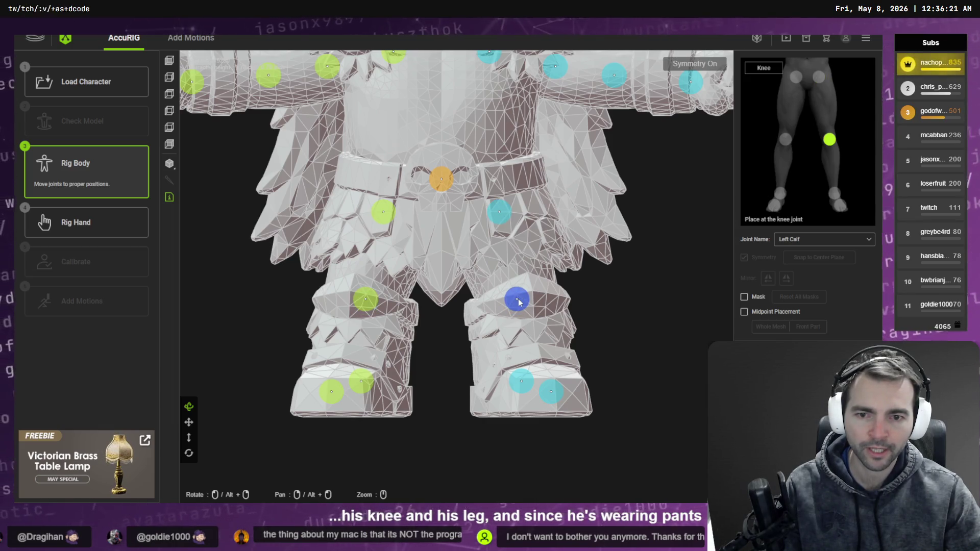
{"action": "left_click_drag", "start_coordinate": [520, 308], "coordinate": [525, 299]}
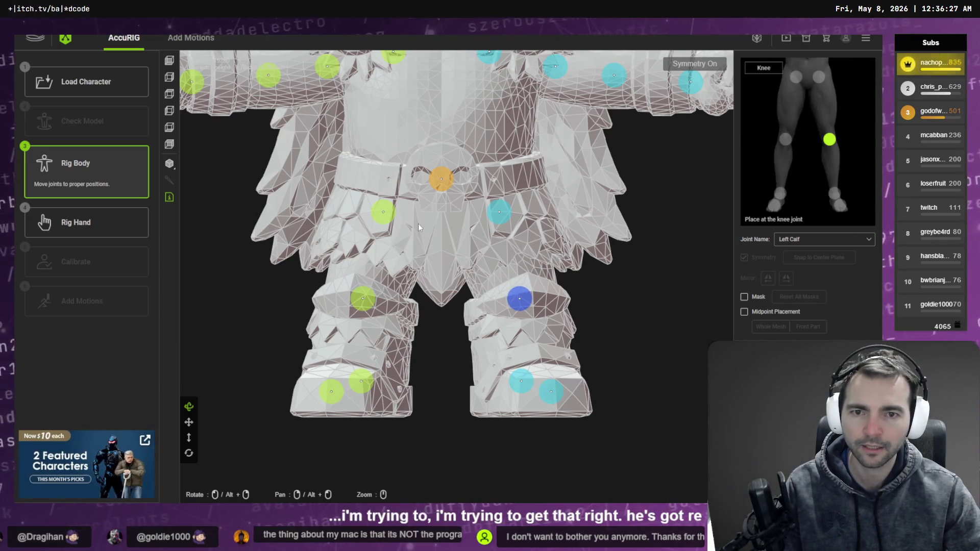
Lower the neck and head joints onto the centre line.
{"action": "middle_click_drag", "start_coordinate": [418, 223], "coordinate": [417, 317]}
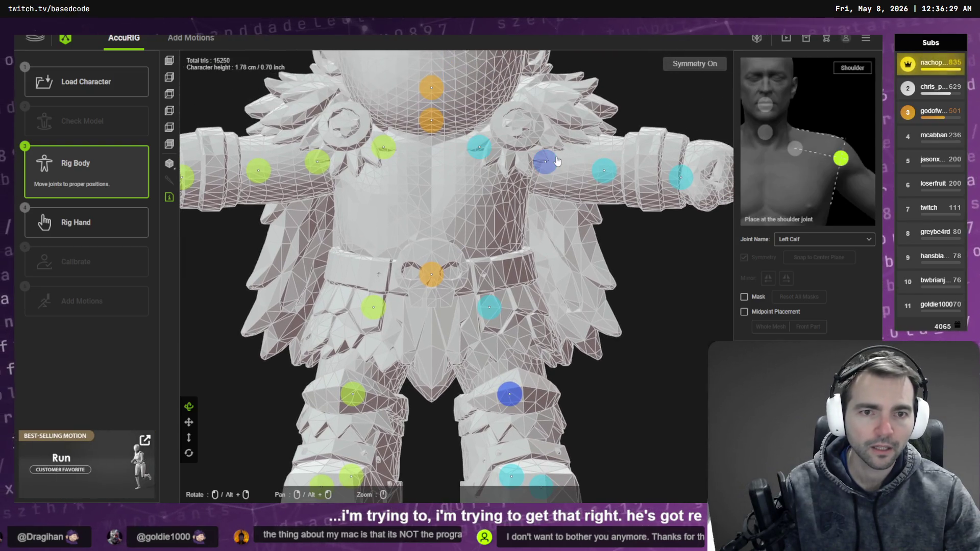
{"action": "left_click", "coordinate": [439, 160]}
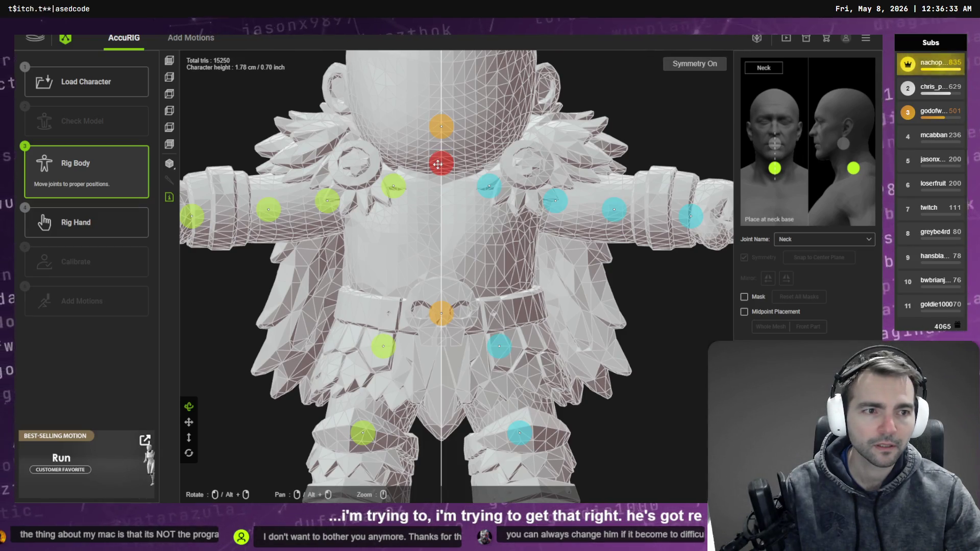
{"action": "left_click_drag", "start_coordinate": [438, 164], "coordinate": [441, 172]}
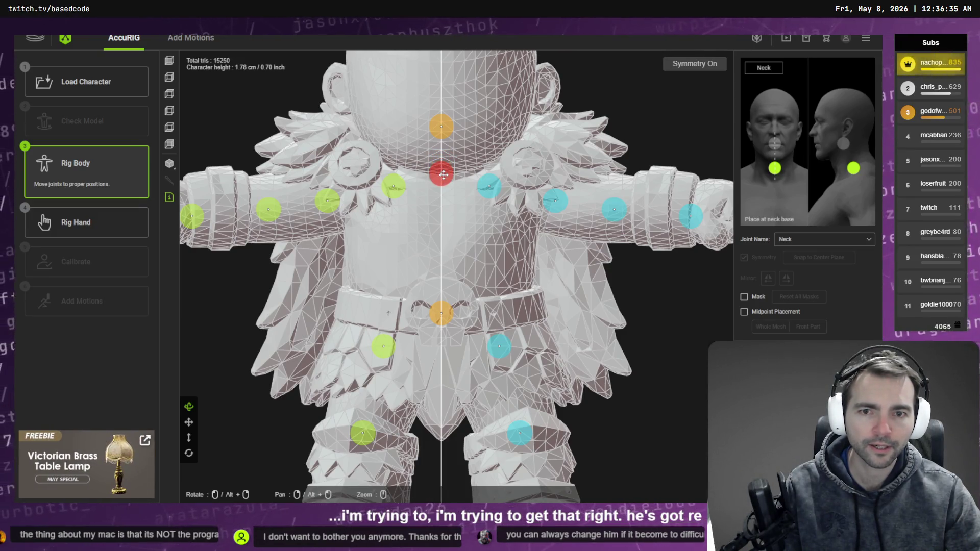
{"action": "left_click", "coordinate": [443, 134]}
{"action": "left_click_drag", "start_coordinate": [443, 134], "coordinate": [443, 141]}
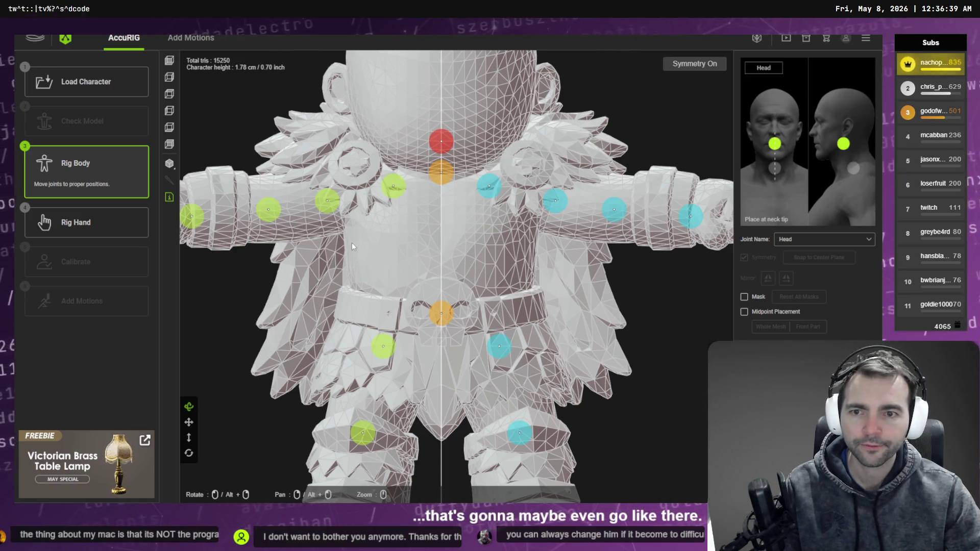
{"action": "middle_click_drag", "start_coordinate": [351, 243], "coordinate": [382, 210]}
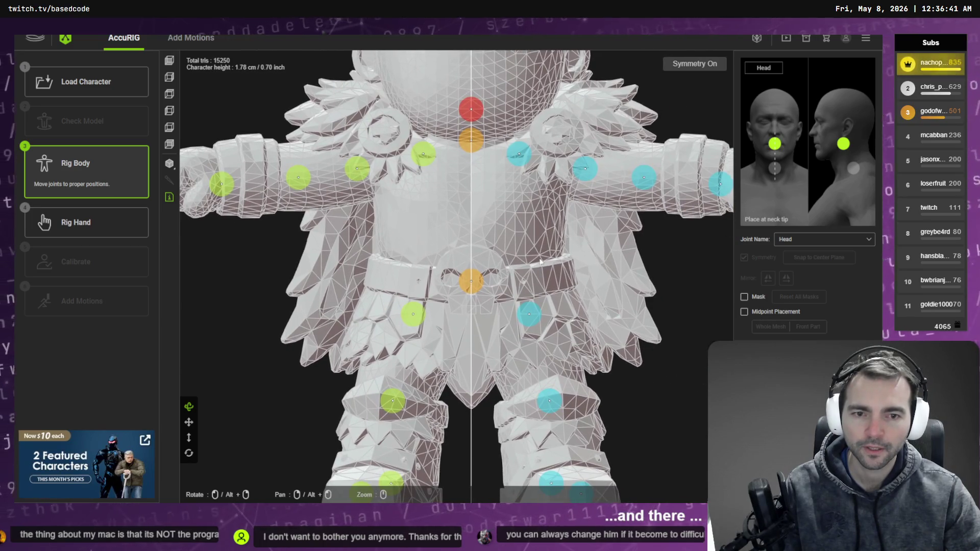
{"action": "scroll", "coordinate": [540, 262], "scroll_direction": "down", "scroll_amount": 3}
{"action": "mouse_move", "coordinate": [504, 252]}
{"action": "right_mouse_down"}
{"action": "mouse_move", "coordinate": [535, 272]}
{"action": "mouse_move", "coordinate": [492, 278]}
{"action": "mouse_move", "coordinate": [478, 309]}
{"action": "mouse_move", "coordinate": [481, 266]}
{"action": "mouse_move", "coordinate": [401, 300]}
{"action": "mouse_move", "coordinate": [547, 332]}
{"action": "mouse_move", "coordinate": [561, 320]}
{"action": "right_mouse_up"}
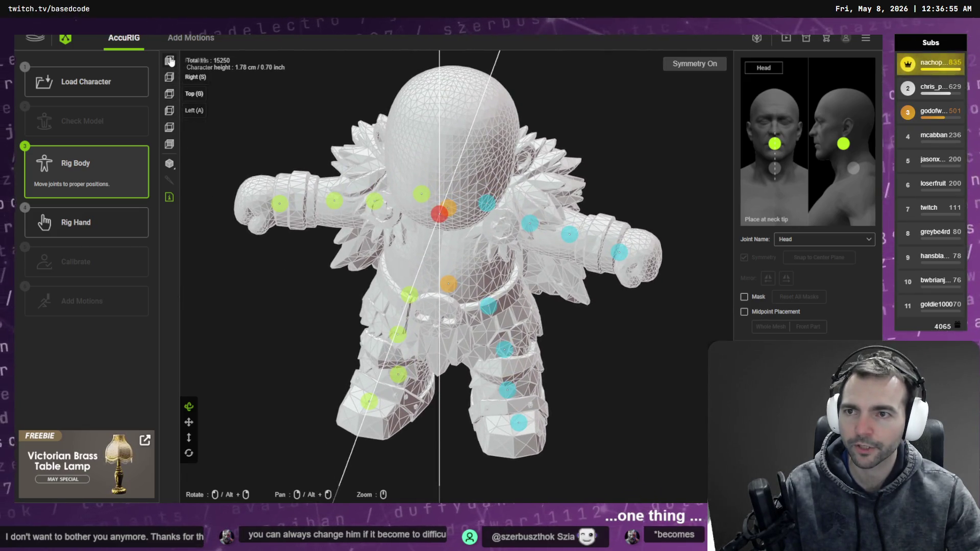
Frame the lower body and select the left toe and ankle joints.
{"action": "left_click", "coordinate": [171, 61]}
{"action": "scroll", "coordinate": [597, 460], "scroll_direction": "down", "scroll_amount": 3}
{"action": "middle_click_drag", "start_coordinate": [597, 460], "coordinate": [595, 286]}
{"action": "left_click", "coordinate": [496, 345]}
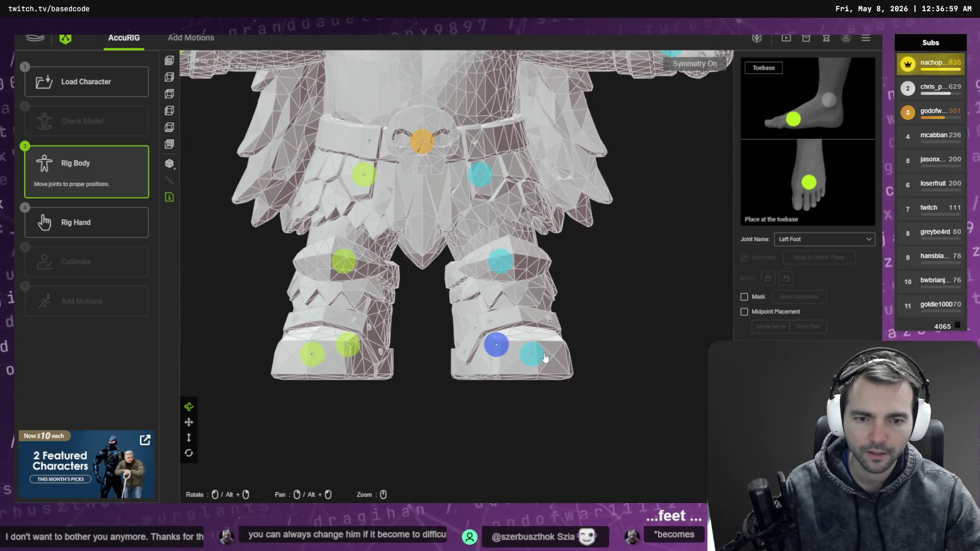
{"action": "left_click", "coordinate": [498, 348]}
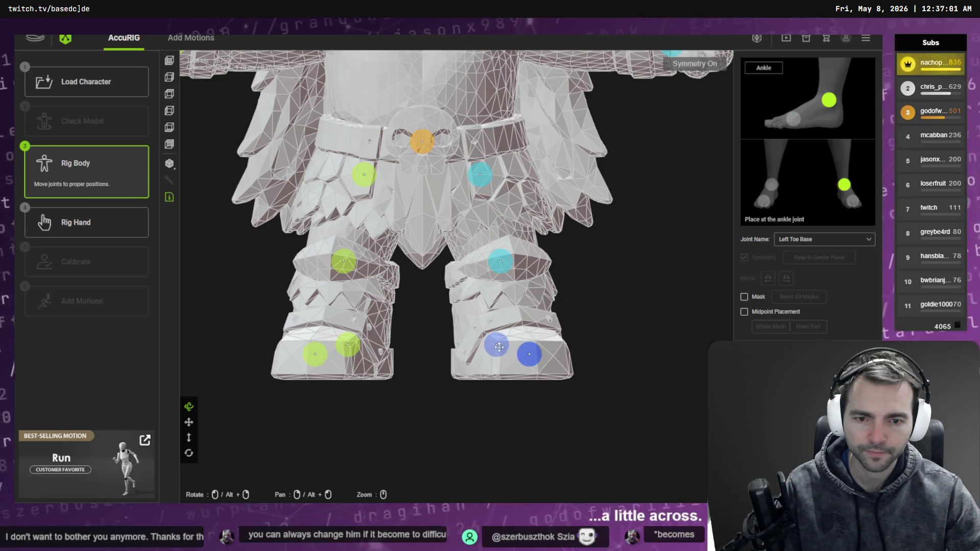
{"action": "scroll", "coordinate": [554, 262], "scroll_direction": "down", "scroll_amount": 3}
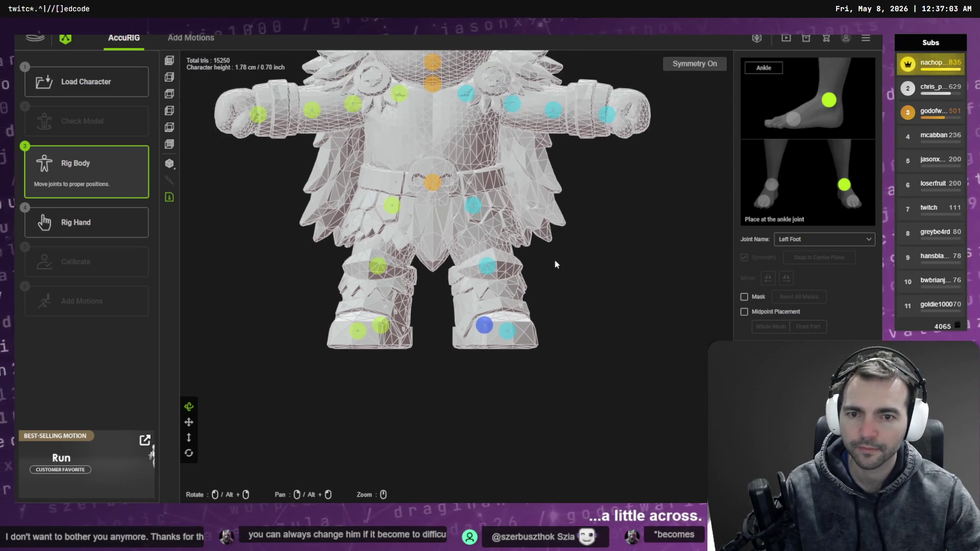
{"action": "mouse_move", "coordinate": [553, 262]}
{"action": "left_mouse_down"}
{"action": "mouse_move", "coordinate": [578, 274]}
{"action": "mouse_move", "coordinate": [545, 289]}
{"action": "mouse_move", "coordinate": [551, 339]}
{"action": "mouse_move", "coordinate": [587, 326]}
{"action": "left_mouse_up"}
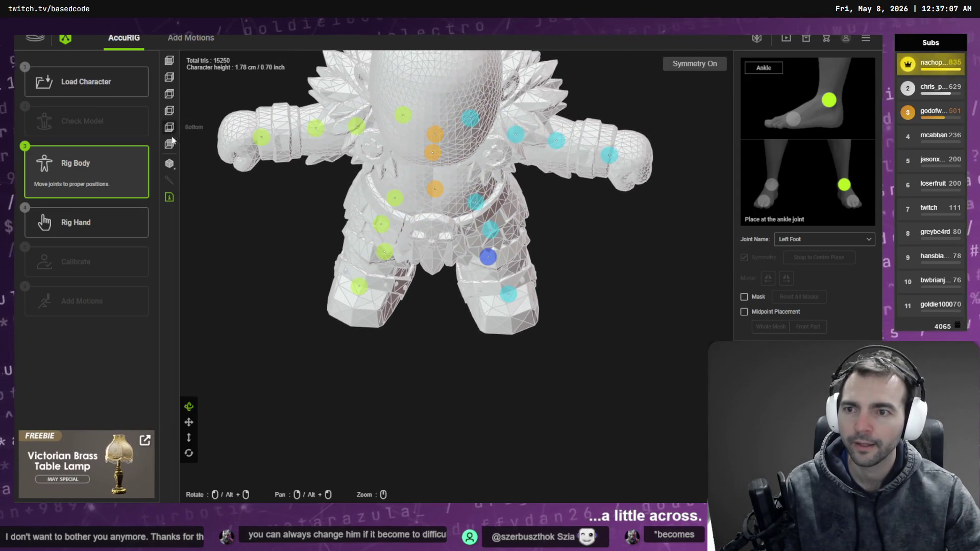
In Bottom view, even out the left ankle and toe base joints.
{"action": "left_click", "coordinate": [168, 62]}
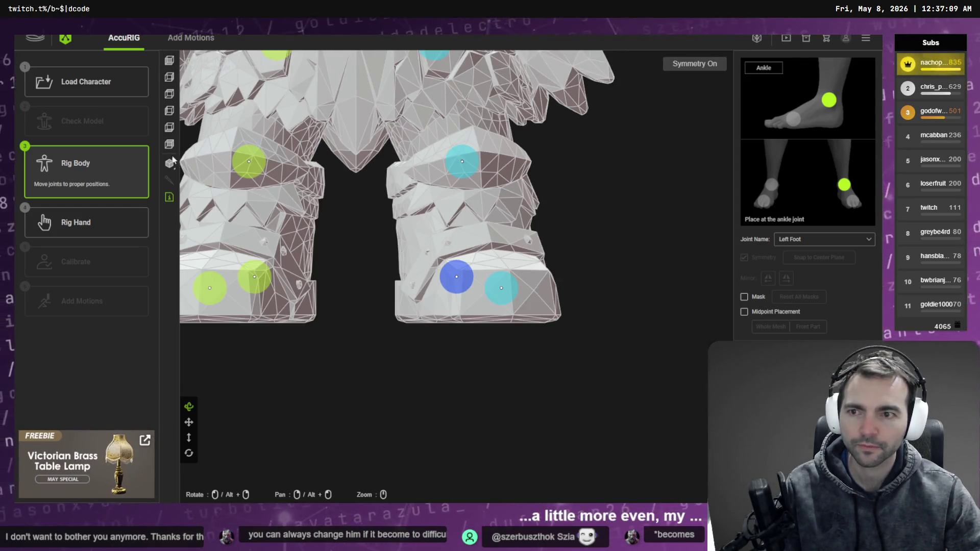
{"action": "left_click", "coordinate": [169, 127]}
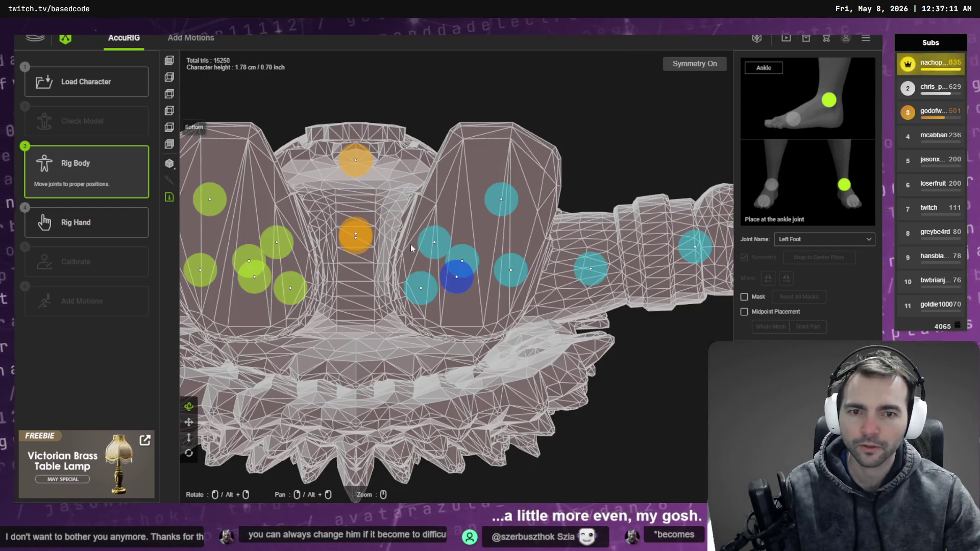
{"action": "left_click_drag", "start_coordinate": [464, 277], "coordinate": [464, 278]}
{"action": "left_click_drag", "start_coordinate": [501, 199], "coordinate": [496, 185]}
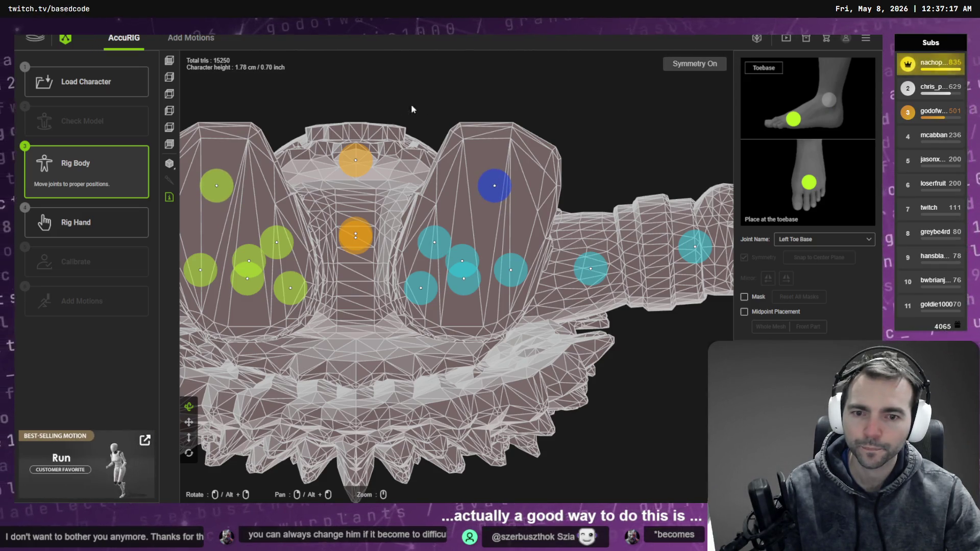
{"action": "left_click_drag", "start_coordinate": [431, 127], "coordinate": [431, 199]}
{"action": "scroll", "coordinate": [431, 198], "scroll_direction": "down", "scroll_amount": 10}
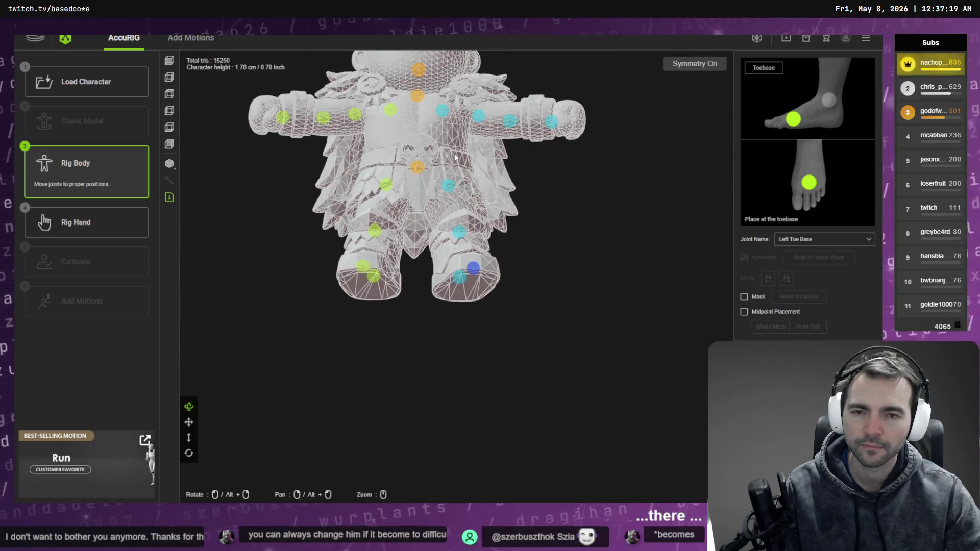
{"action": "mouse_move", "coordinate": [503, 219]}
{"action": "middle_mouse_down"}
{"action": "mouse_move", "coordinate": [529, 261]}
{"action": "mouse_move", "coordinate": [514, 272]}
{"action": "middle_mouse_up"}
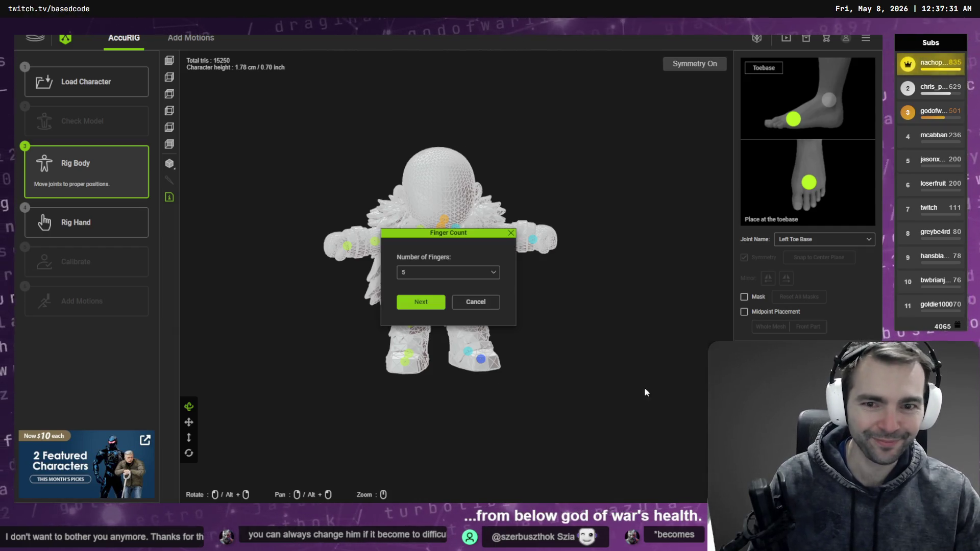
Set the number of fingers to 5 and start the skin-weight calculation.
{"action": "left_click", "coordinate": [442, 274]}
{"action": "left_click", "coordinate": [428, 294]}
{"action": "left_click", "coordinate": [429, 309]}
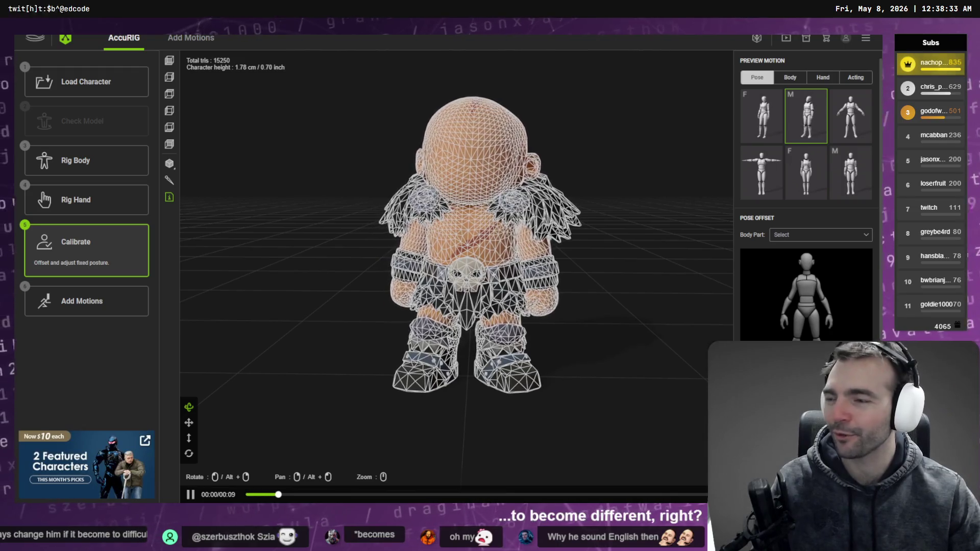
Switch the rigged Barbarian's render mode to solid shading without wireframe.
{"action": "mouse_move", "coordinate": [269, 127]}
{"action": "left_mouse_down"}
{"action": "mouse_move", "coordinate": [363, 142]}
{"action": "mouse_move", "coordinate": [244, 127]}
{"action": "left_mouse_up"}
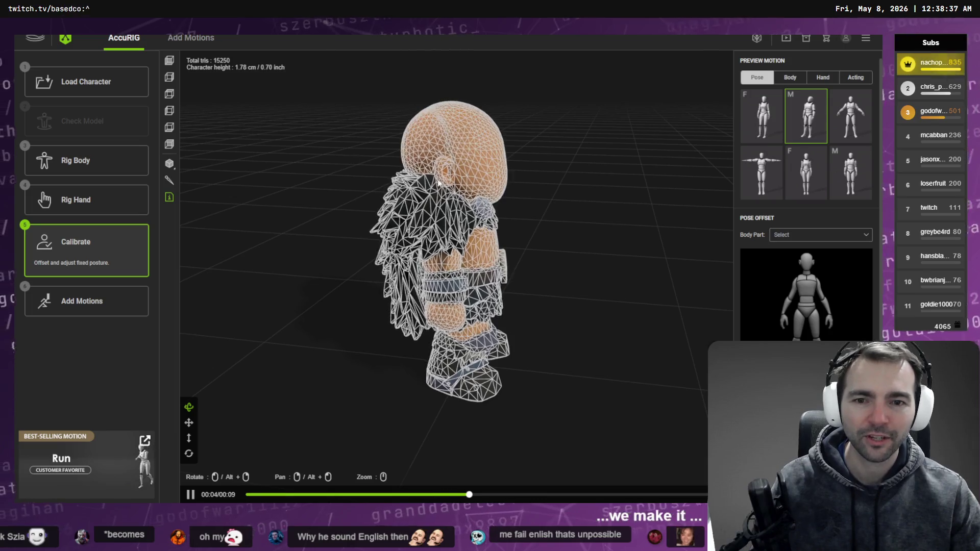
{"action": "mouse_move", "coordinate": [511, 194]}
{"action": "left_mouse_down"}
{"action": "mouse_move", "coordinate": [515, 155]}
{"action": "mouse_move", "coordinate": [383, 171]}
{"action": "mouse_move", "coordinate": [498, 176]}
{"action": "mouse_move", "coordinate": [459, 168]}
{"action": "left_mouse_up"}
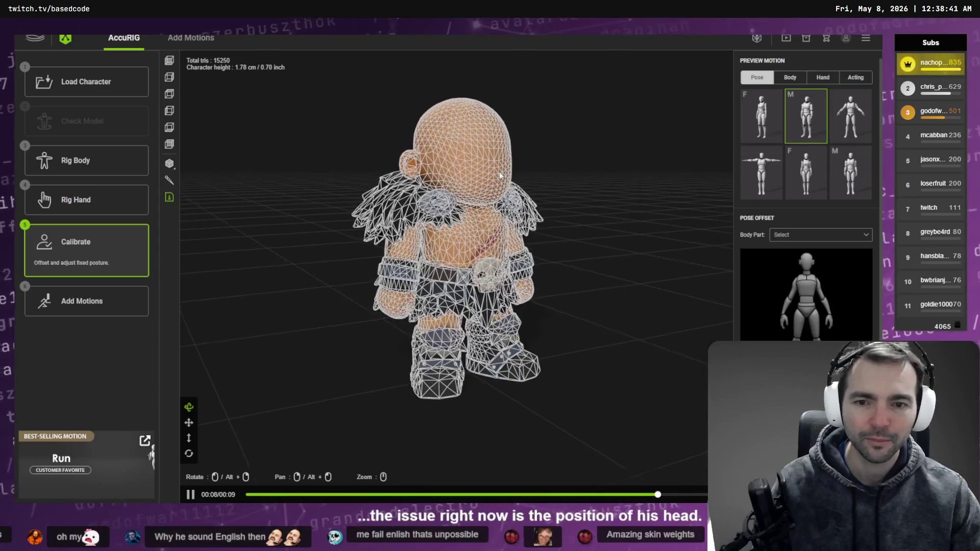
{"action": "left_click", "coordinate": [170, 165]}
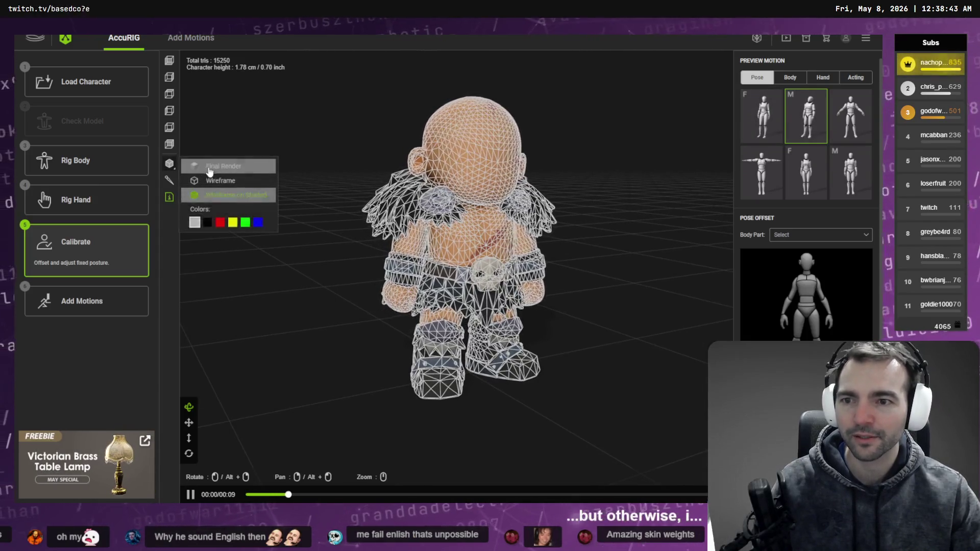
{"action": "left_click", "coordinate": [212, 166]}
Play the first Body preview motion, inspect it from several angles, then return to Rig Body.
{"action": "left_click", "coordinate": [791, 79]}
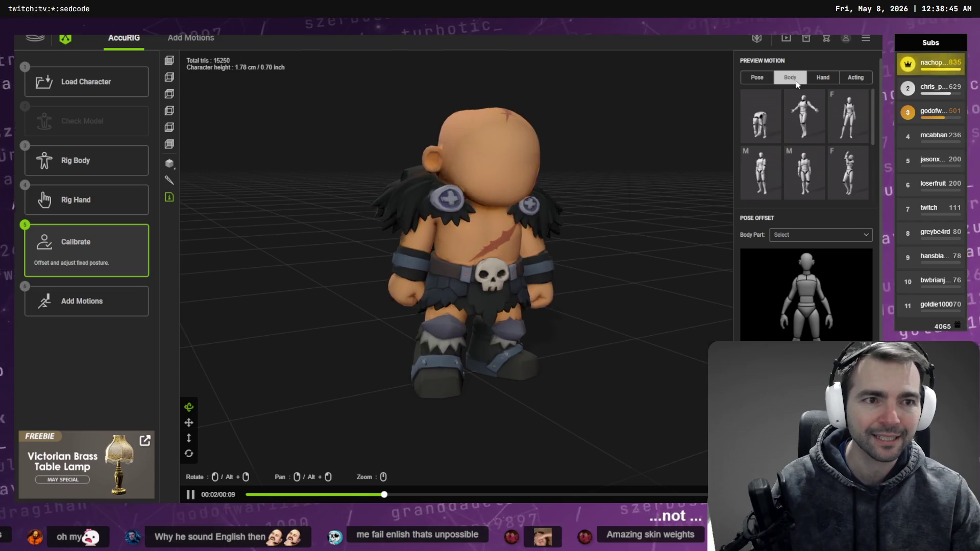
{"action": "left_click", "coordinate": [761, 115]}
{"action": "mouse_move", "coordinate": [483, 161]}
{"action": "left_mouse_down"}
{"action": "mouse_move", "coordinate": [558, 164]}
{"action": "mouse_move", "coordinate": [573, 148]}
{"action": "mouse_move", "coordinate": [516, 183]}
{"action": "mouse_move", "coordinate": [479, 186]}
{"action": "left_mouse_up"}
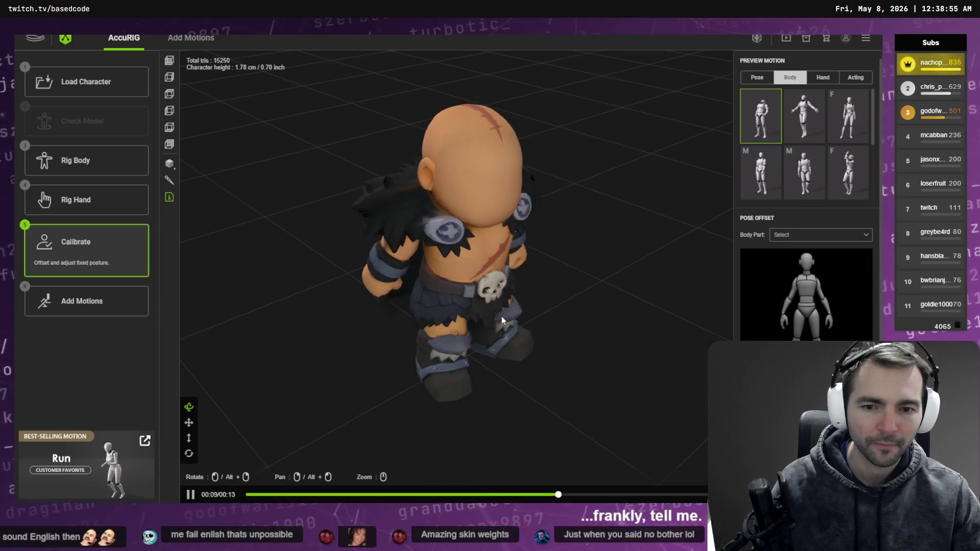
{"action": "left_click_drag", "start_coordinate": [418, 300], "coordinate": [570, 278]}
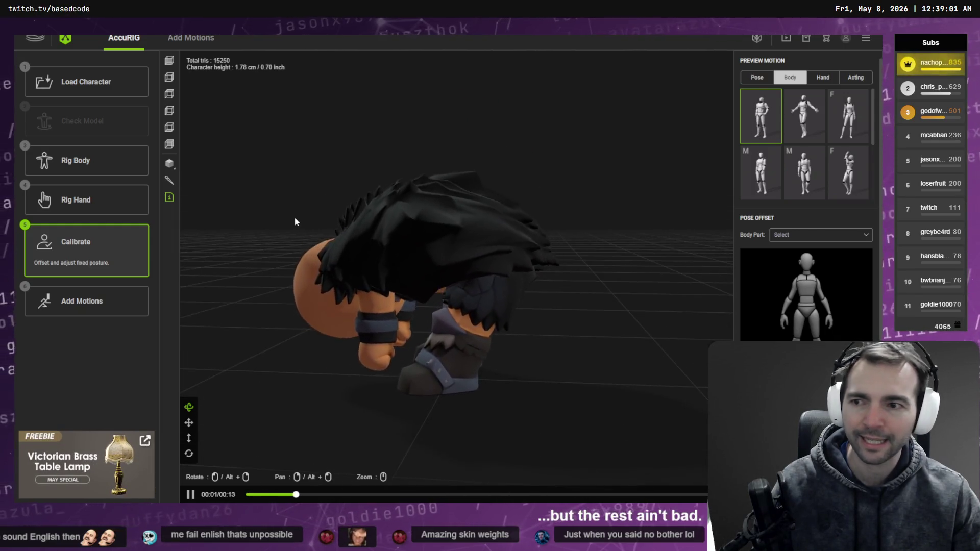
{"action": "left_click", "coordinate": [104, 165]}
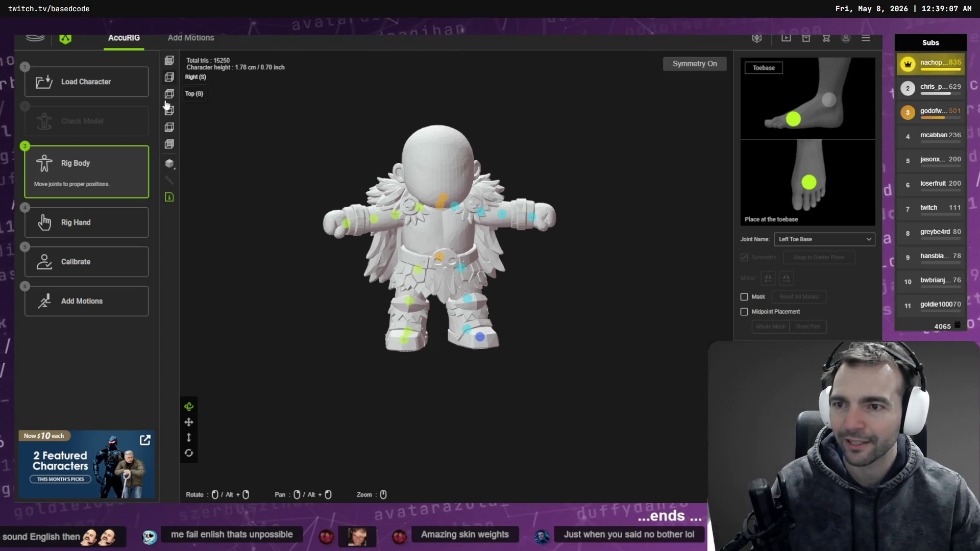
In Right view, drag the barbarian's Neck and Head joints into place, then run Calibrate.
{"action": "left_click", "coordinate": [169, 77]}
{"action": "scroll", "coordinate": [479, 305], "scroll_direction": "up", "scroll_amount": 5}
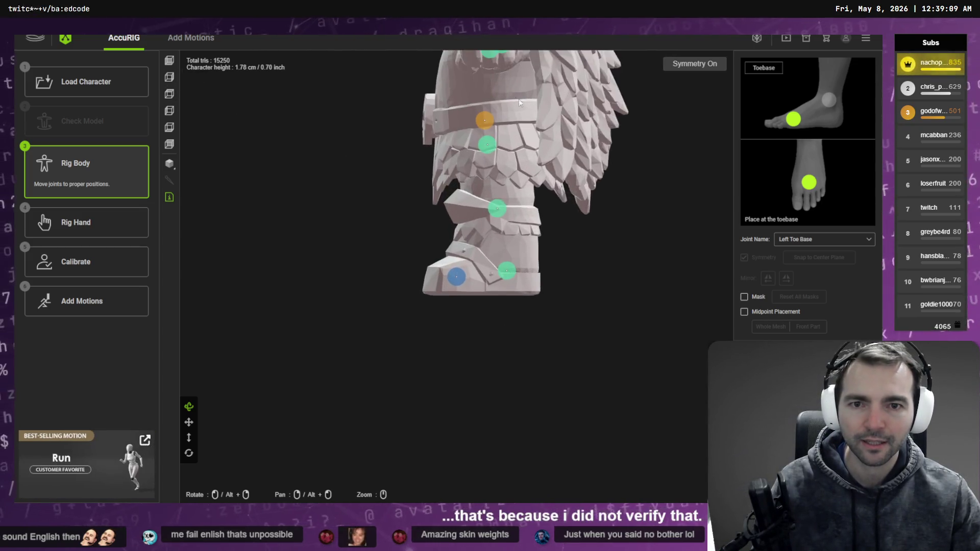
{"action": "scroll", "coordinate": [479, 305], "scroll_direction": "up", "scroll_amount": 5}
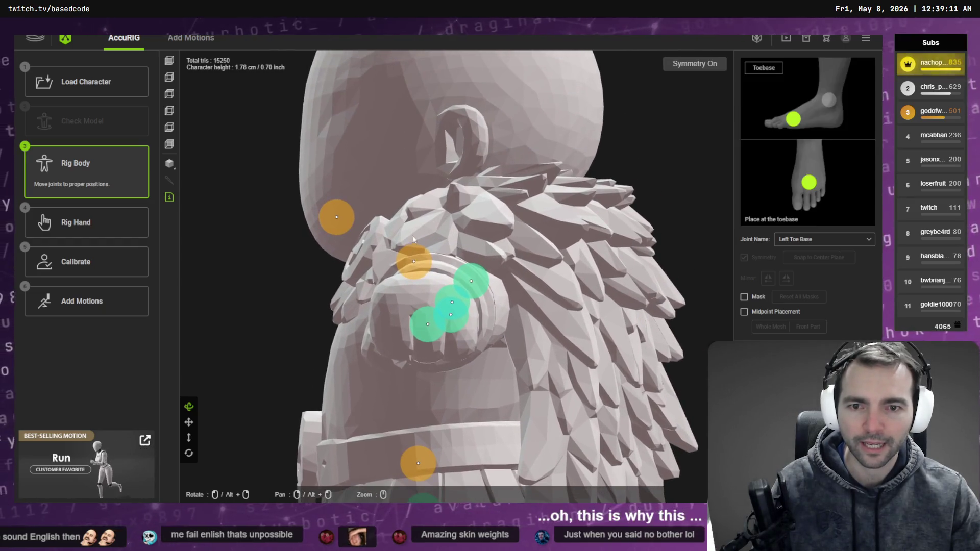
{"action": "left_click", "coordinate": [428, 251]}
{"action": "left_click_drag", "start_coordinate": [428, 251], "coordinate": [456, 231]}
{"action": "mouse_move", "coordinate": [336, 217]}
{"action": "left_mouse_down"}
{"action": "mouse_move", "coordinate": [435, 186]}
{"action": "mouse_move", "coordinate": [435, 175]}
{"action": "mouse_move", "coordinate": [425, 180]}
{"action": "left_mouse_up"}
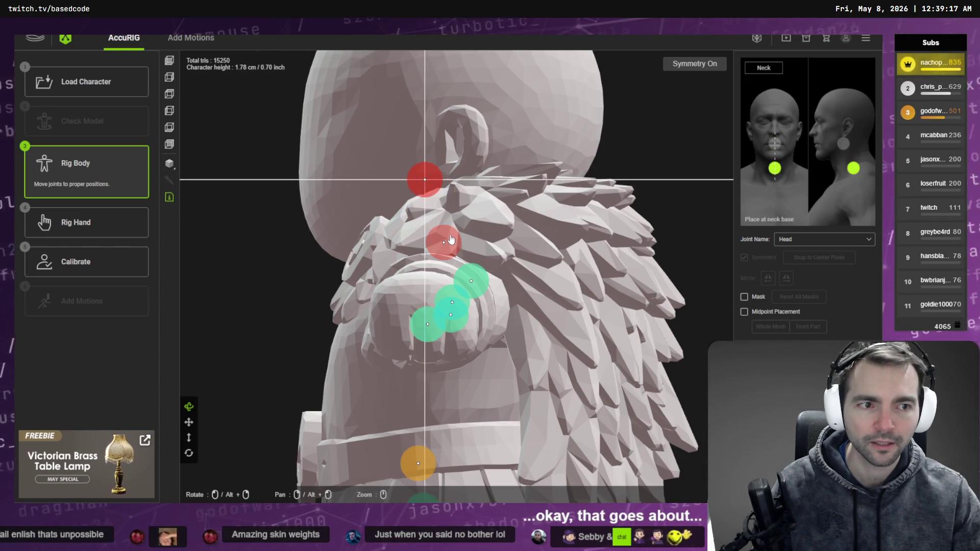
{"action": "left_click_drag", "start_coordinate": [450, 244], "coordinate": [458, 242]}
{"action": "left_click", "coordinate": [93, 262]}
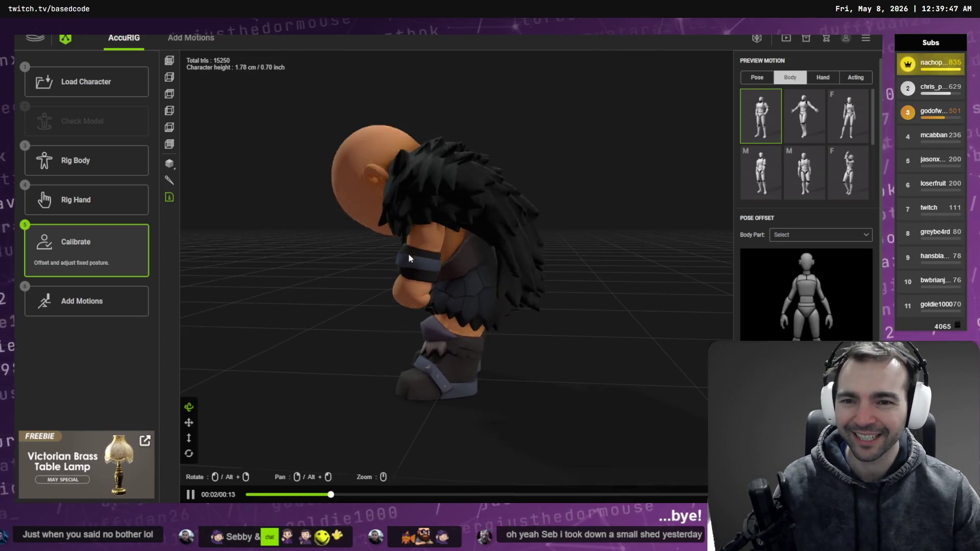
Back in Rig Body, lower the head joint and shift the neck joint left near the chin.
{"action": "mouse_move", "coordinate": [383, 235]}
{"action": "right_mouse_down"}
{"action": "mouse_move", "coordinate": [568, 262]}
{"action": "mouse_move", "coordinate": [496, 253]}
{"action": "right_mouse_up"}
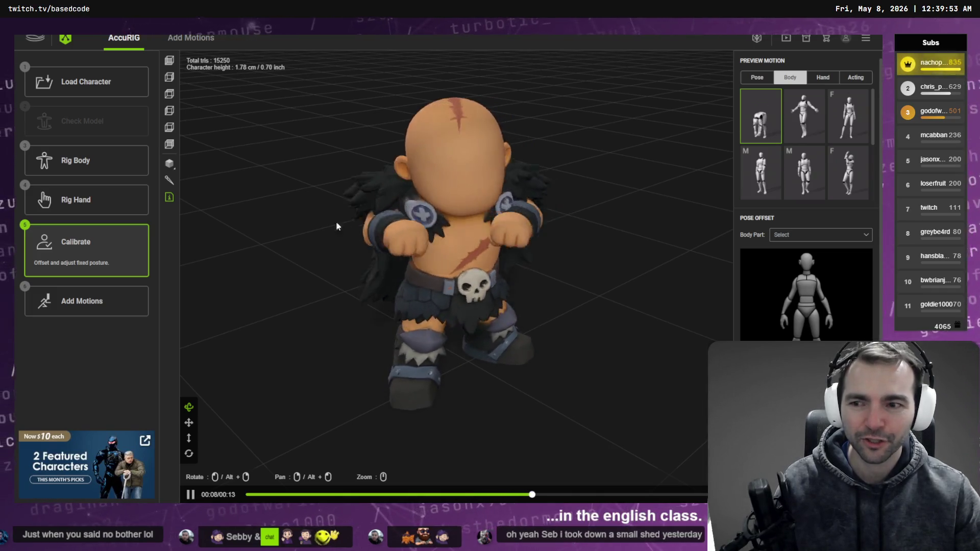
{"action": "left_click", "coordinate": [90, 169]}
{"action": "mouse_move", "coordinate": [424, 179]}
{"action": "left_mouse_down"}
{"action": "mouse_move", "coordinate": [424, 197]}
{"action": "mouse_move", "coordinate": [449, 232]}
{"action": "mouse_move", "coordinate": [405, 222]}
{"action": "mouse_move", "coordinate": [430, 245]}
{"action": "left_mouse_up"}
{"action": "left_click", "coordinate": [414, 208]}
{"action": "left_click", "coordinate": [437, 243]}
{"action": "left_click", "coordinate": [418, 221]}
{"action": "left_click", "coordinate": [433, 243]}
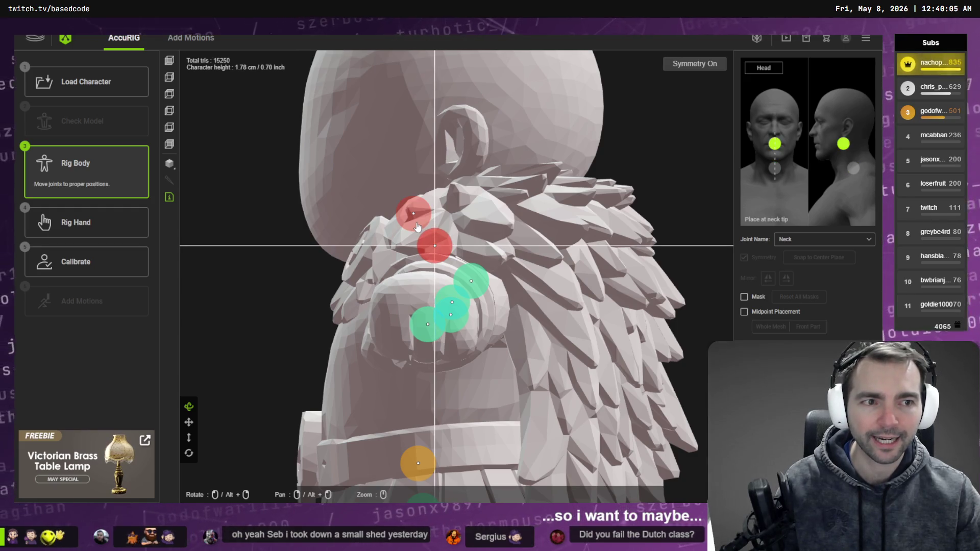
Calibrate, then raise the neck and head joints, move the neck right, and calibrate again.
{"action": "left_click", "coordinate": [140, 266]}
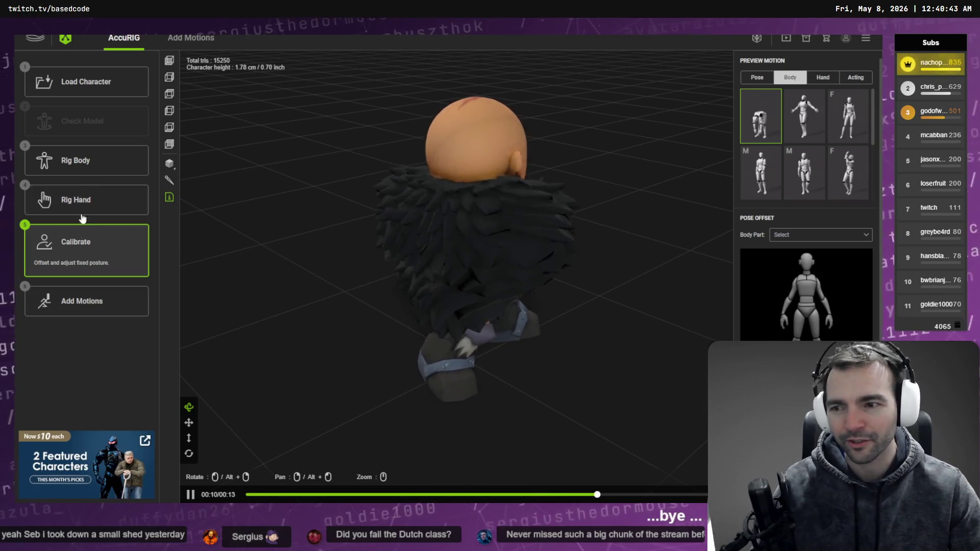
{"action": "left_click", "coordinate": [82, 159]}
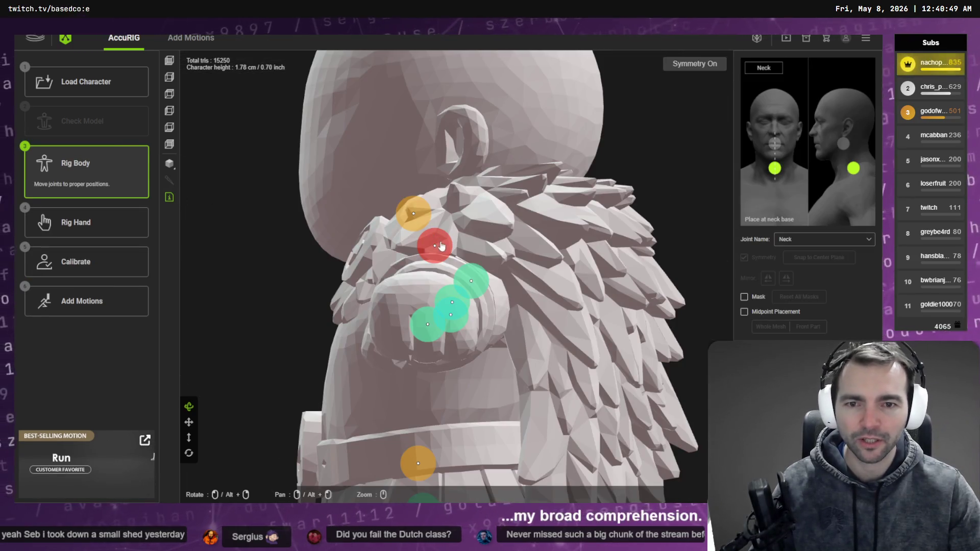
{"action": "mouse_move", "coordinate": [442, 247]}
{"action": "left_mouse_down"}
{"action": "mouse_move", "coordinate": [451, 239]}
{"action": "mouse_move", "coordinate": [418, 208]}
{"action": "mouse_move", "coordinate": [455, 201]}
{"action": "left_mouse_up"}
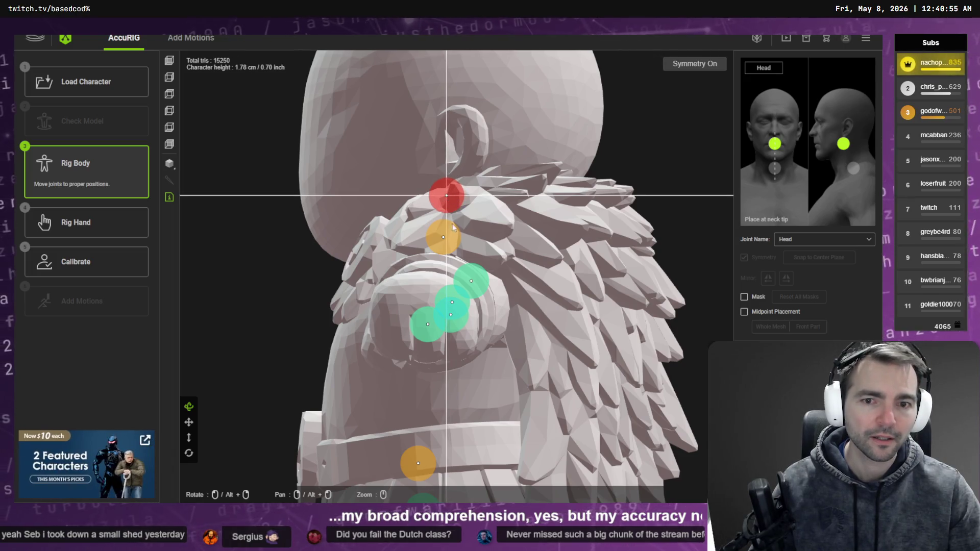
{"action": "left_click_drag", "start_coordinate": [443, 238], "coordinate": [465, 231]}
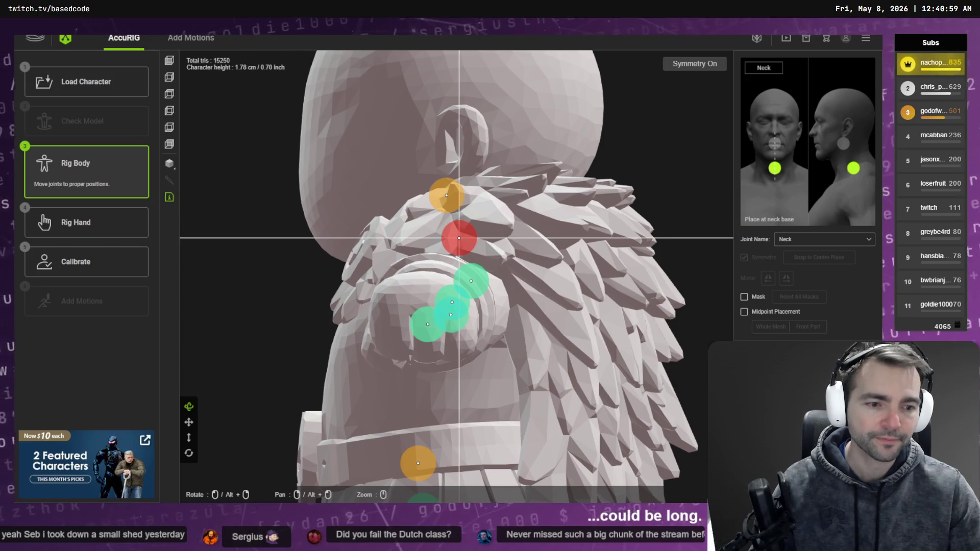
{"action": "left_click", "coordinate": [92, 260]}
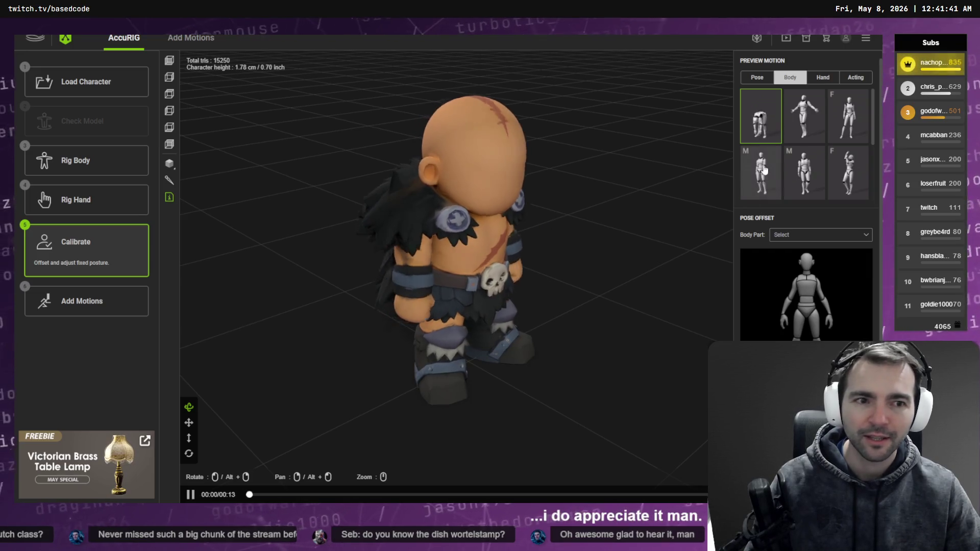
Preview the second body motion, then nudge the pelvis joint slightly right in Rig Body.
{"action": "left_click", "coordinate": [811, 119]}
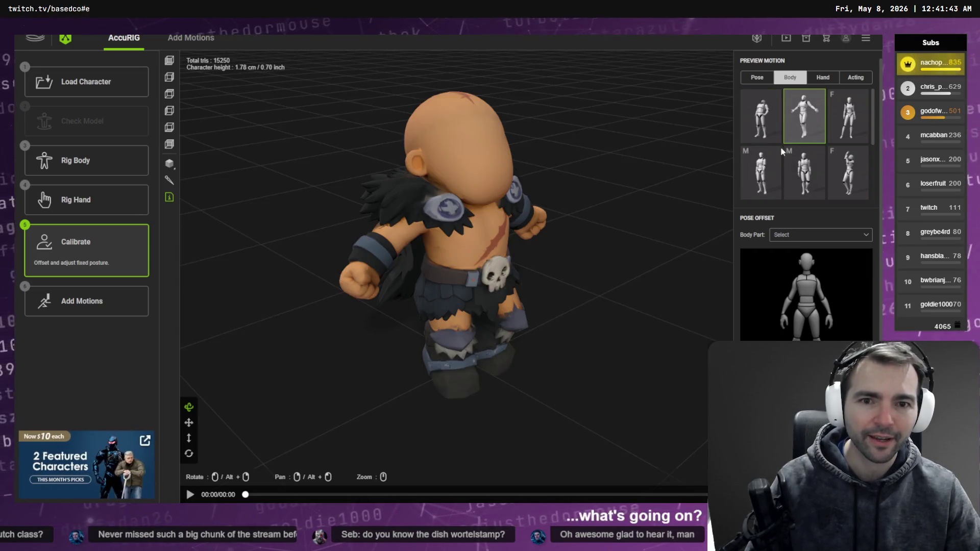
{"action": "left_click_drag", "start_coordinate": [500, 182], "coordinate": [443, 185]}
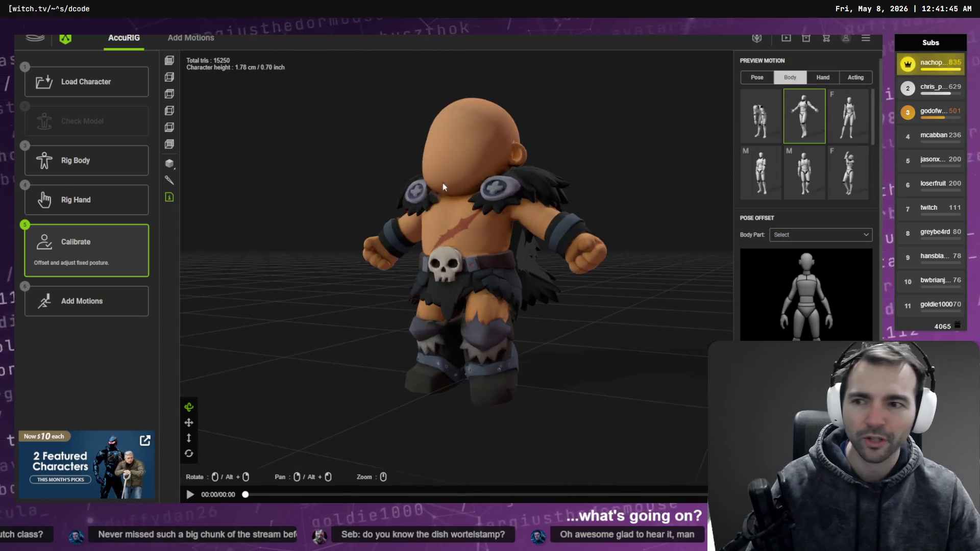
{"action": "left_click", "coordinate": [102, 161]}
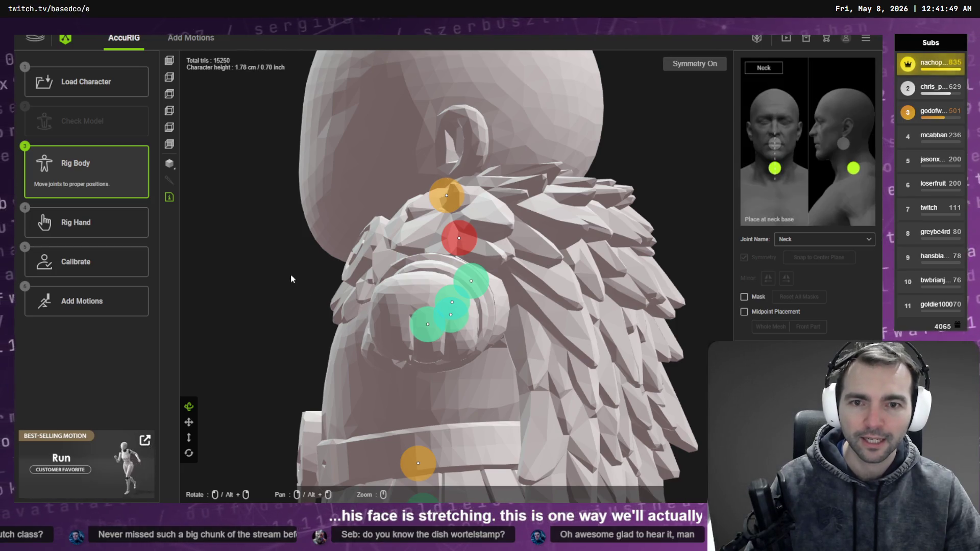
{"action": "scroll", "coordinate": [437, 276], "scroll_direction": "down", "scroll_amount": 5}
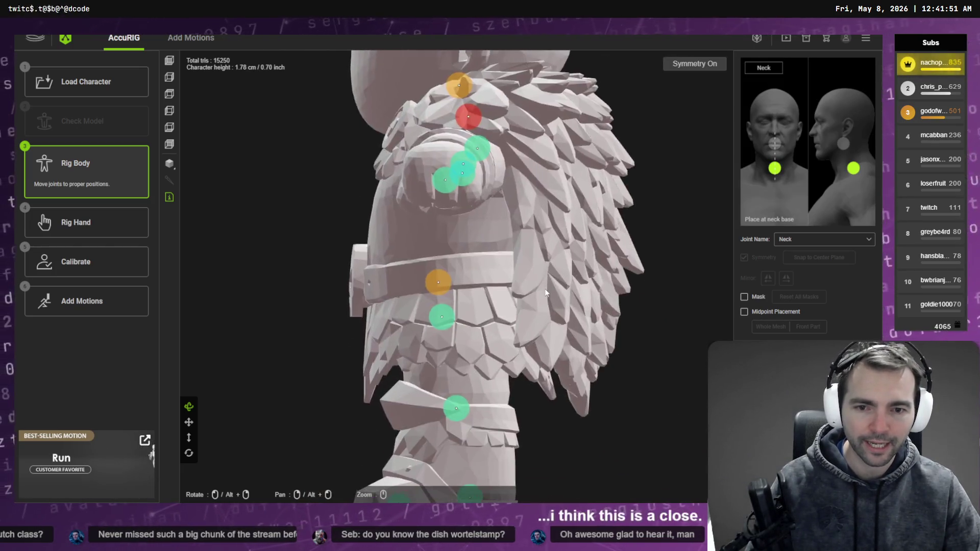
{"action": "left_click_drag", "start_coordinate": [454, 284], "coordinate": [451, 280]}
{"action": "left_click", "coordinate": [455, 280]}
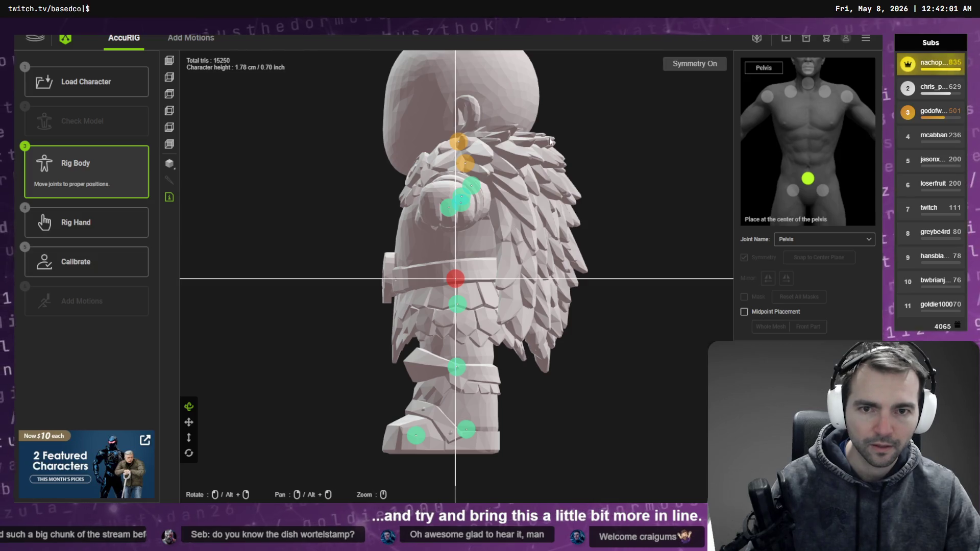
Check the neck, left clavicle, shoulder and both forearm joints, then proceed to Rig Hand.
{"action": "left_click", "coordinate": [466, 163]}
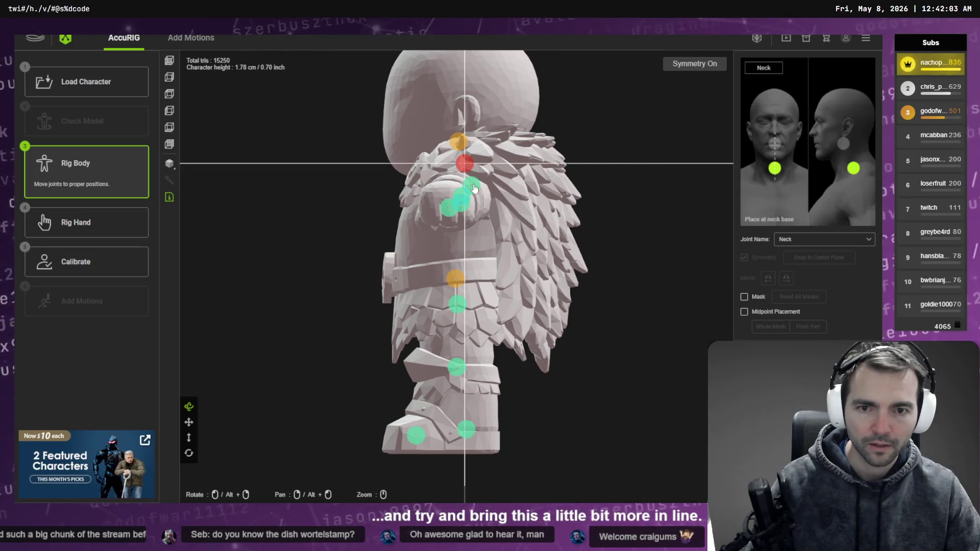
{"action": "left_click", "coordinate": [473, 186]}
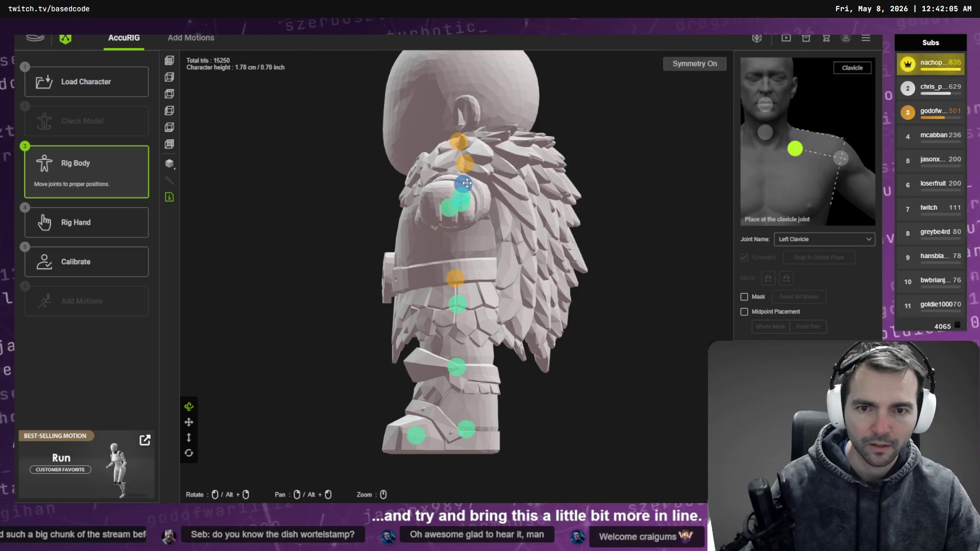
{"action": "left_click", "coordinate": [468, 194]}
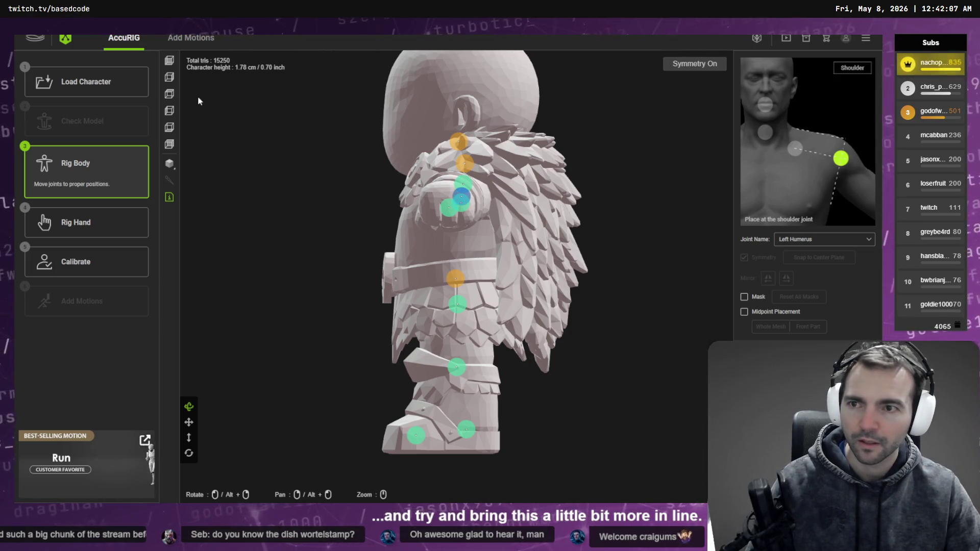
{"action": "left_click", "coordinate": [171, 102]}
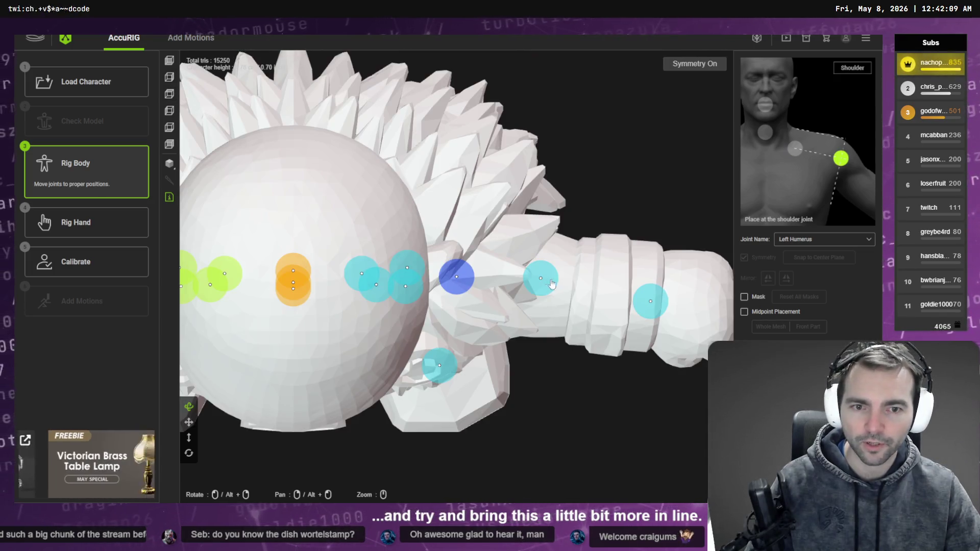
{"action": "left_click", "coordinate": [547, 283]}
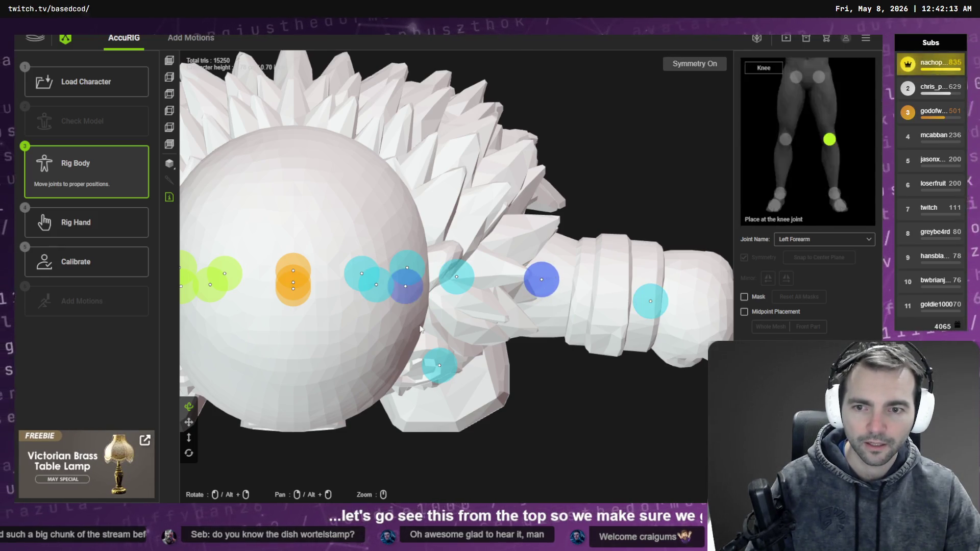
{"action": "key", "text": "f"}
{"action": "middle_click_drag", "start_coordinate": [317, 362], "coordinate": [598, 341]}
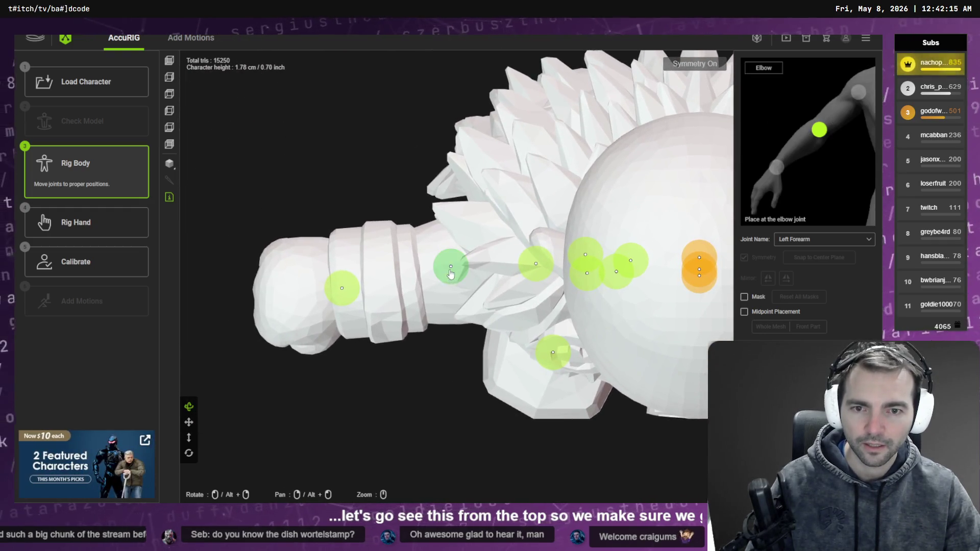
{"action": "left_click", "coordinate": [452, 276]}
{"action": "left_click", "coordinate": [86, 222]}
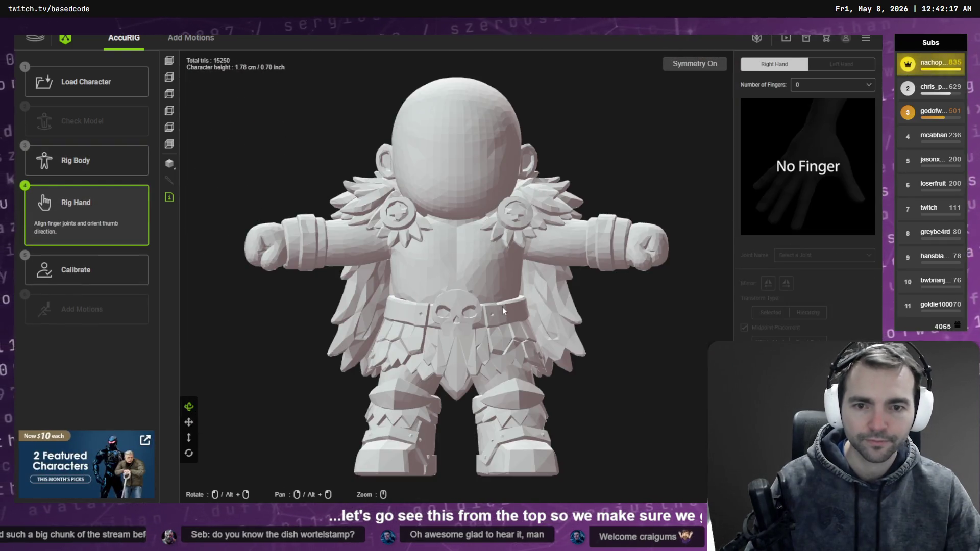
Start calculating rigid skin weights for calibration, then switch to the Godot editor.
{"action": "left_click", "coordinate": [808, 483]}
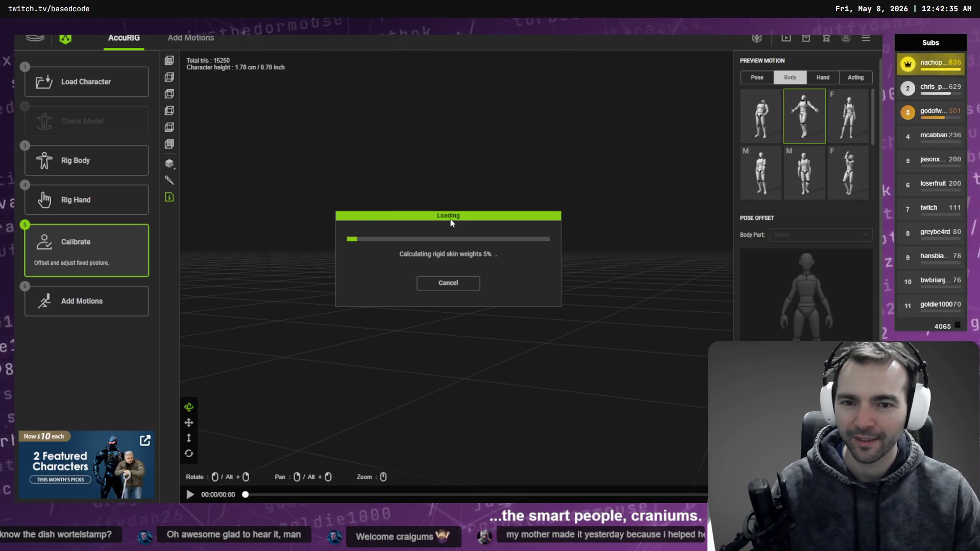
{"action": "key", "text": "alt+Tab"}
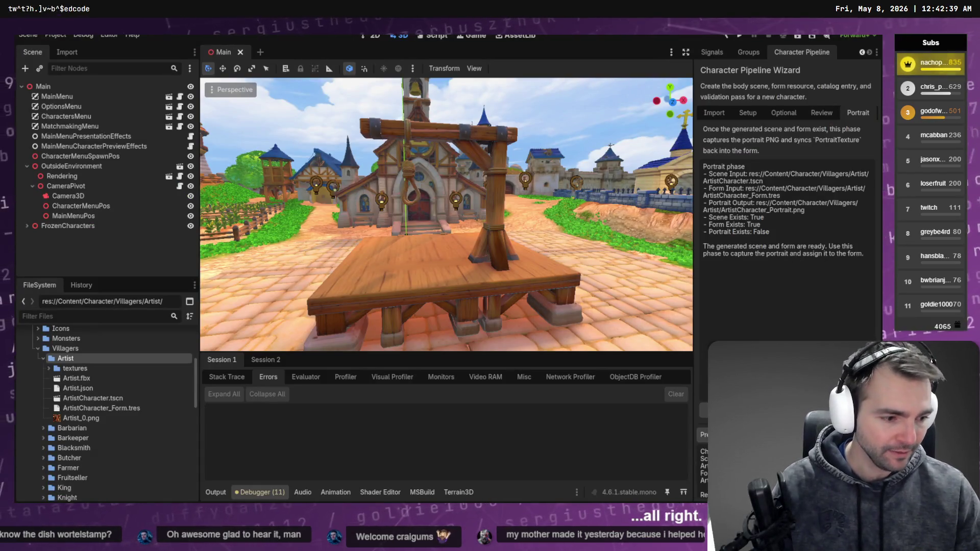
Switch to Codex and open the Character Harness chat that is awaiting a response.
{"action": "key", "text": "alt+Tab"}
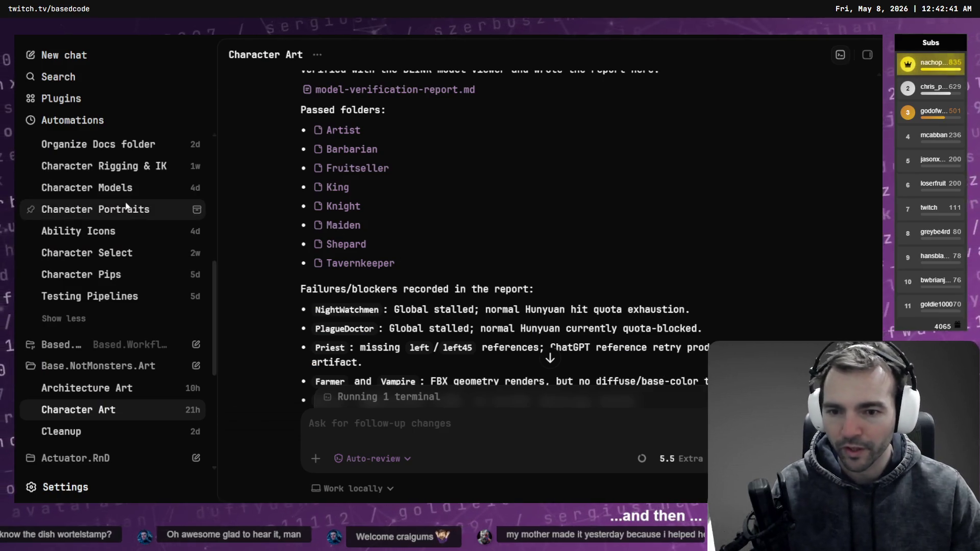
{"action": "left_click", "coordinate": [550, 358]}
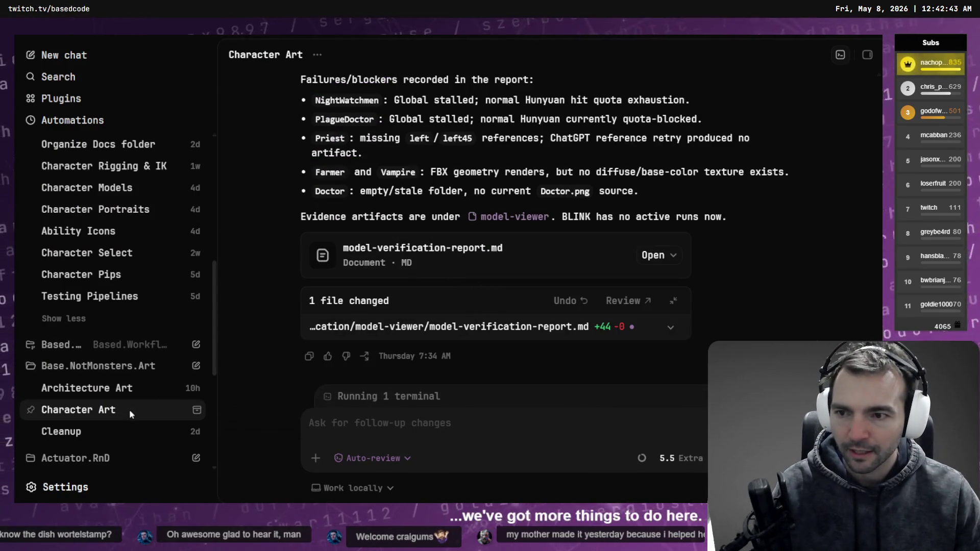
{"action": "scroll", "coordinate": [126, 264], "scroll_direction": "up", "scroll_amount": 10}
{"action": "left_click", "coordinate": [123, 216]}
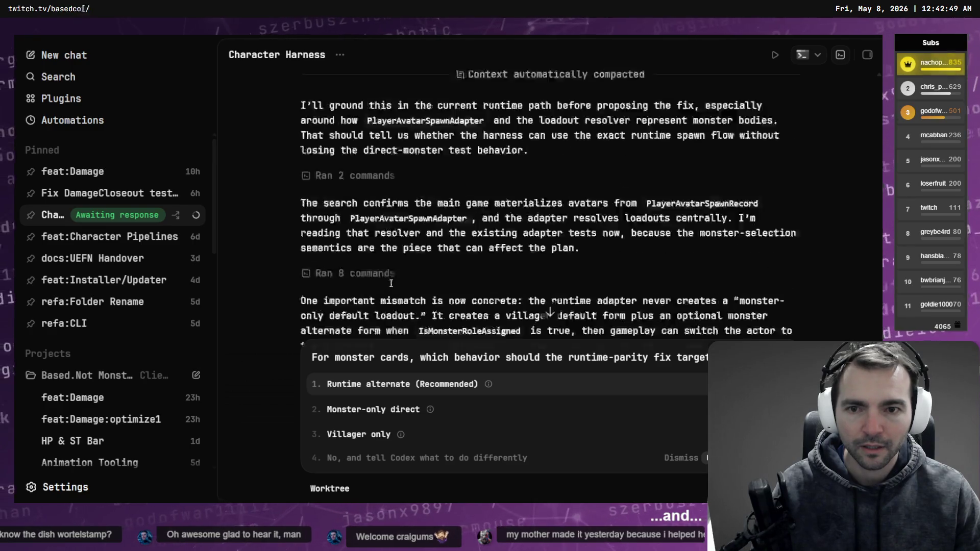
Read the monster-card runtime-parity question and pick the custom-answer option.
{"action": "scroll", "coordinate": [404, 279], "scroll_direction": "up", "scroll_amount": 10}
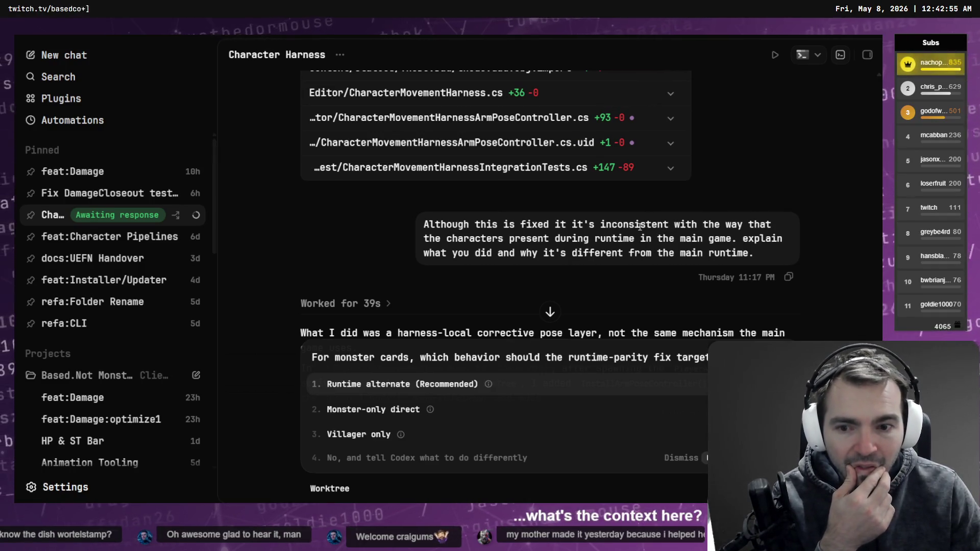
{"action": "scroll", "coordinate": [621, 225], "scroll_direction": "down", "scroll_amount": 3}
{"action": "scroll", "coordinate": [495, 146], "scroll_direction": "down", "scroll_amount": 8}
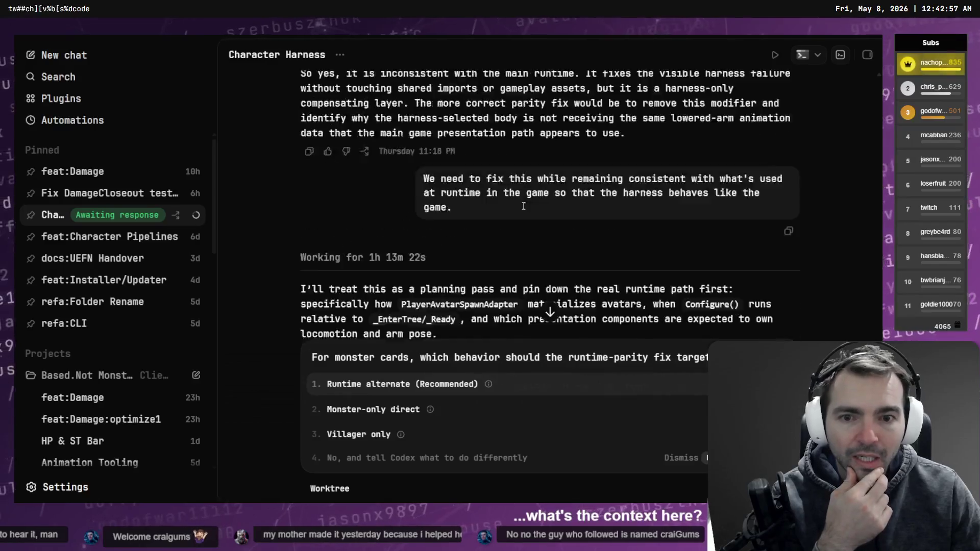
{"action": "scroll", "coordinate": [522, 203], "scroll_direction": "up", "scroll_amount": 2}
{"action": "scroll", "coordinate": [442, 211], "scroll_direction": "down", "scroll_amount": 10}
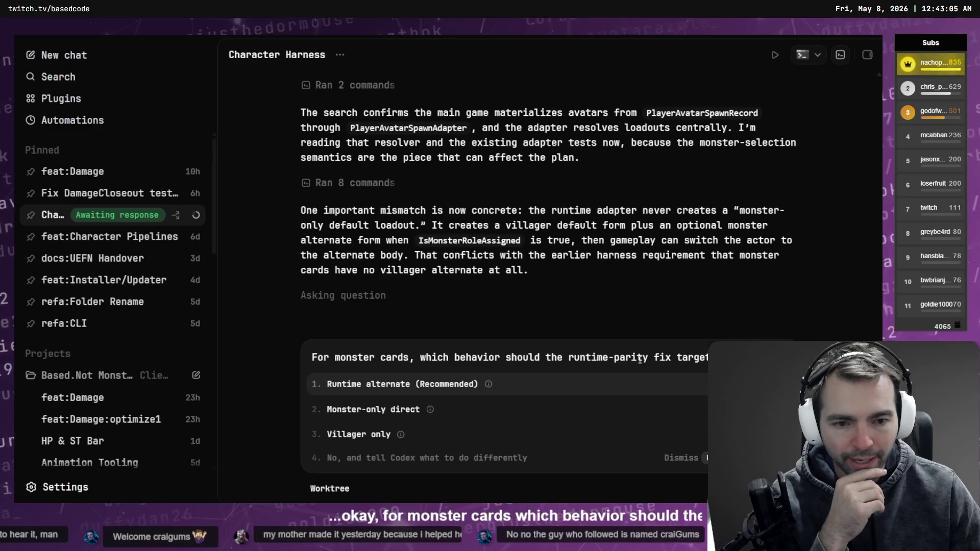
{"action": "mouse_move", "coordinate": [488, 385]}
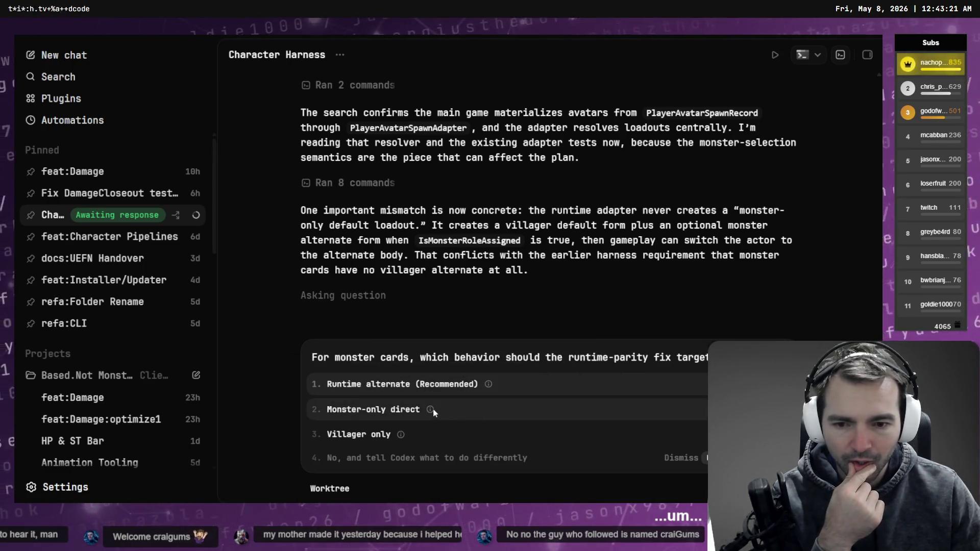
{"action": "mouse_move", "coordinate": [431, 410]}
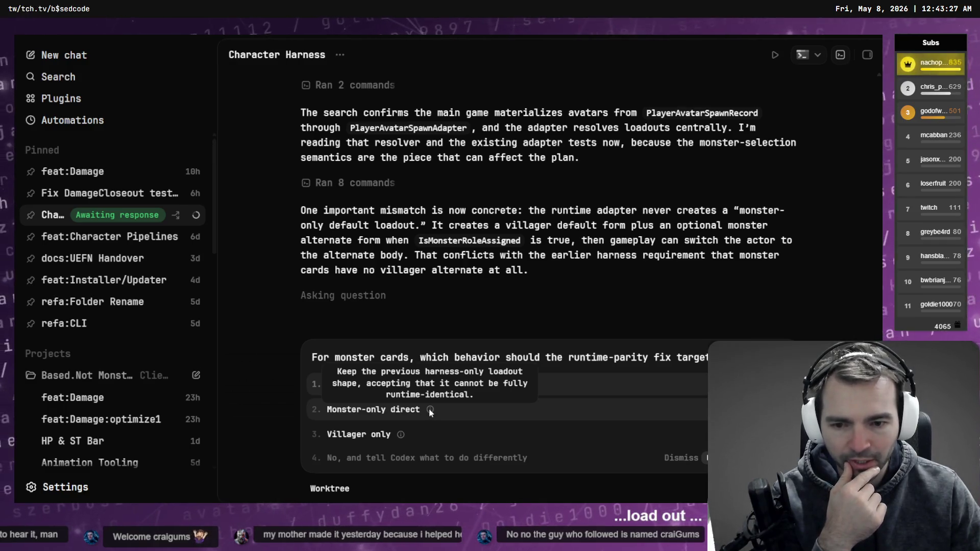
{"action": "left_click", "coordinate": [414, 452]}
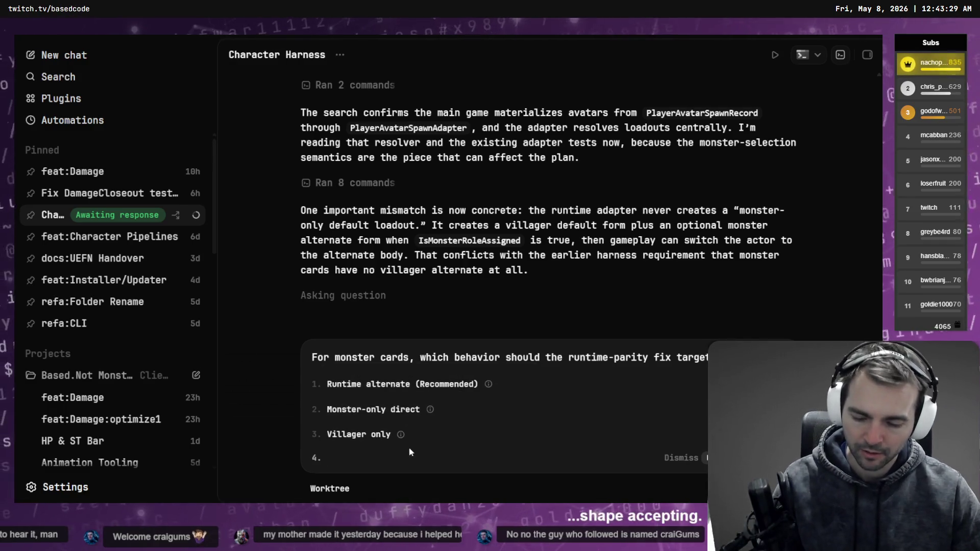
Dictate and submit the answer that going directly into monster form is fine for testing.
{"action": "key", "text": "super+h"}
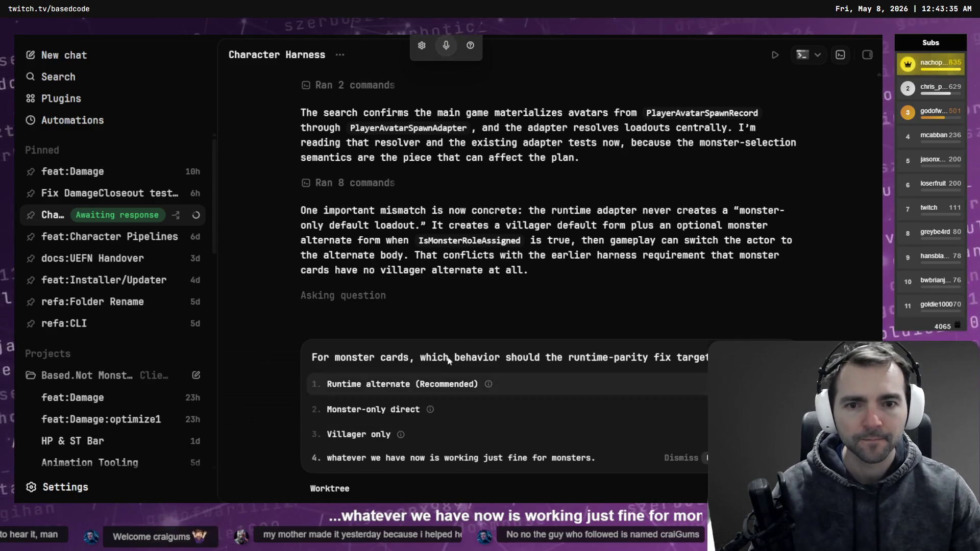
{"action": "left_click_drag", "start_coordinate": [547, 210], "coordinate": [733, 212]}
{"action": "left_click", "coordinate": [707, 223]}
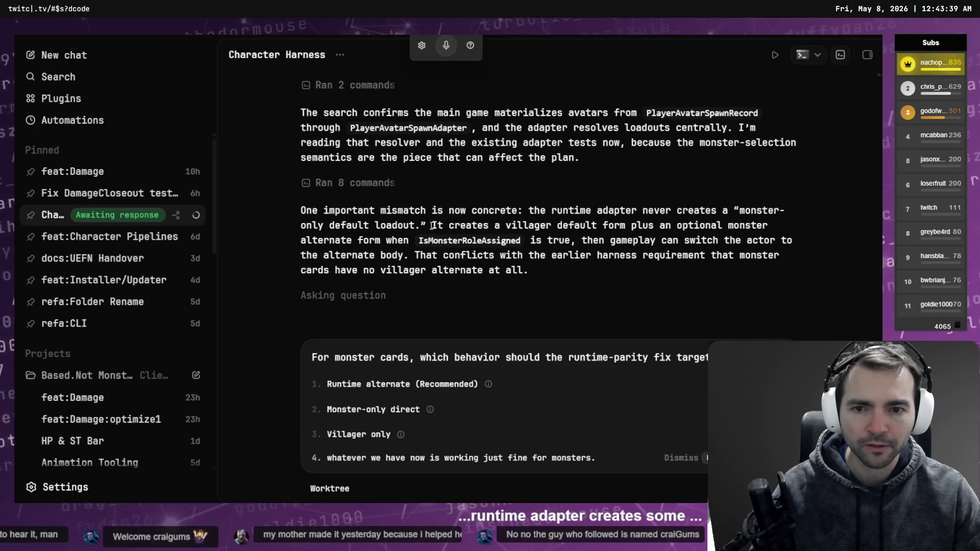
{"action": "mouse_move", "coordinate": [429, 225]}
{"action": "left_mouse_down"}
{"action": "mouse_move", "coordinate": [598, 226]}
{"action": "mouse_move", "coordinate": [636, 240]}
{"action": "left_mouse_up"}
{"action": "left_click", "coordinate": [636, 240]}
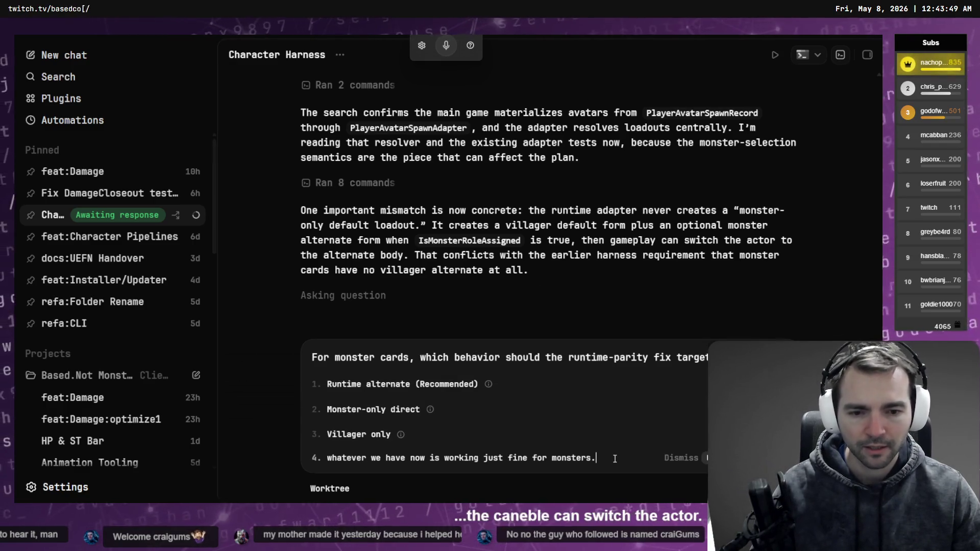
{"action": "key", "text": "ctrl+m"}
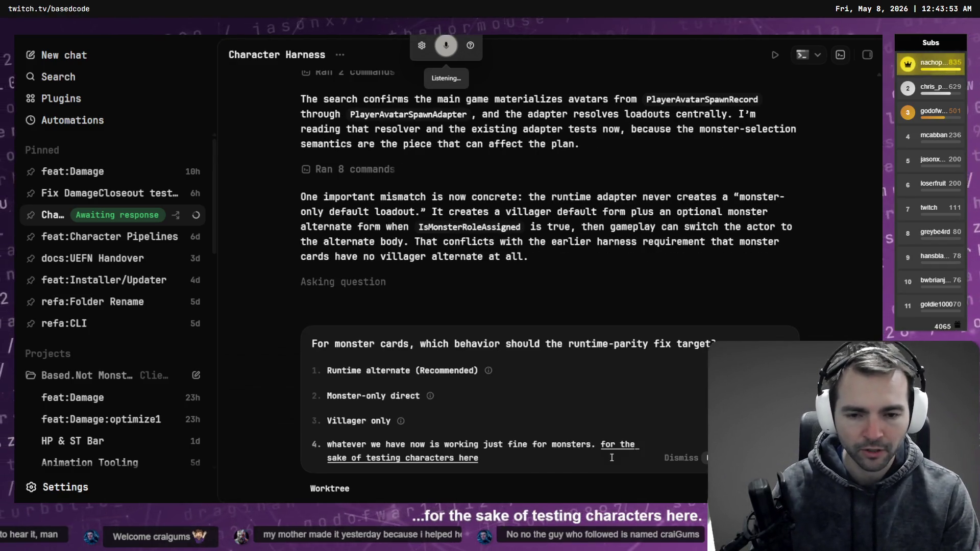
{"action": "key", "text": "ctrl+m"}
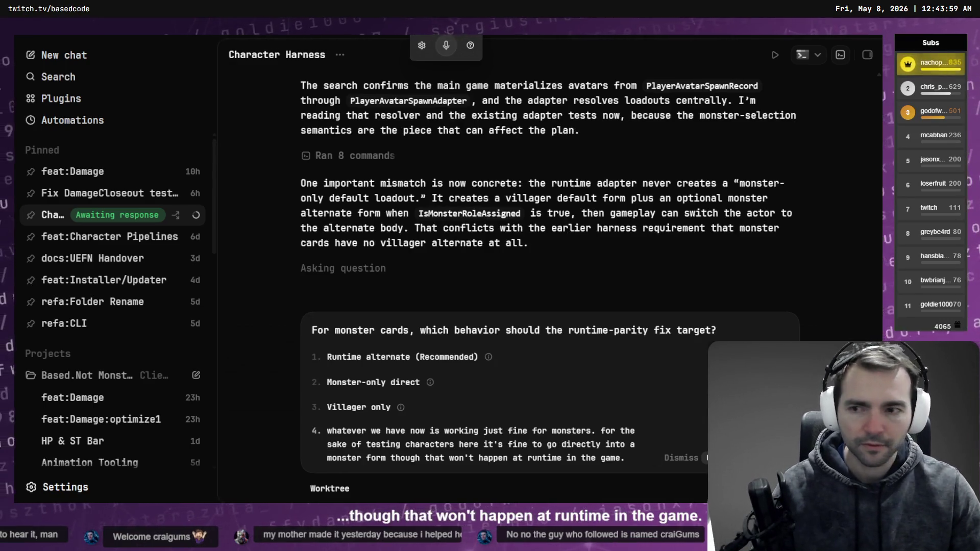
{"action": "key", "text": "Return"}
{"action": "scroll", "coordinate": [121, 253], "scroll_direction": "down", "scroll_amount": 10}
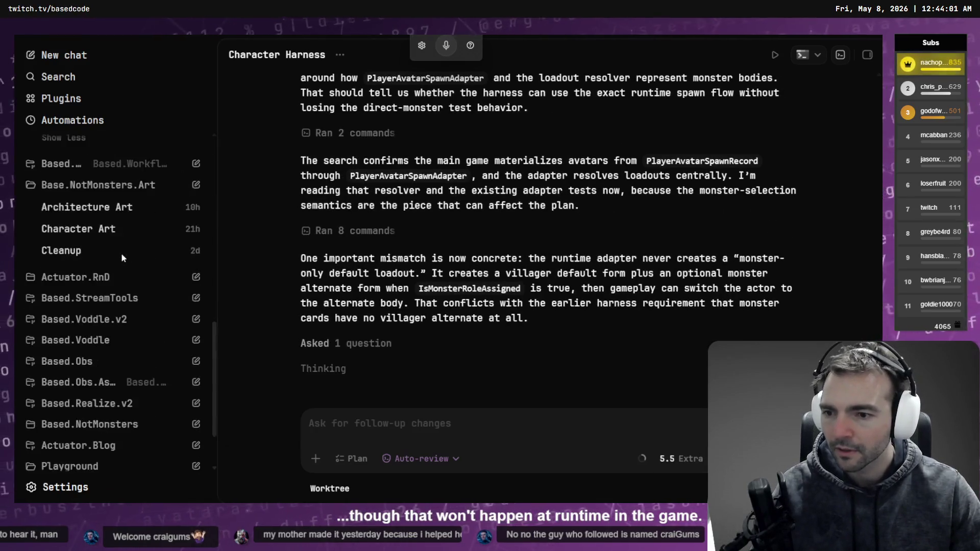
{"action": "scroll", "coordinate": [121, 253], "scroll_direction": "up", "scroll_amount": 5}
{"action": "key", "text": "alt+Tab"}
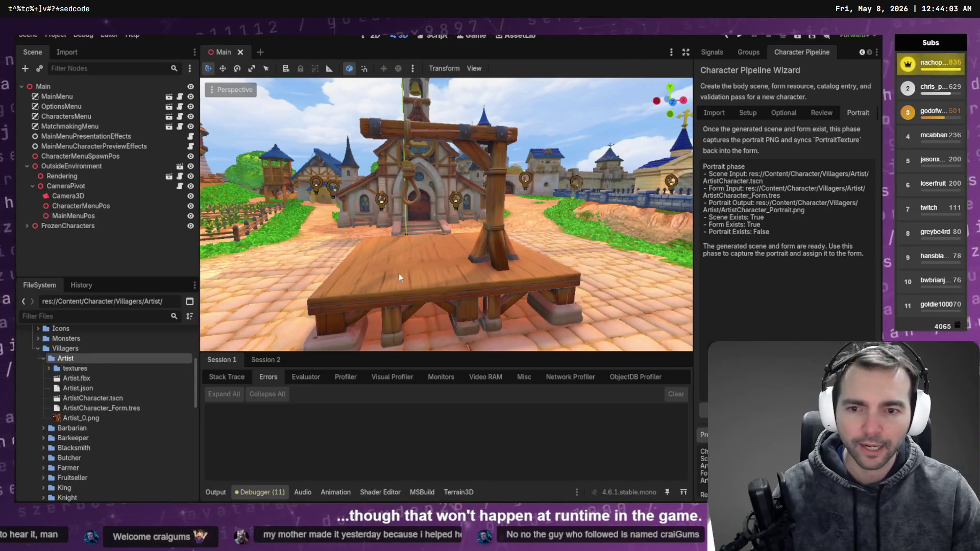
Preview the rigged barbarian in several body motions, ending on idle, then go to Add Motions.
{"action": "key", "text": "alt+Tab"}
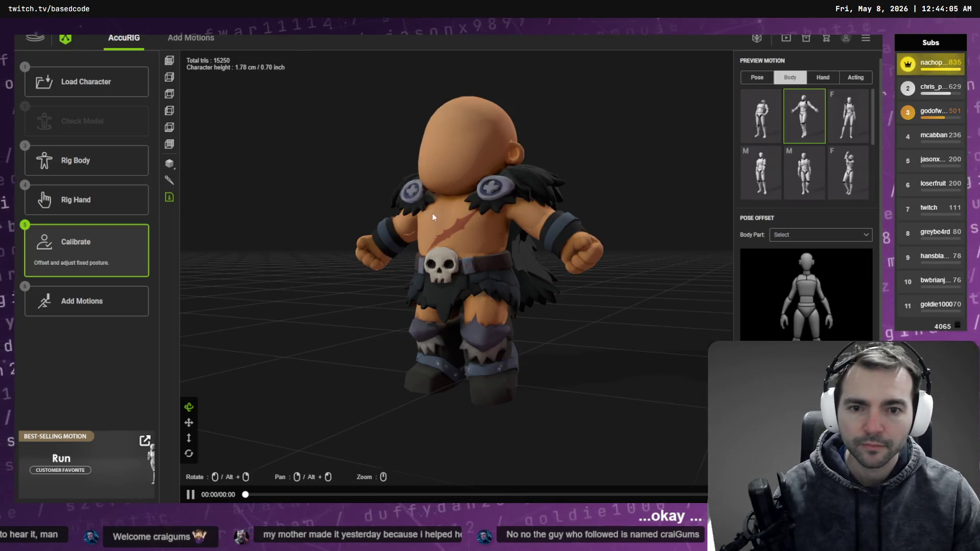
{"action": "left_click", "coordinate": [761, 172]}
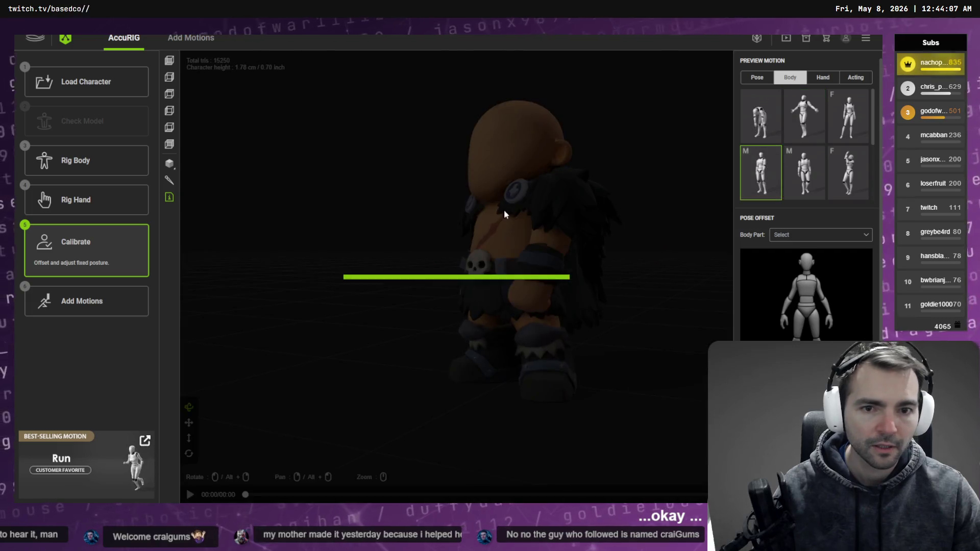
{"action": "left_click_drag", "start_coordinate": [506, 211], "coordinate": [585, 232]}
{"action": "left_click", "coordinate": [848, 172]}
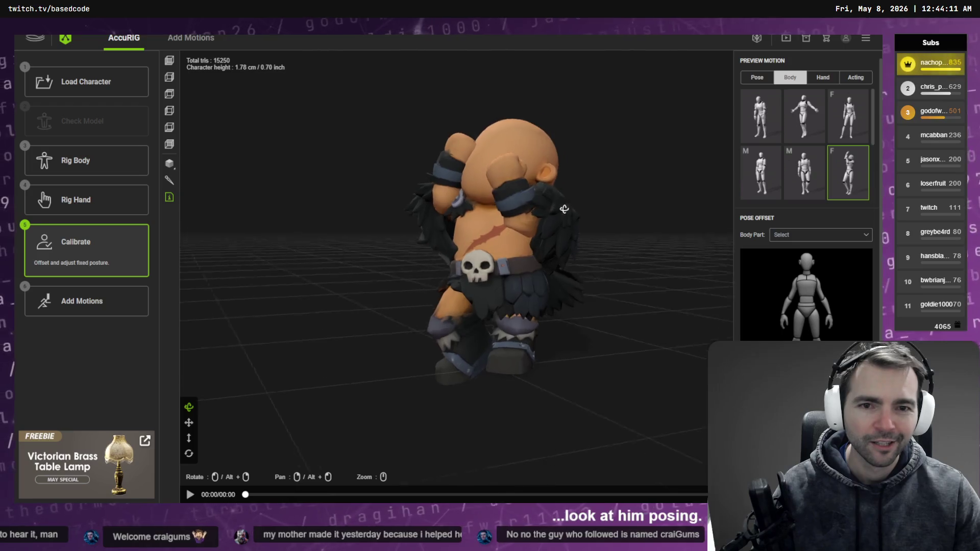
{"action": "mouse_move", "coordinate": [556, 239]}
{"action": "left_mouse_down"}
{"action": "mouse_move", "coordinate": [431, 208]}
{"action": "mouse_move", "coordinate": [568, 208]}
{"action": "left_mouse_up"}
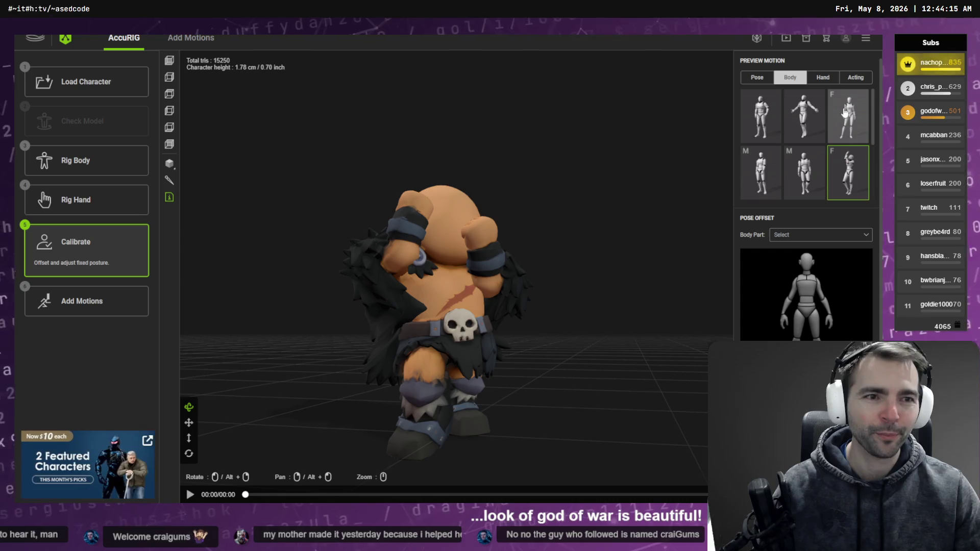
{"action": "left_click", "coordinate": [805, 116]}
{"action": "left_click_drag", "start_coordinate": [636, 239], "coordinate": [541, 253]}
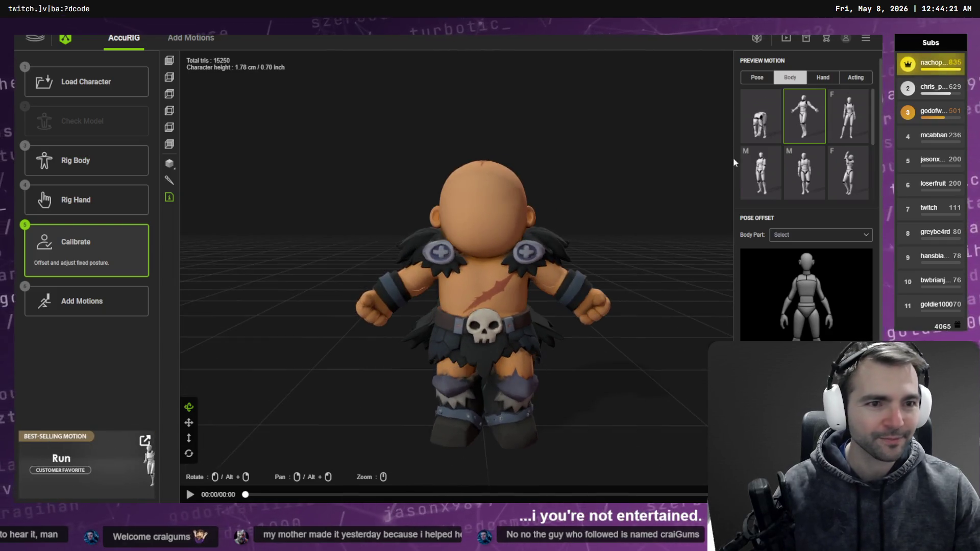
{"action": "left_click", "coordinate": [761, 116]}
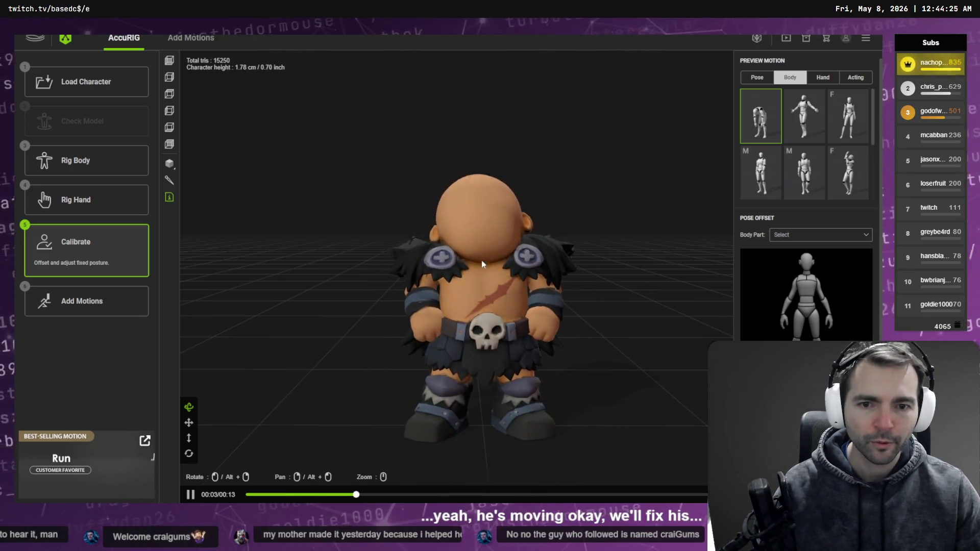
{"action": "left_click_drag", "start_coordinate": [501, 236], "coordinate": [535, 265]}
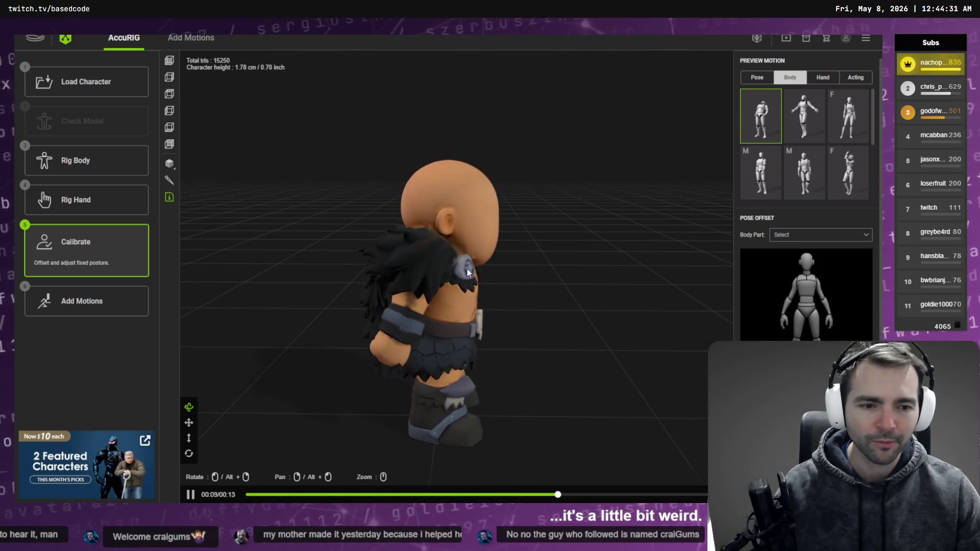
{"action": "left_click", "coordinate": [107, 305]}
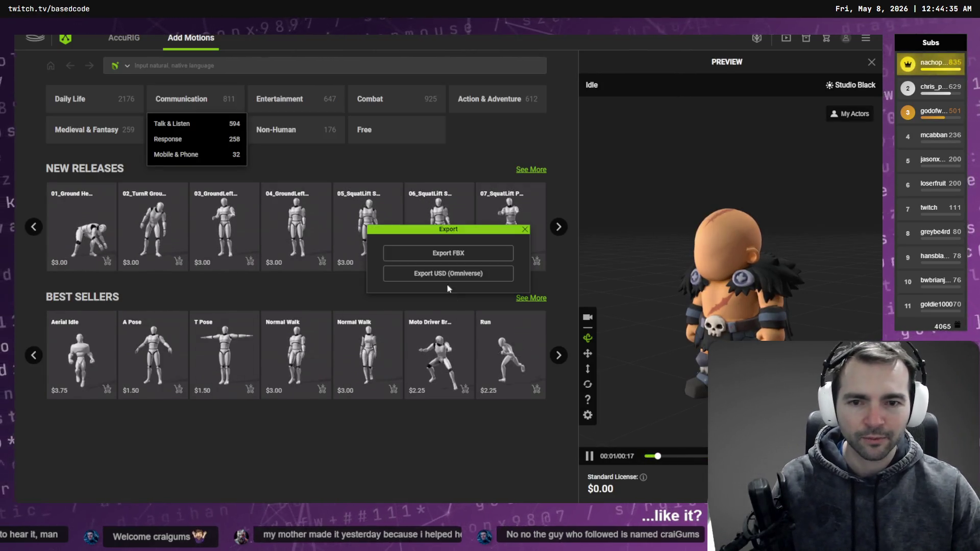
Export as FBX at Original texture size, overwriting Barbarian.fbx in Villagers > Barbarian.
{"action": "left_click", "coordinate": [449, 253]}
{"action": "left_click", "coordinate": [507, 205]}
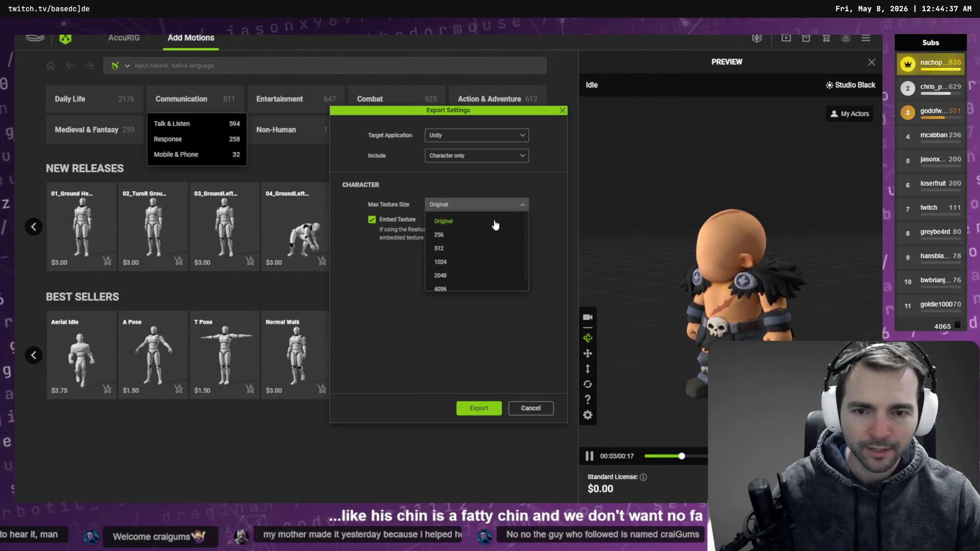
{"action": "left_click", "coordinate": [444, 217]}
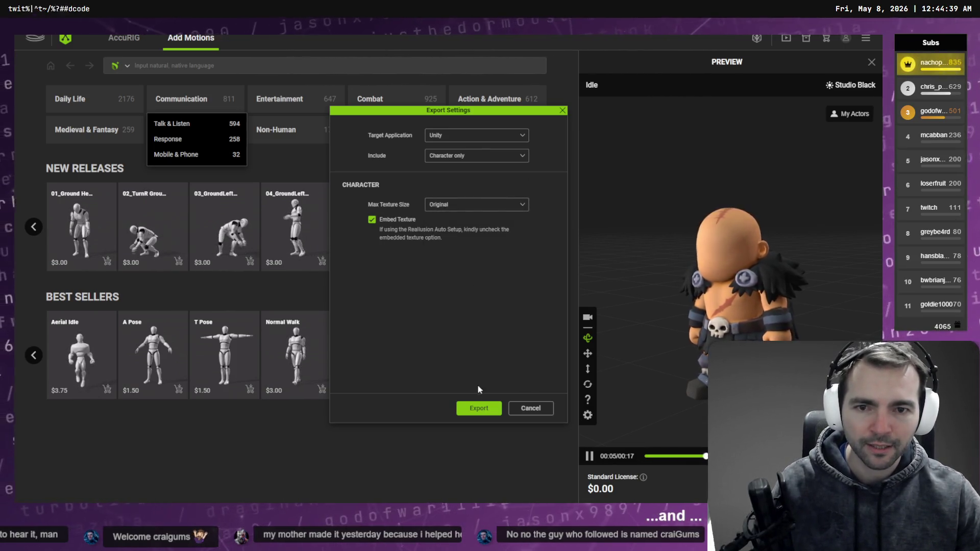
{"action": "left_click", "coordinate": [500, 411]}
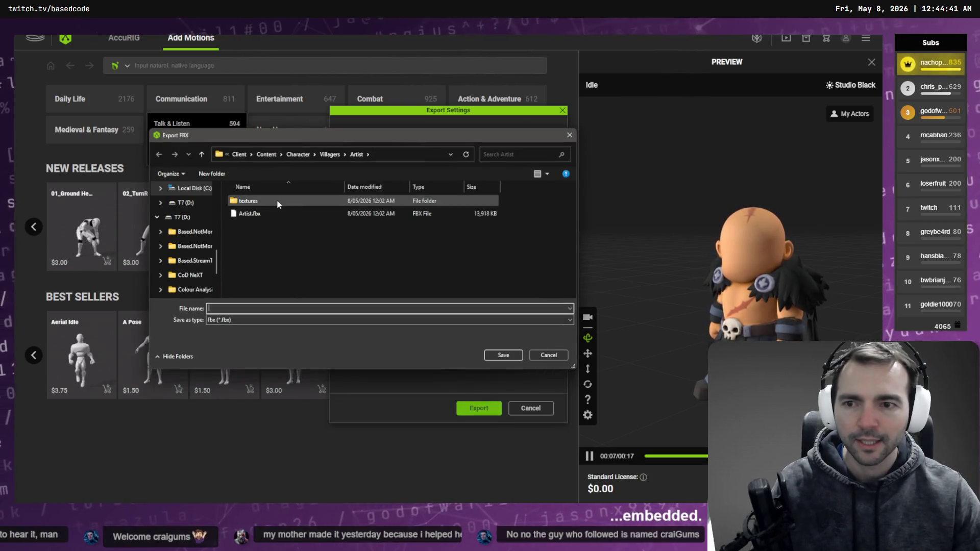
{"action": "left_click", "coordinate": [332, 155]}
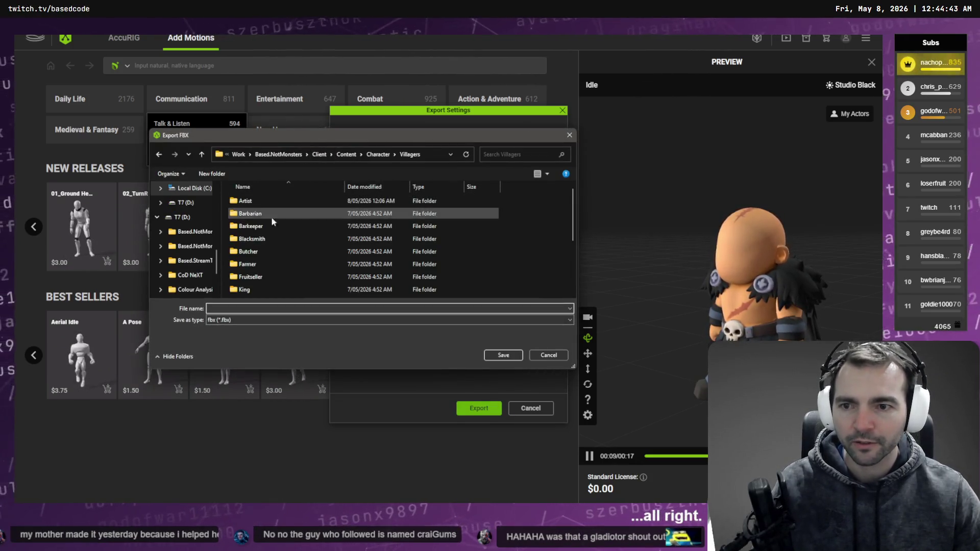
{"action": "left_click", "coordinate": [273, 213]}
{"action": "double_click", "coordinate": [272, 213]}
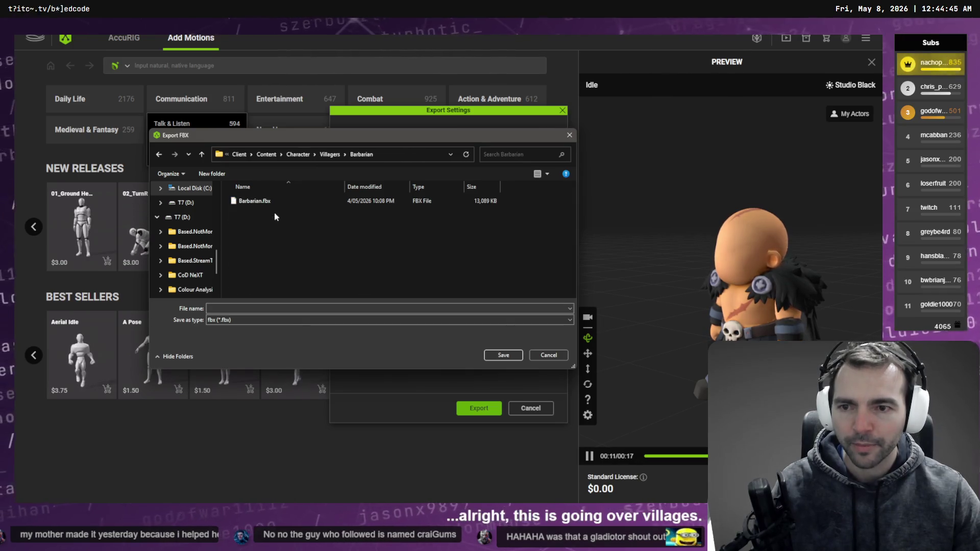
{"action": "double_click", "coordinate": [254, 201]}
{"action": "left_click", "coordinate": [475, 267]}
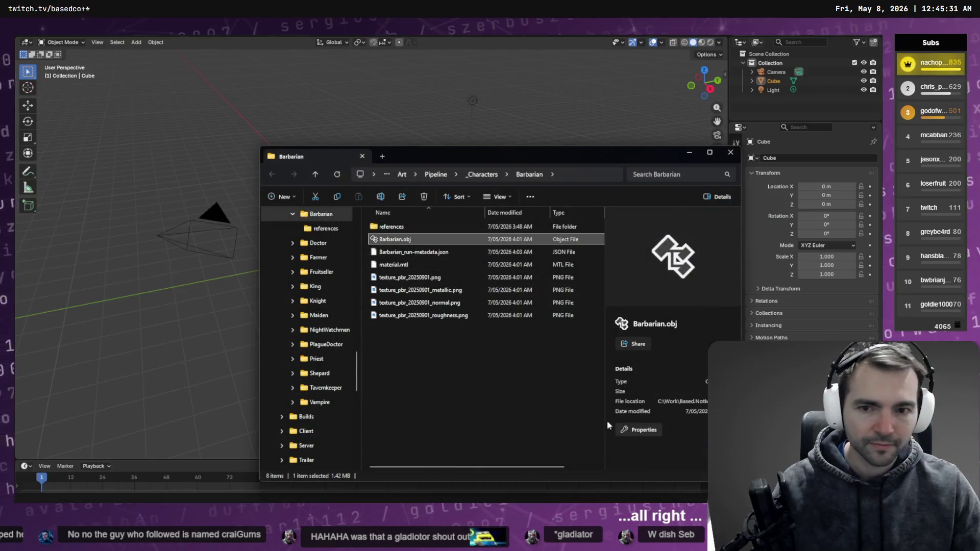
Export the Barbarian FBX again into Art\Pipeline\_Characters\Barbarian, named Barbarian.
{"action": "left_click", "coordinate": [503, 388]}
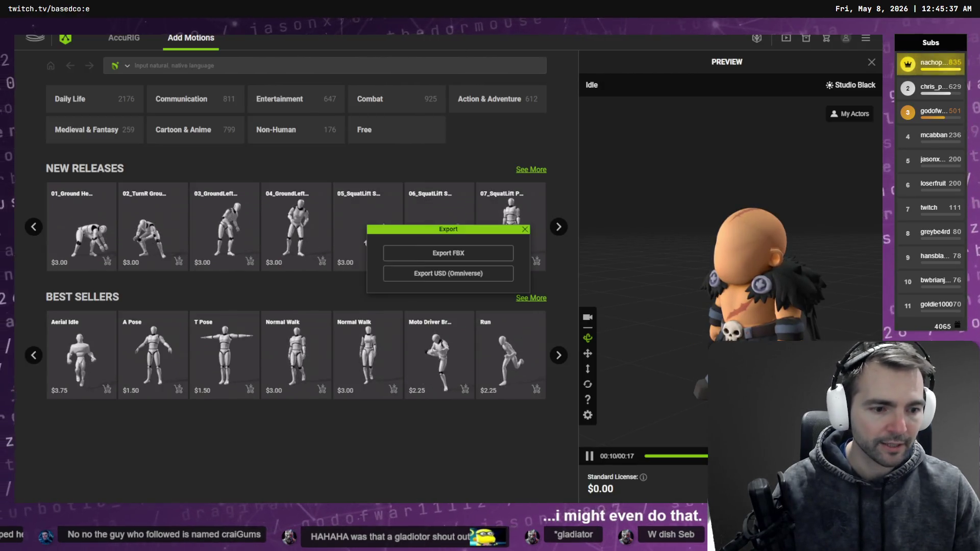
{"action": "left_click", "coordinate": [485, 174]}
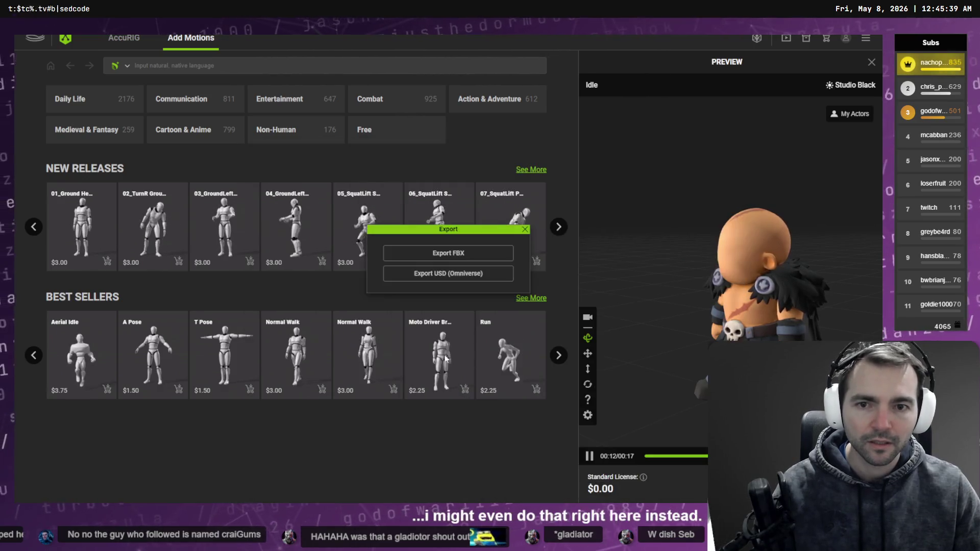
{"action": "left_click", "coordinate": [448, 254]}
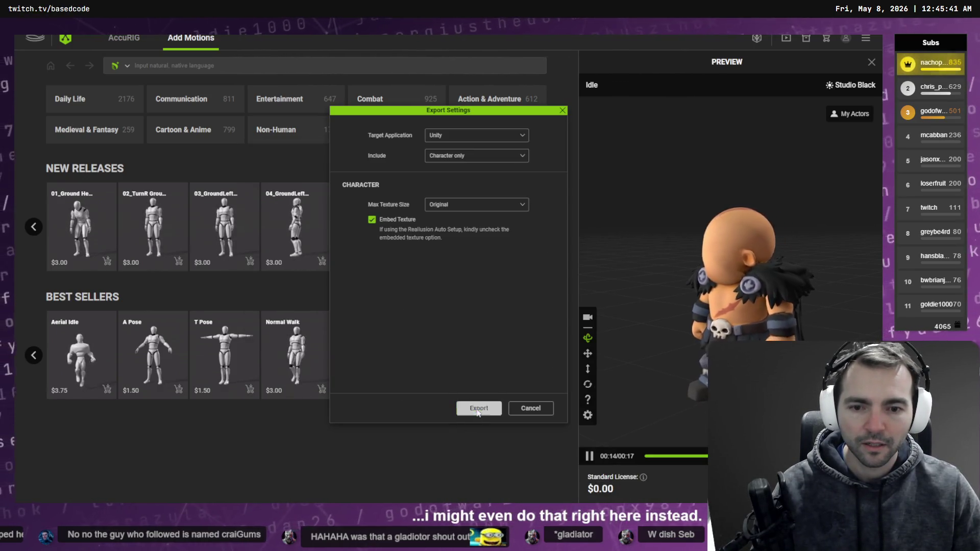
{"action": "left_click", "coordinate": [406, 154]}
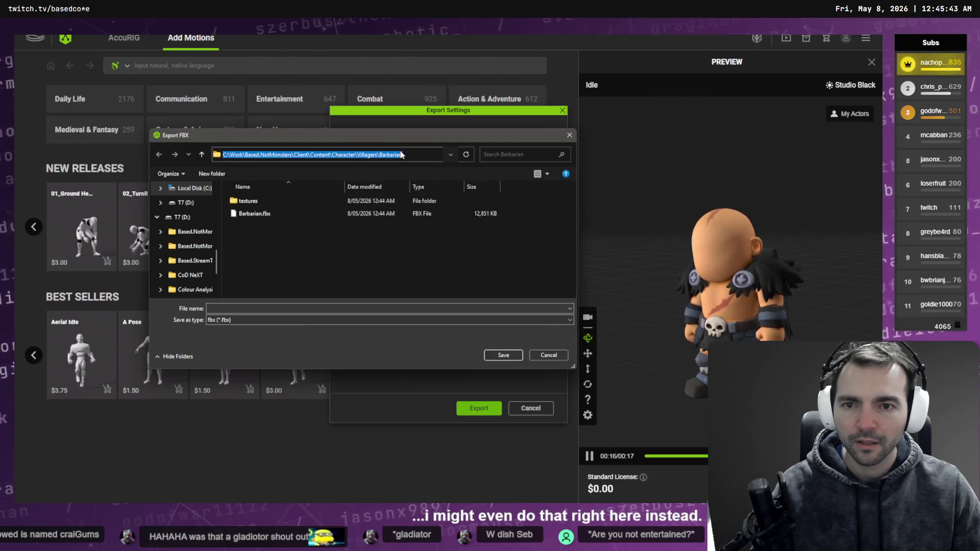
{"action": "key", "text": "Return"}
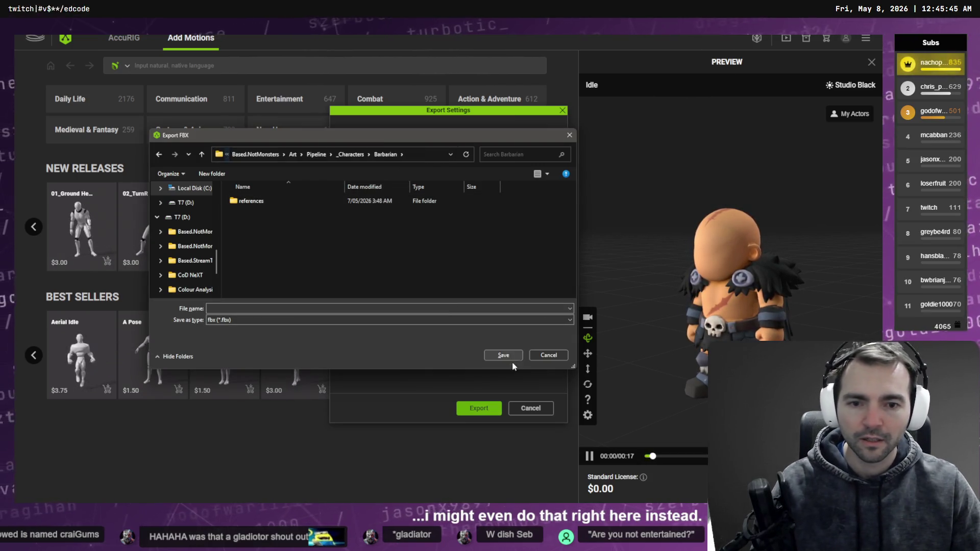
{"action": "left_click", "coordinate": [382, 308]}
{"action": "type", "text": "Barbarian"}
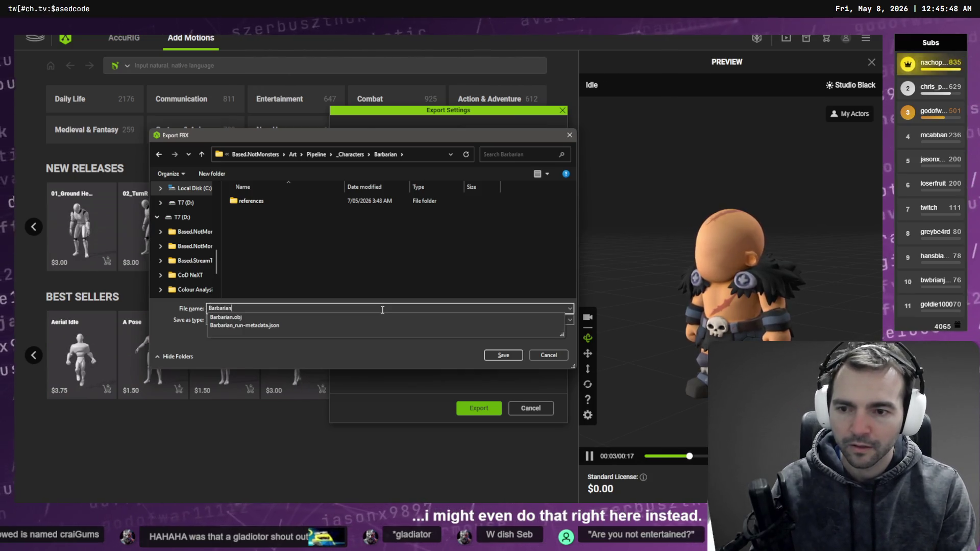
{"action": "key", "text": "Return"}
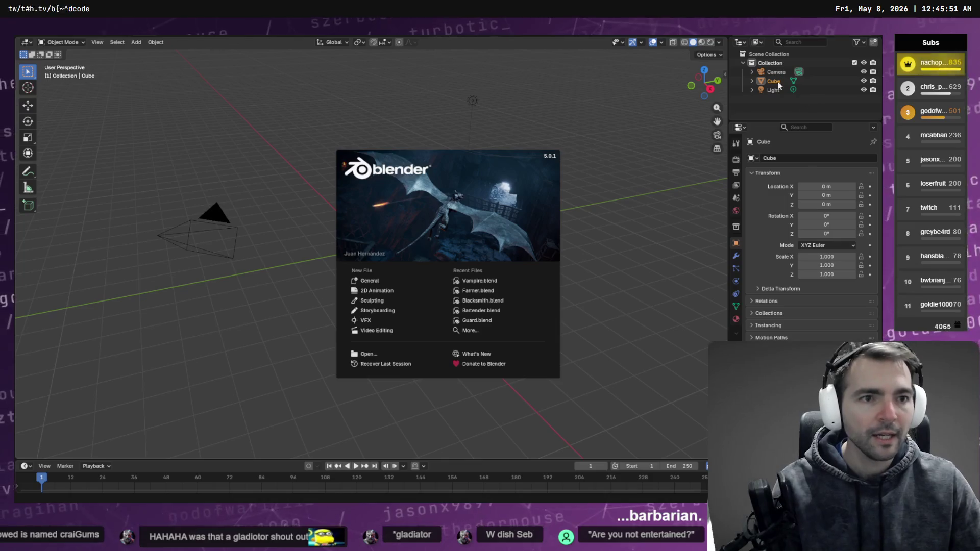
Delete the default Cube, Camera and the Collection holding the Light from the Outliner.
{"action": "left_click", "coordinate": [779, 85]}
{"action": "left_click", "coordinate": [779, 86]}
{"action": "key", "text": "Delete"}
{"action": "left_click", "coordinate": [776, 70]}
{"action": "key", "text": "Delete"}
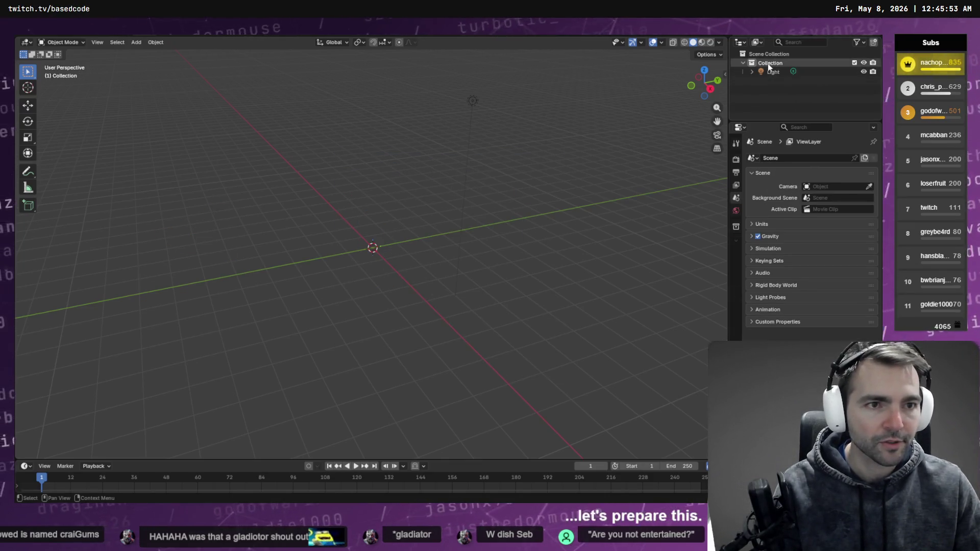
{"action": "left_click", "coordinate": [768, 64]}
{"action": "key", "text": "Delete"}
Switch between windows to reach the Barbarian export folder.
{"action": "key", "text": "alt+Tab"}
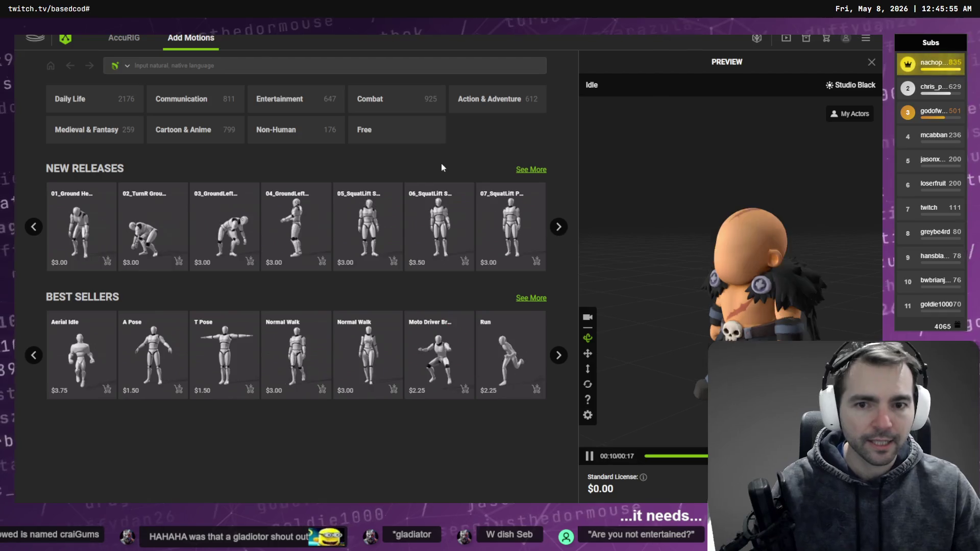
{"action": "key", "text": "alt+Tab"}
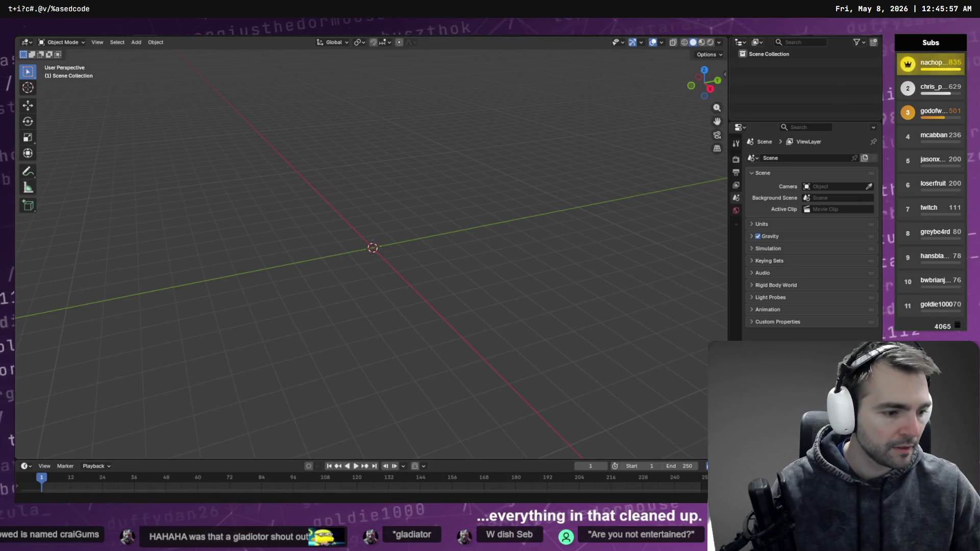
{"action": "key", "text": "alt+Tab"}
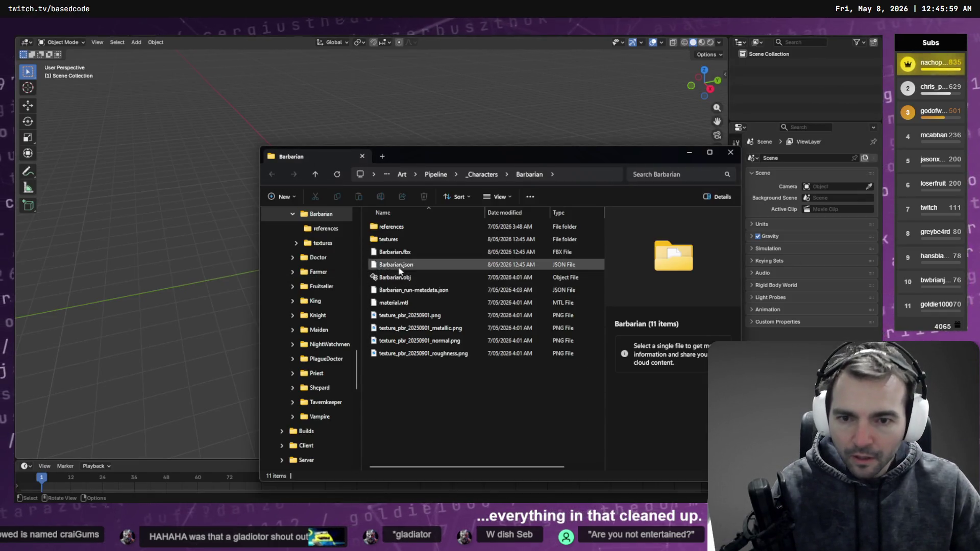
Drag Barbarian.fbx into the viewport and import it with default settings.
{"action": "left_click_drag", "start_coordinate": [396, 251], "coordinate": [256, 230]}
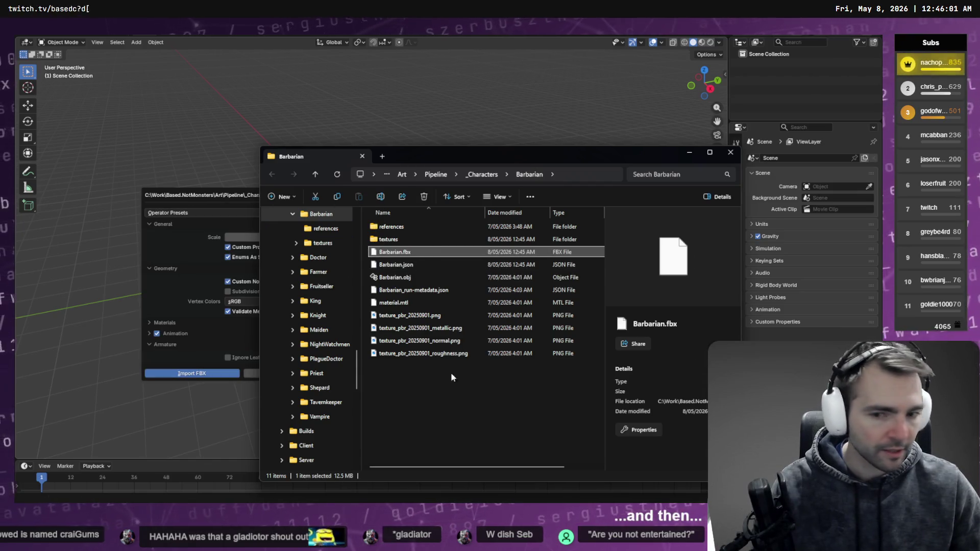
{"action": "left_click", "coordinate": [190, 194]}
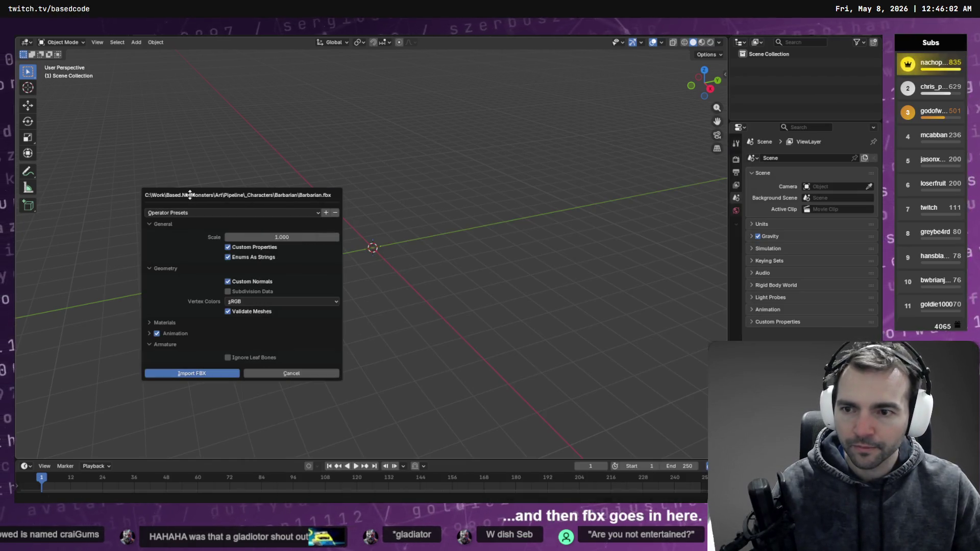
{"action": "left_click", "coordinate": [193, 374]}
Undo the default-scale import and re-import Barbarian.fbx at scale 100.
{"action": "key", "text": "alt+Tab"}
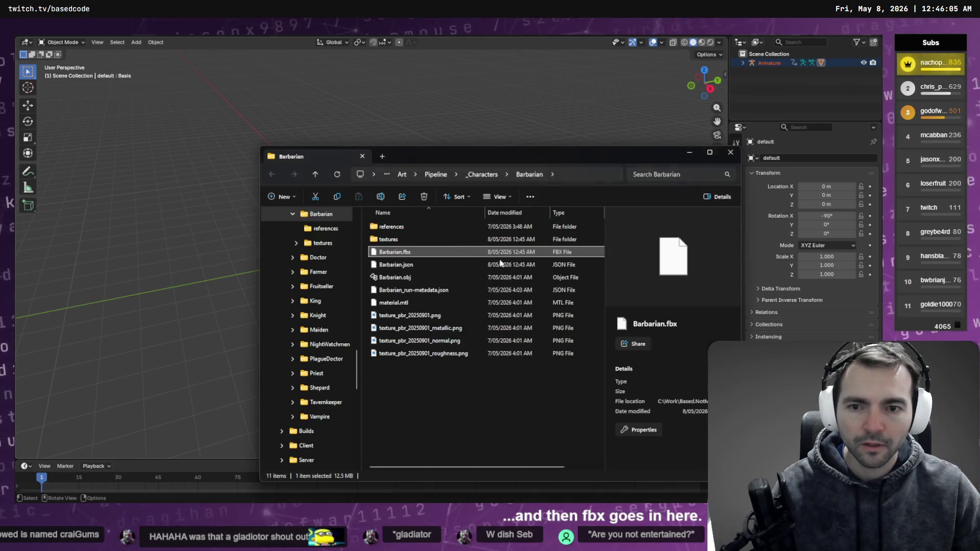
{"action": "mouse_move", "coordinate": [427, 252]}
{"action": "left_mouse_down"}
{"action": "mouse_move", "coordinate": [239, 232]}
{"action": "mouse_move", "coordinate": [295, 251]}
{"action": "left_mouse_up"}
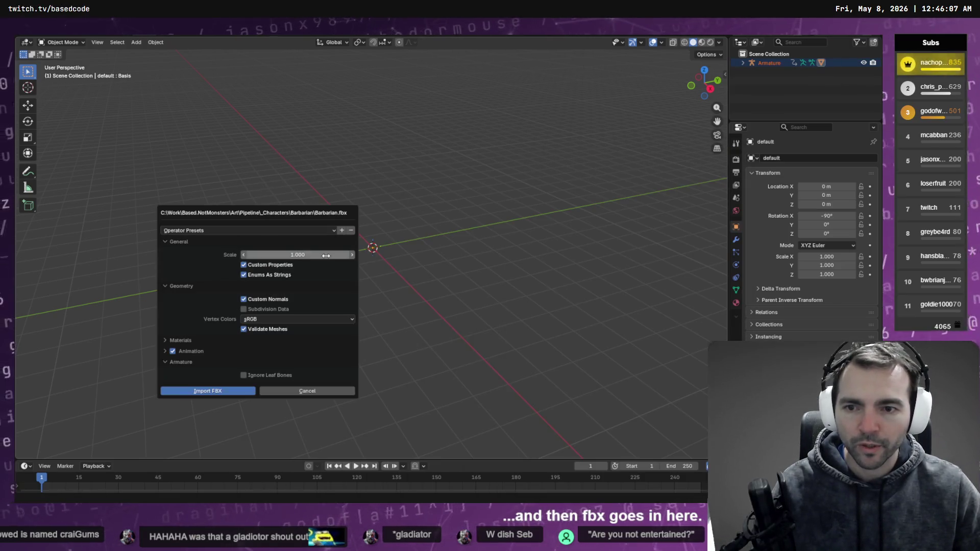
{"action": "key", "text": "Escape"}
{"action": "key", "text": "ctrl+z"}
{"action": "key", "text": "ctrl+z"}
{"action": "key", "text": "ctrl+z"}
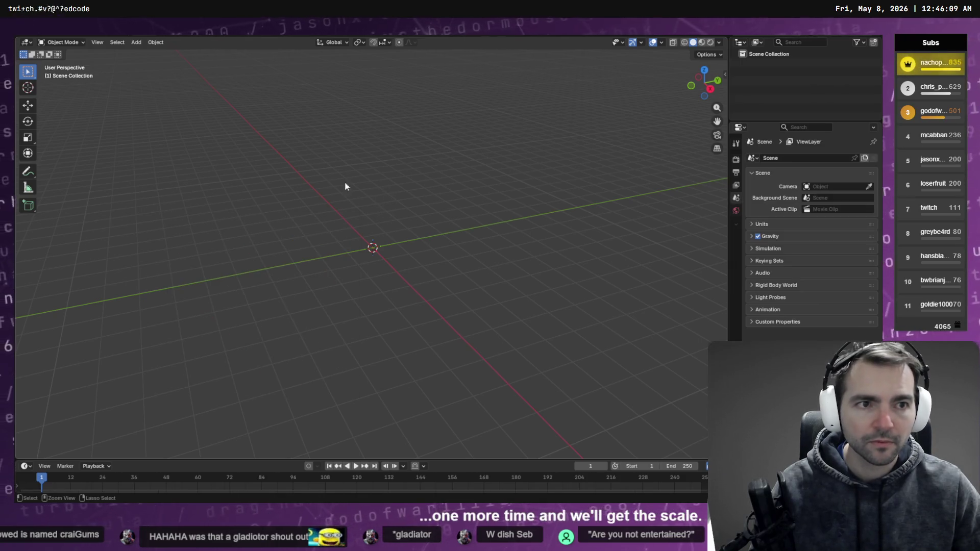
{"action": "key", "text": "ctrl+z"}
{"action": "key", "text": "ctrl+z"}
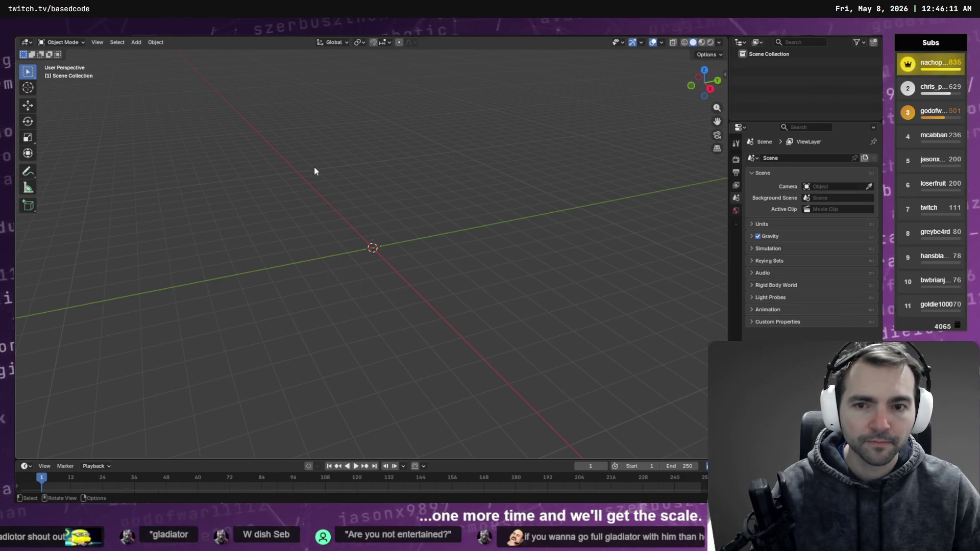
{"action": "key", "text": "alt+Tab"}
{"action": "left_click_drag", "start_coordinate": [180, 228], "coordinate": [180, 228]}
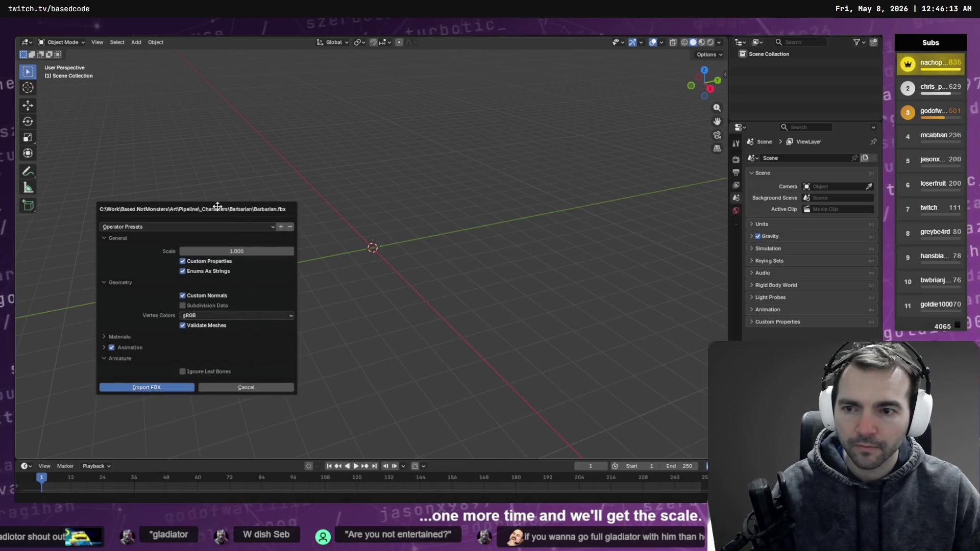
{"action": "type", "text": "100"}
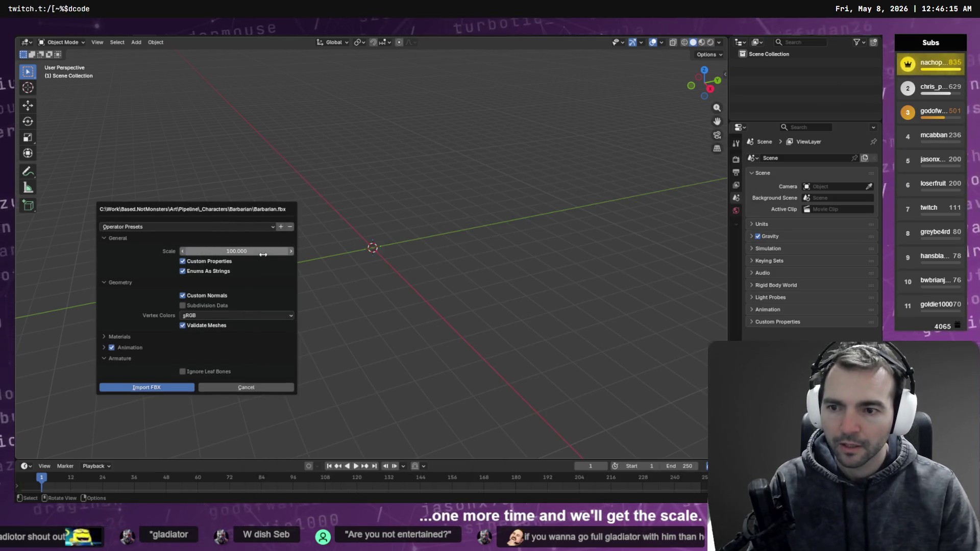
{"action": "left_click", "coordinate": [146, 389]}
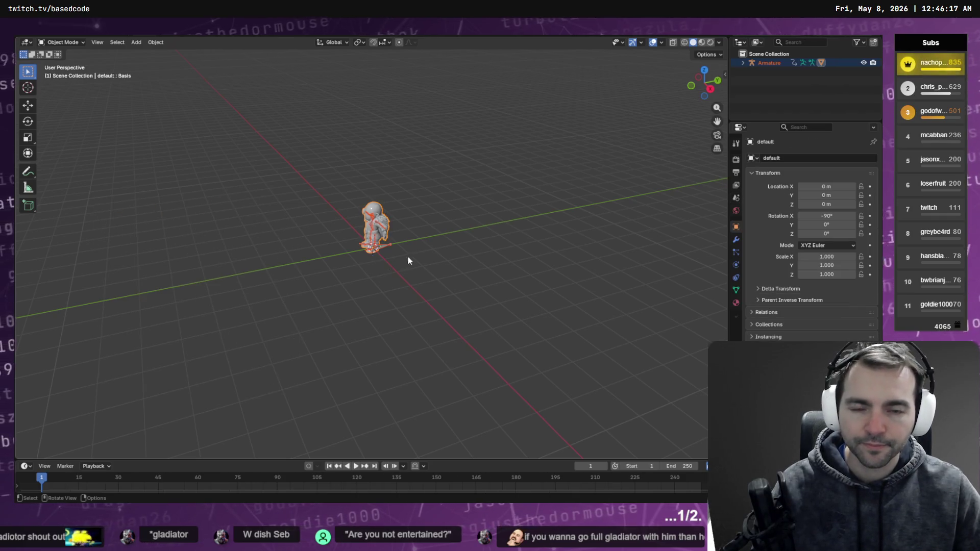
Show the barbarian in Material Preview with Shade Auto Smooth, viewed front-on.
{"action": "left_click", "coordinate": [703, 43]}
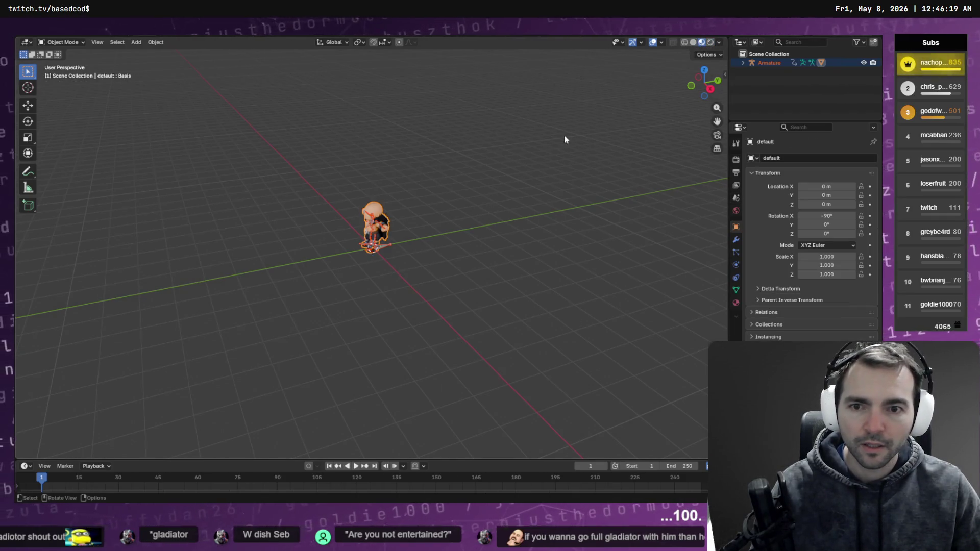
{"action": "right_click", "coordinate": [437, 193]}
{"action": "left_click", "coordinate": [438, 192]}
{"action": "scroll", "coordinate": [378, 196], "scroll_direction": "up", "scroll_amount": 5}
{"action": "left_click", "coordinate": [378, 197]}
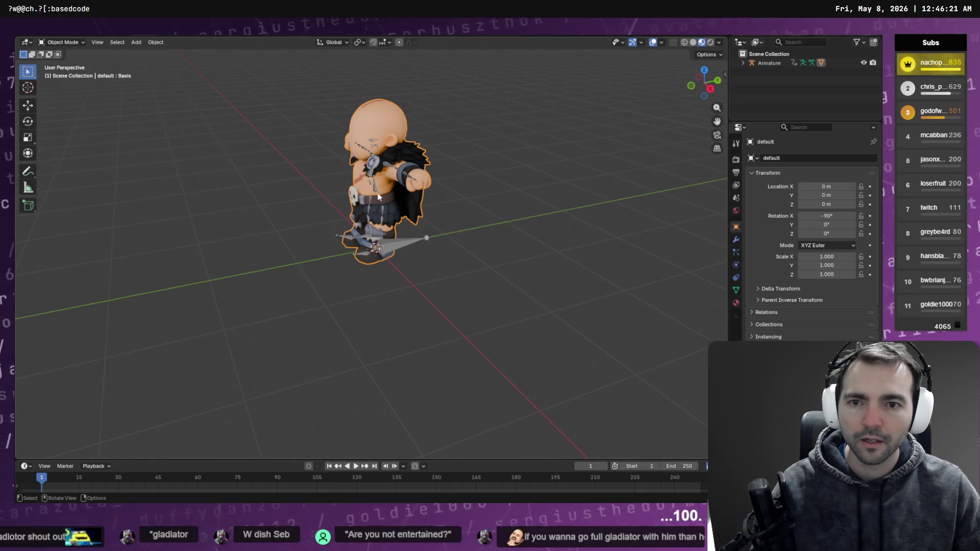
{"action": "mouse_move", "coordinate": [435, 200]}
{"action": "middle_mouse_down"}
{"action": "mouse_move", "coordinate": [497, 176]}
{"action": "mouse_move", "coordinate": [507, 110]}
{"action": "mouse_move", "coordinate": [490, 247]}
{"action": "middle_mouse_up"}
{"action": "scroll", "coordinate": [479, 242], "scroll_direction": "up", "scroll_amount": 3}
{"action": "left_click", "coordinate": [63, 43]}
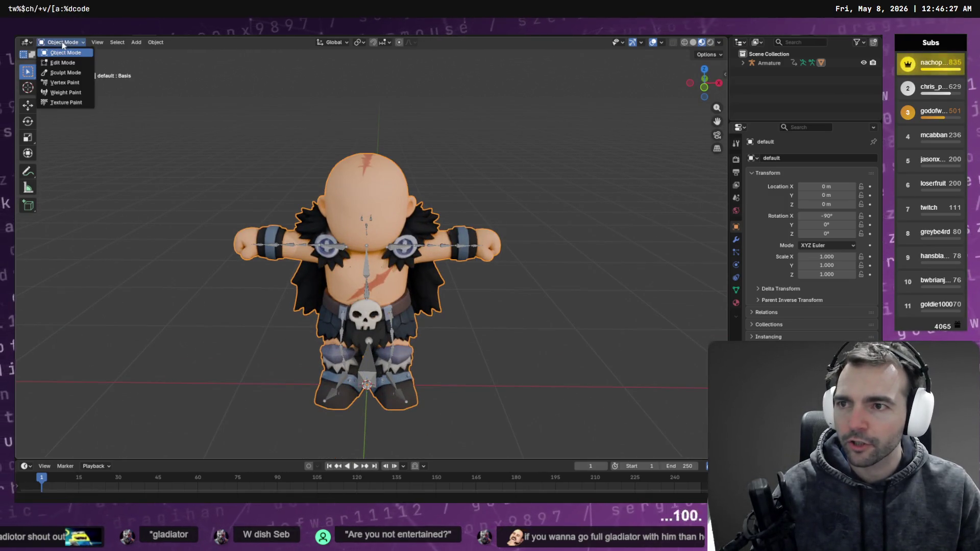
Enter Weight Paint mode and display the neck twist bone's vertex group weights.
{"action": "left_click", "coordinate": [65, 92]}
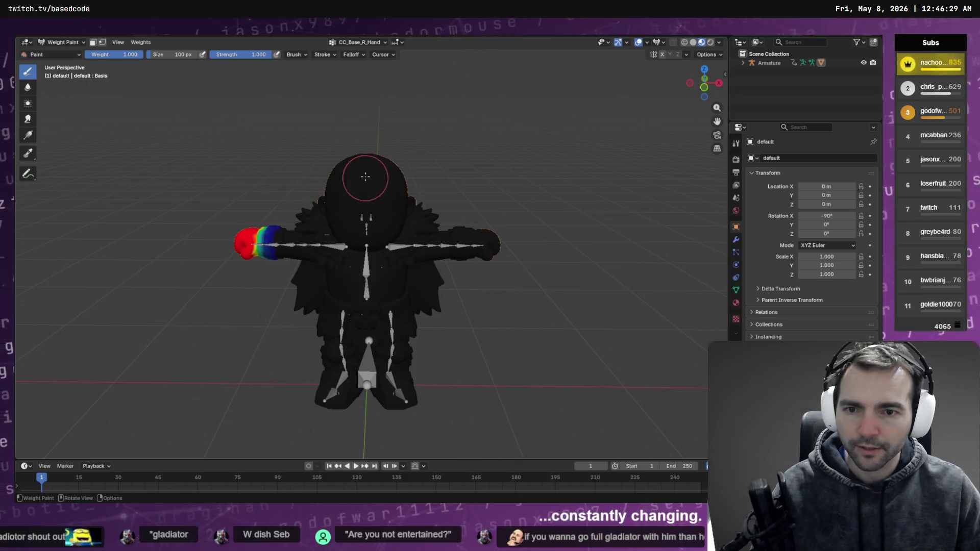
{"action": "left_click", "coordinate": [358, 42]}
{"action": "scroll", "coordinate": [352, 77], "scroll_direction": "up", "scroll_amount": 5, "text": "ctrl"}
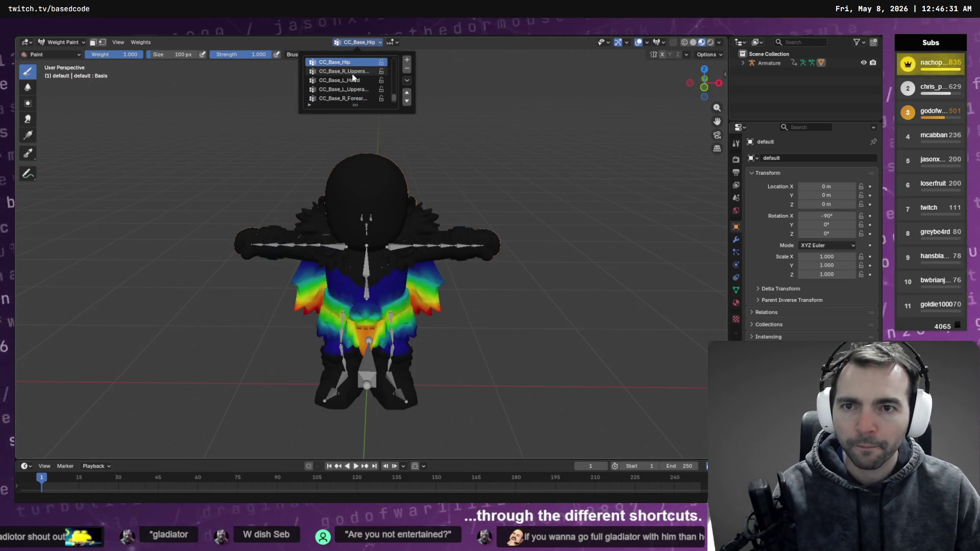
{"action": "scroll", "coordinate": [351, 72], "scroll_direction": "up", "scroll_amount": 8, "text": "ctrl"}
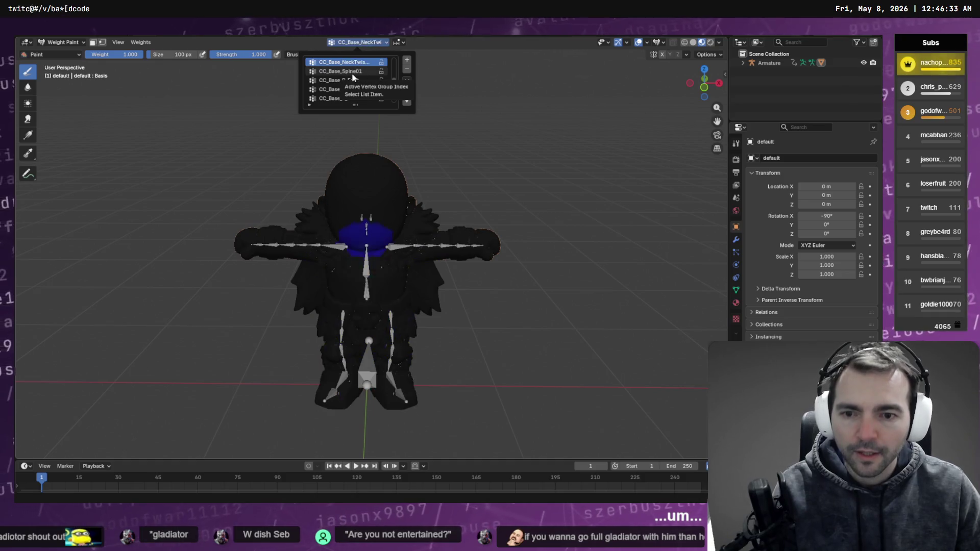
{"action": "left_click", "coordinate": [353, 74]}
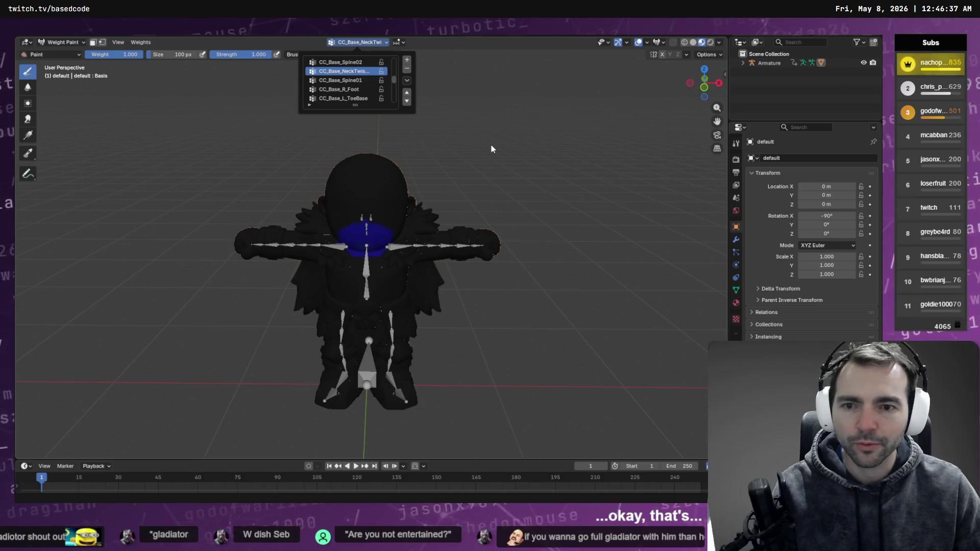
{"action": "mouse_move", "coordinate": [431, 158]}
{"action": "middle_mouse_down"}
{"action": "mouse_move", "coordinate": [494, 128]}
{"action": "mouse_move", "coordinate": [434, 132]}
{"action": "mouse_move", "coordinate": [472, 137]}
{"action": "mouse_move", "coordinate": [427, 163]}
{"action": "middle_mouse_up"}
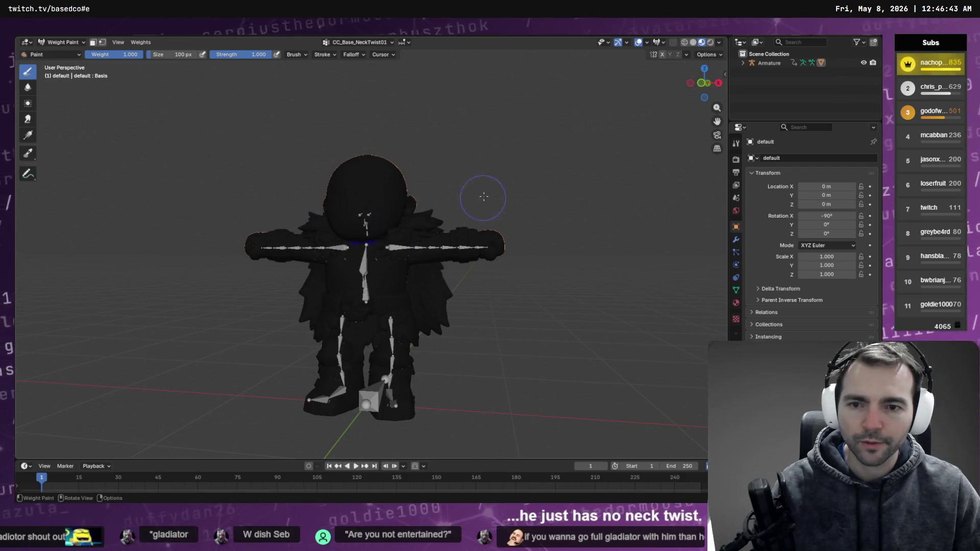
Show the CC_Base_Spine02 weights and turn on Vertex Selection masking.
{"action": "left_click", "coordinate": [364, 42]}
{"action": "left_click", "coordinate": [352, 89]}
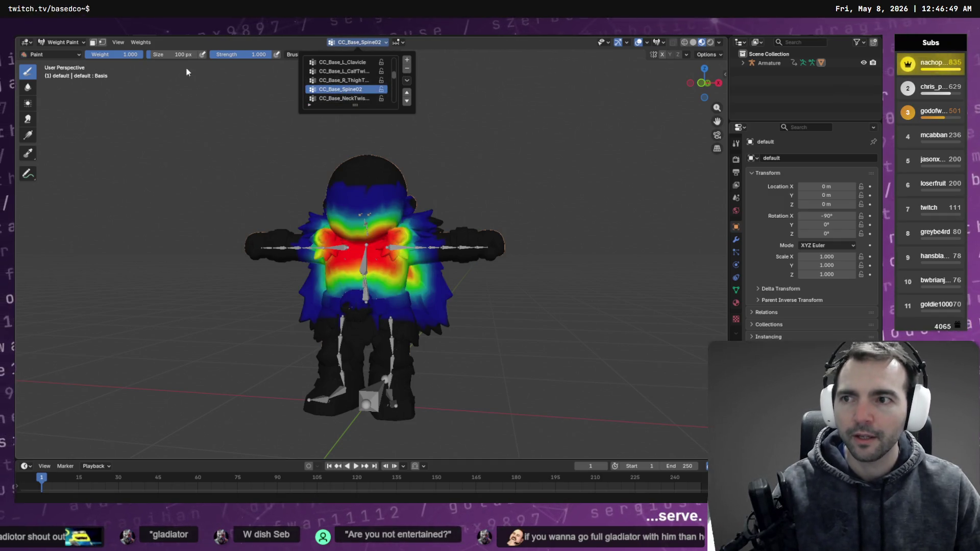
{"action": "left_click", "coordinate": [102, 42]}
{"action": "mouse_move", "coordinate": [354, 121]}
{"action": "middle_mouse_down"}
{"action": "mouse_move", "coordinate": [384, 135]}
{"action": "mouse_move", "coordinate": [360, 145]}
{"action": "middle_mouse_up"}
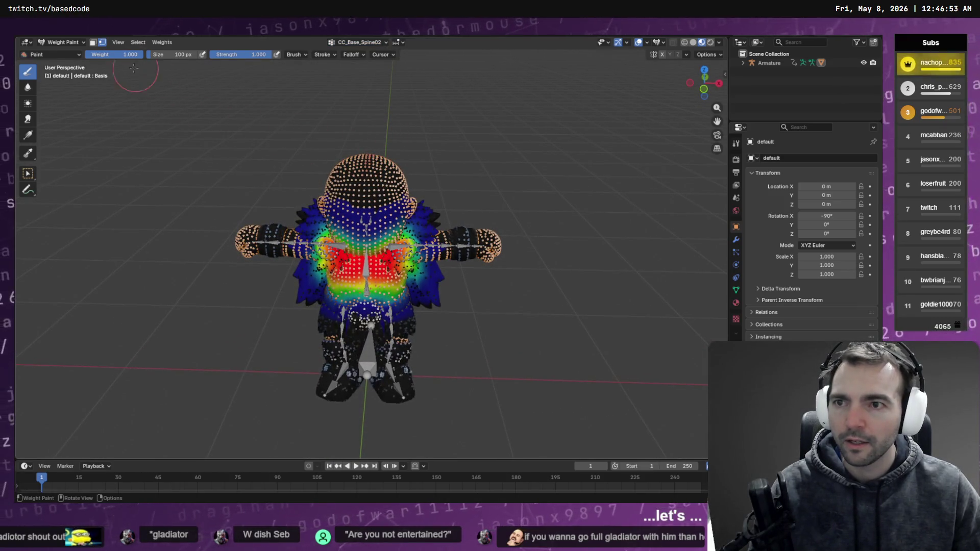
Box-select the head vertices and grow the selection twice with Select More.
{"action": "left_click", "coordinate": [29, 176]}
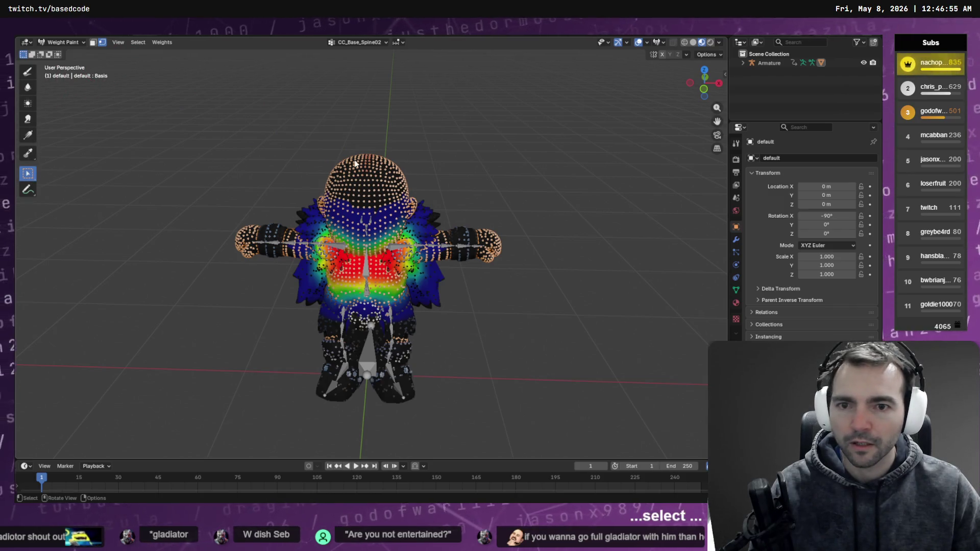
{"action": "middle_click_drag", "start_coordinate": [394, 140], "coordinate": [345, 136]}
{"action": "left_click_drag", "start_coordinate": [334, 135], "coordinate": [399, 158]}
{"action": "key", "text": "q"}
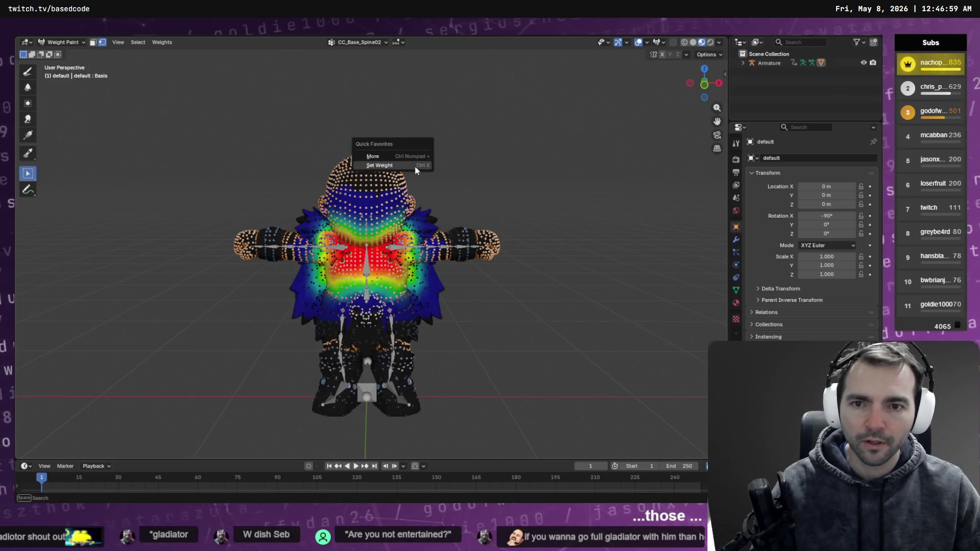
{"action": "left_click", "coordinate": [418, 155]}
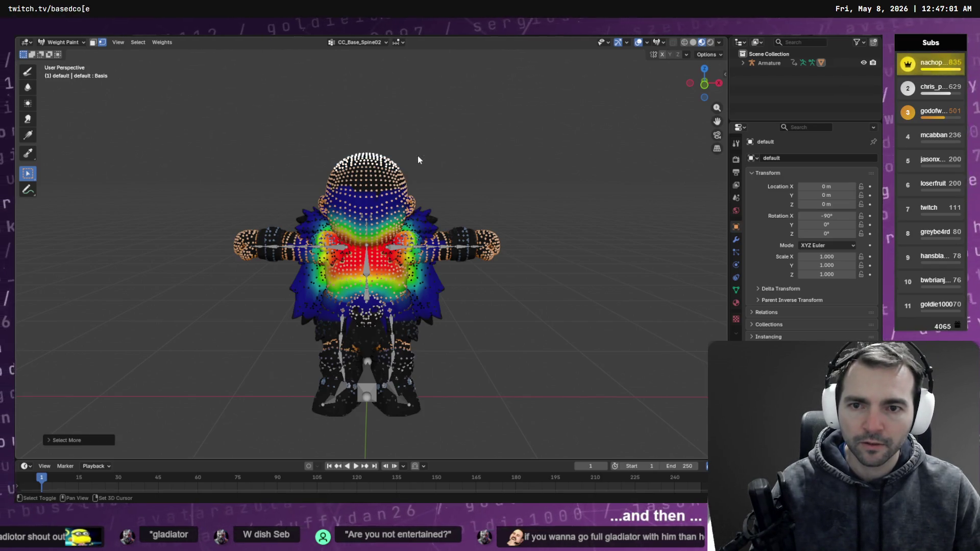
{"action": "key", "text": "ctrl+KP_Add"}
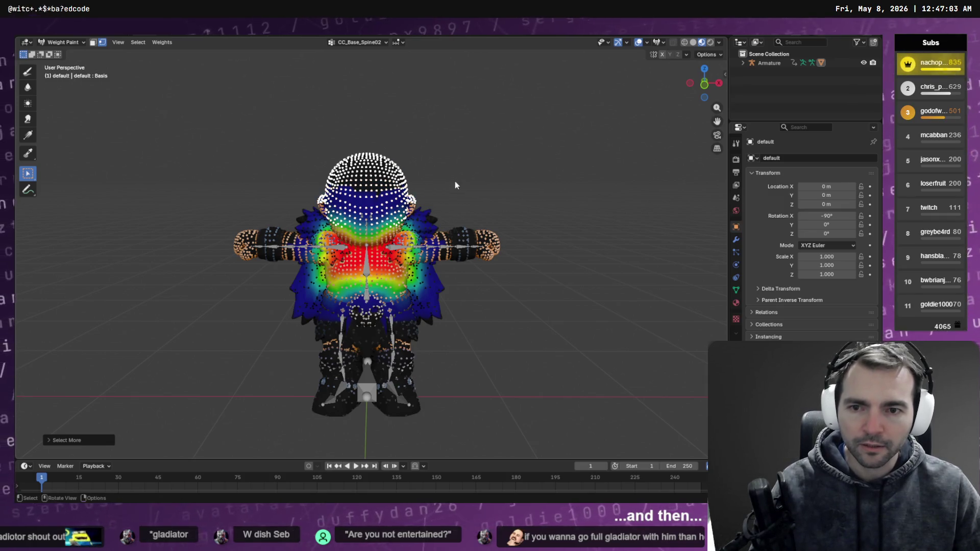
Extend the head selection further down to the neck, checking it from several angles.
{"action": "middle_click_drag", "start_coordinate": [455, 185], "coordinate": [457, 163]}
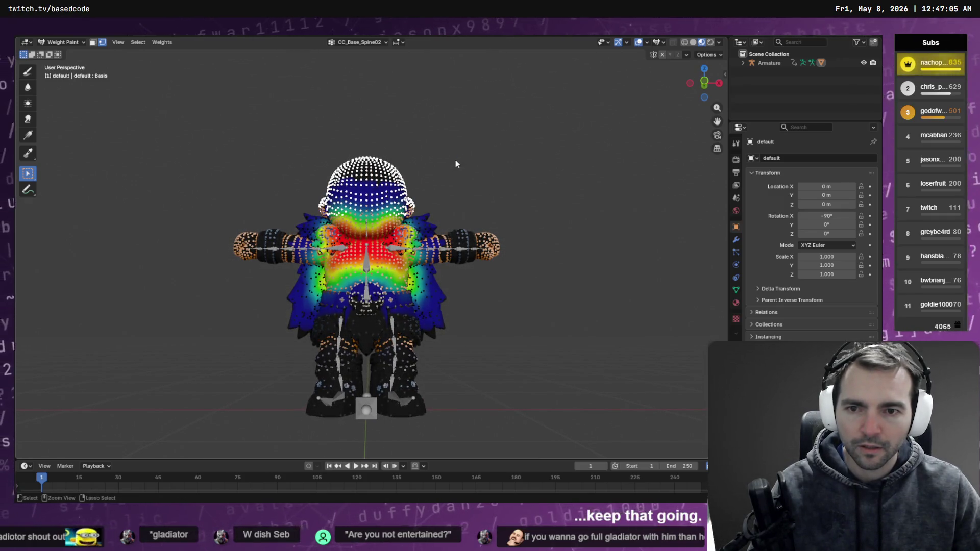
{"action": "left_click_drag", "start_coordinate": [328, 178], "coordinate": [379, 202]}
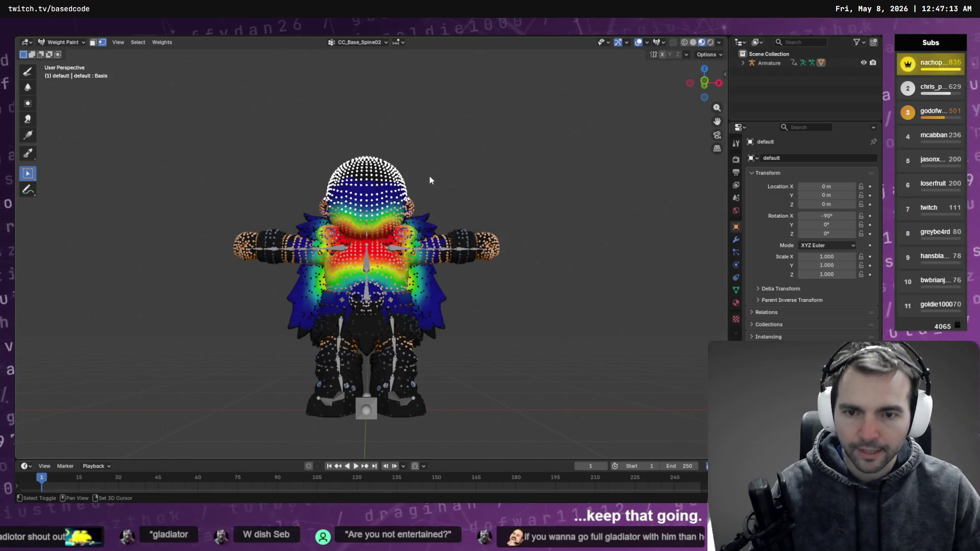
{"action": "key", "text": "q"}
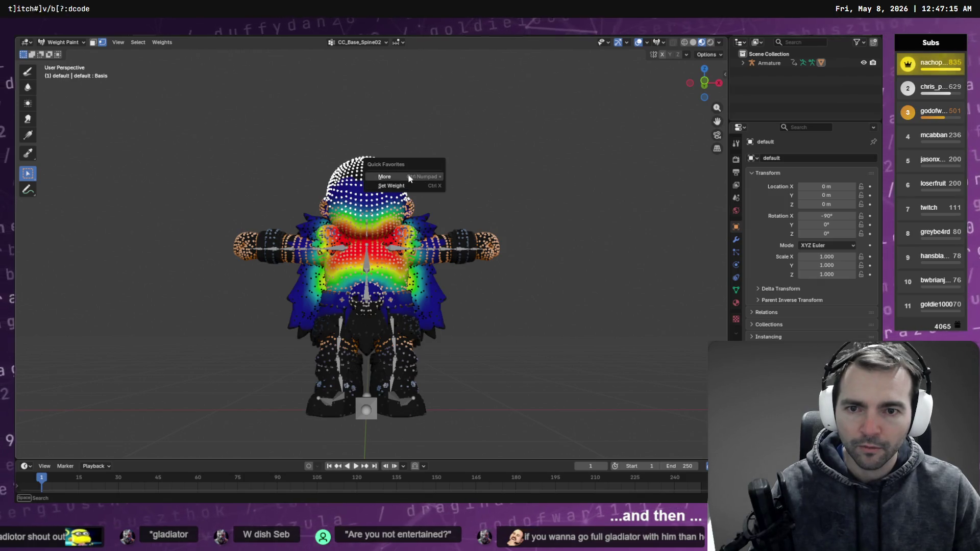
{"action": "left_click", "coordinate": [409, 177]}
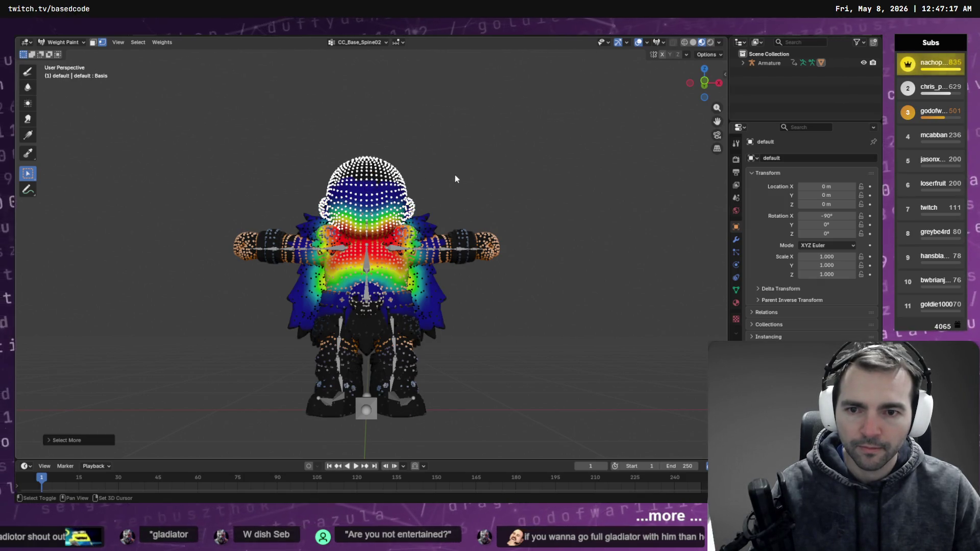
{"action": "mouse_move", "coordinate": [446, 182]}
{"action": "middle_mouse_down"}
{"action": "mouse_move", "coordinate": [418, 175]}
{"action": "mouse_move", "coordinate": [446, 192]}
{"action": "mouse_move", "coordinate": [383, 152]}
{"action": "middle_mouse_up"}
{"action": "scroll", "coordinate": [421, 163], "scroll_direction": "up", "scroll_amount": 5}
{"action": "scroll", "coordinate": [423, 154], "scroll_direction": "down", "scroll_amount": 3}
{"action": "key", "text": "f"}
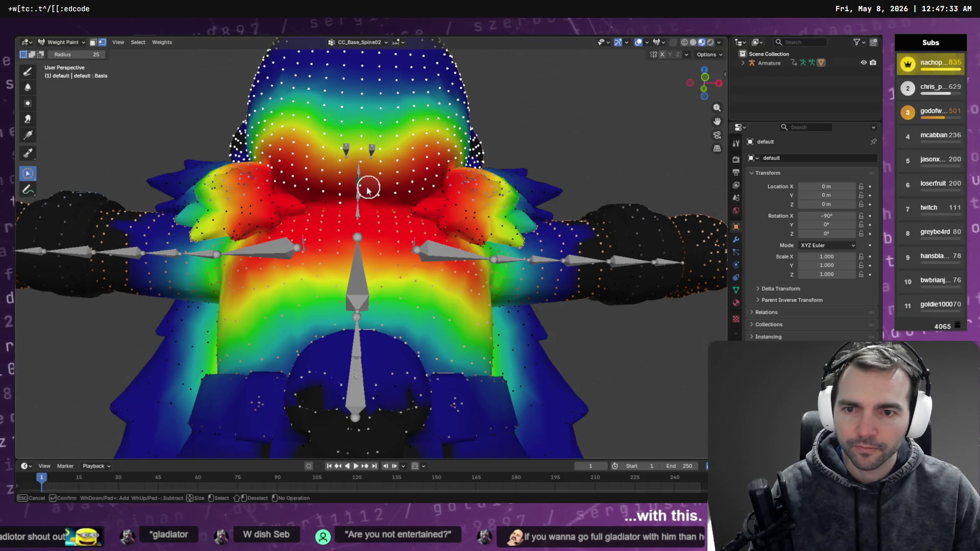
{"action": "mouse_move", "coordinate": [387, 172]}
{"action": "middle_mouse_down"}
{"action": "mouse_move", "coordinate": [385, 157]}
{"action": "mouse_move", "coordinate": [352, 177]}
{"action": "mouse_move", "coordinate": [400, 162]}
{"action": "middle_mouse_up"}
{"action": "scroll", "coordinate": [408, 168], "scroll_direction": "down", "scroll_amount": 5}
{"action": "scroll", "coordinate": [416, 175], "scroll_direction": "up", "scroll_amount": 4}
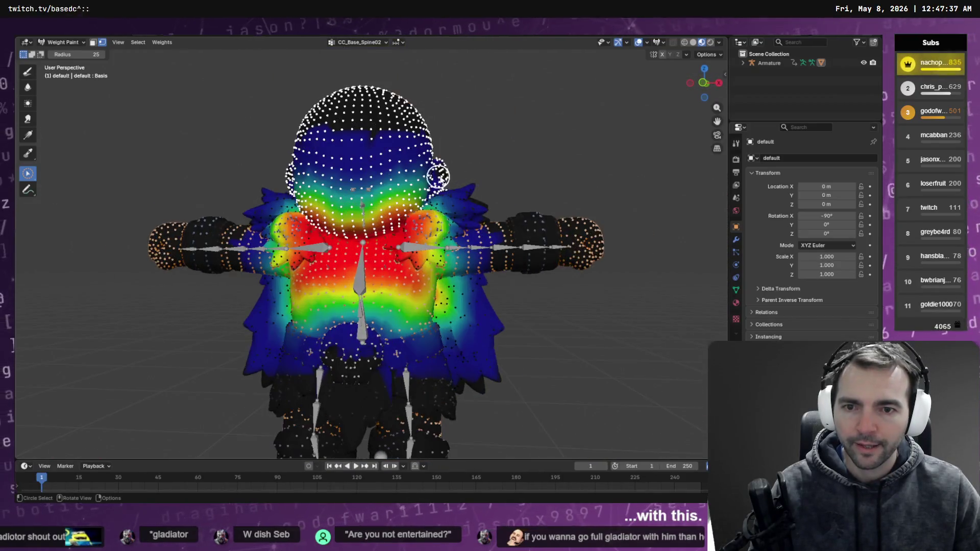
{"action": "scroll", "coordinate": [460, 173], "scroll_direction": "down", "scroll_amount": 1}
{"action": "key", "text": "q"}
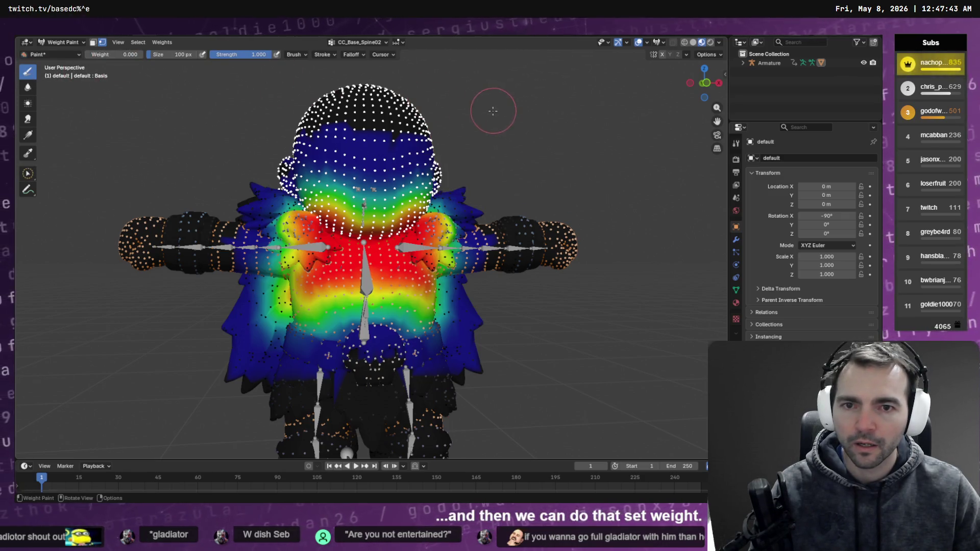
Set the selected head vertices to weight 0 in CC_Base_Spine02.
{"action": "key", "text": "q"}
{"action": "left_click", "coordinate": [475, 122]}
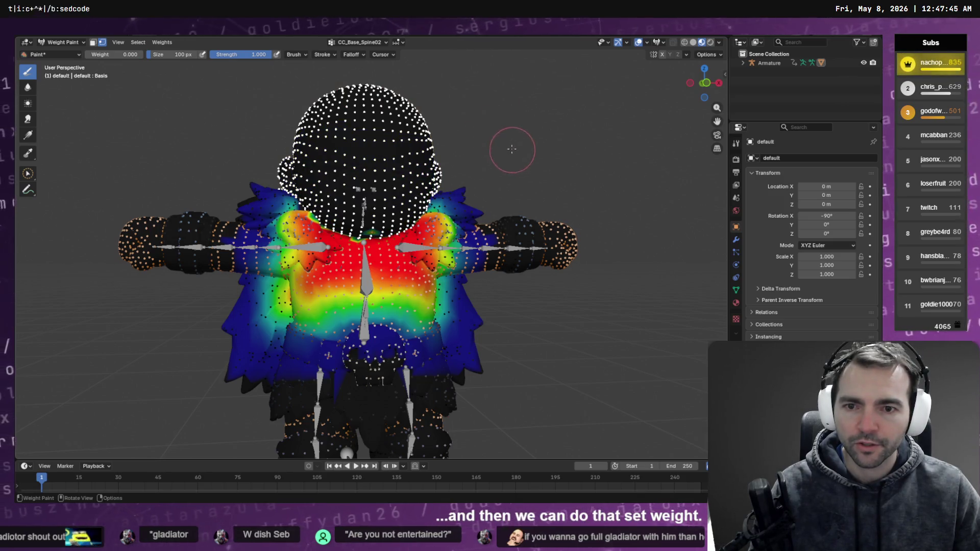
{"action": "middle_click_drag", "start_coordinate": [512, 148], "coordinate": [462, 159]}
{"action": "key", "text": "ctrl+z"}
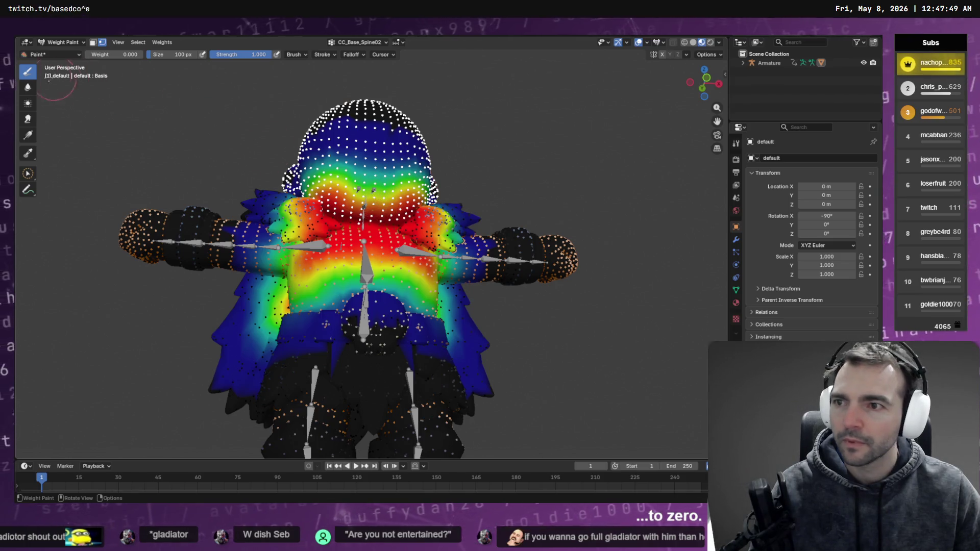
{"action": "key", "text": "q"}
{"action": "left_click", "coordinate": [460, 168]}
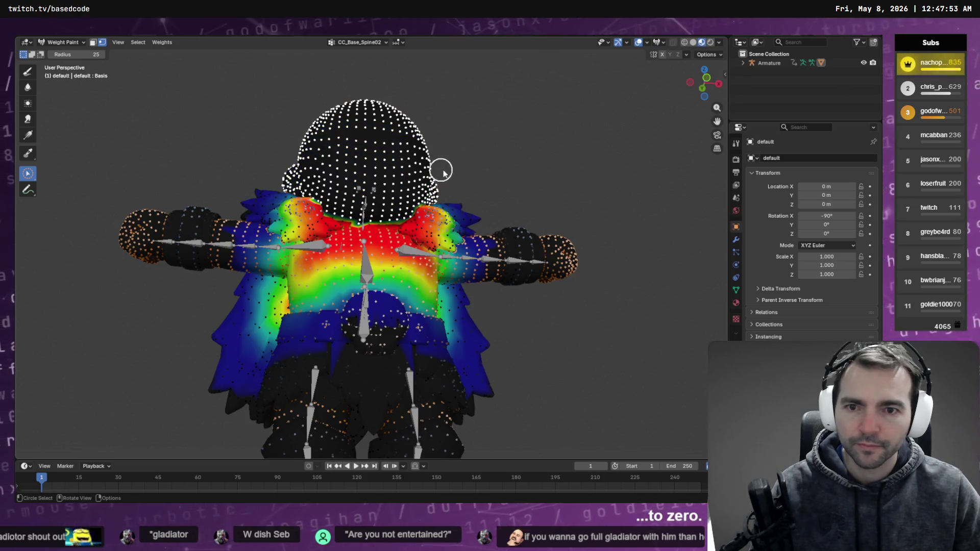
{"action": "mouse_move", "coordinate": [442, 173]}
{"action": "middle_mouse_down"}
{"action": "mouse_move", "coordinate": [468, 173]}
{"action": "mouse_move", "coordinate": [396, 197]}
{"action": "middle_mouse_up"}
{"action": "middle_click_drag", "start_coordinate": [443, 194], "coordinate": [476, 153]}
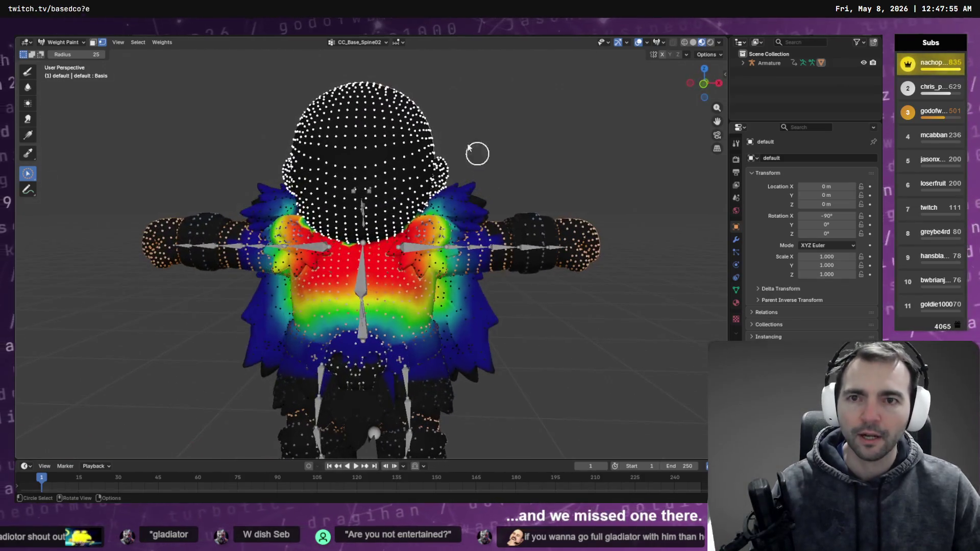
Browse other vertex groups, including CC_Base_R_Clavicle and a left calf twist group.
{"action": "left_click", "coordinate": [360, 42]}
{"action": "left_click", "coordinate": [351, 90]}
{"action": "scroll", "coordinate": [350, 89], "scroll_direction": "down", "scroll_amount": 4, "text": "ctrl"}
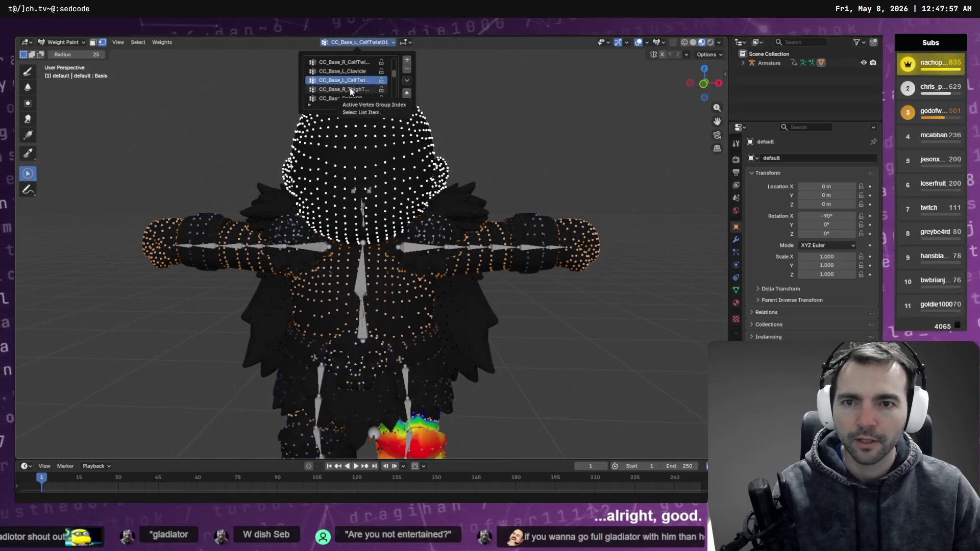
{"action": "left_click", "coordinate": [350, 89]}
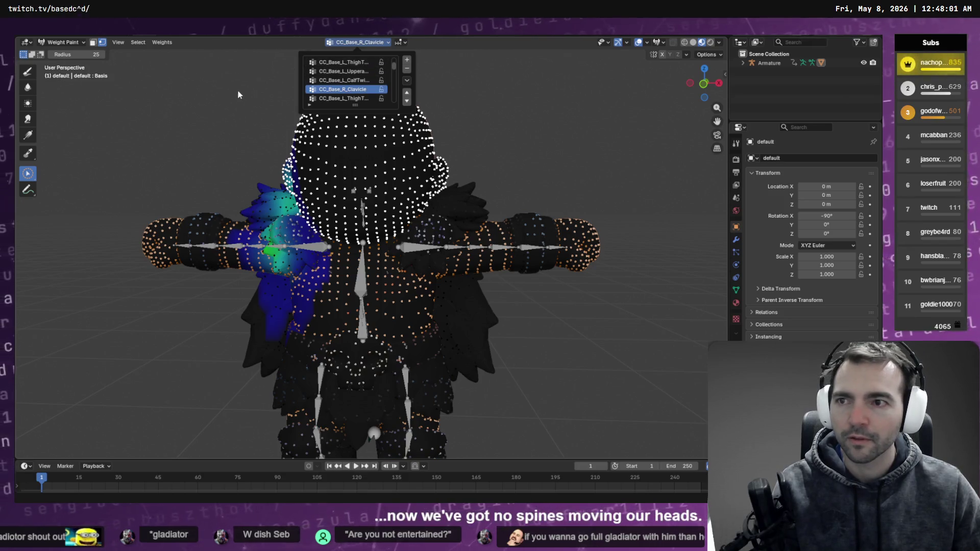
{"action": "key", "text": "q"}
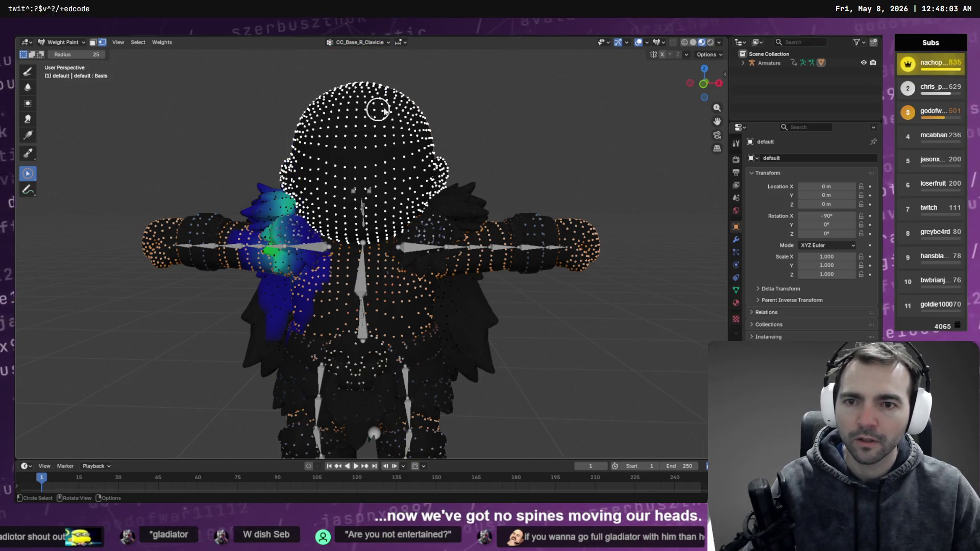
{"action": "left_click", "coordinate": [363, 43]}
{"action": "left_click", "coordinate": [344, 90]}
{"action": "scroll", "coordinate": [343, 93], "scroll_direction": "up", "scroll_amount": 5, "text": "ctrl"}
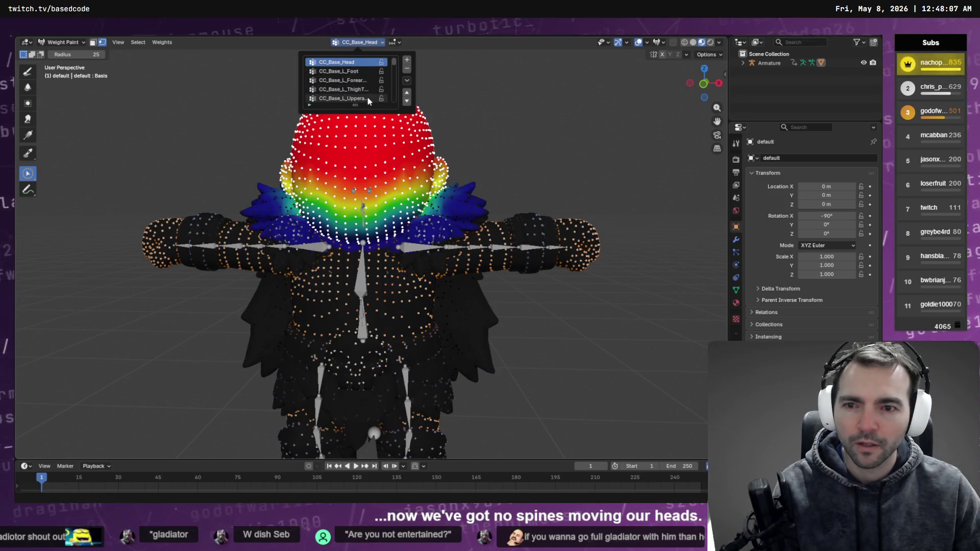
Set the selected head vertices to full weight 1.0 with Set Weight.
{"action": "left_click", "coordinate": [27, 72]}
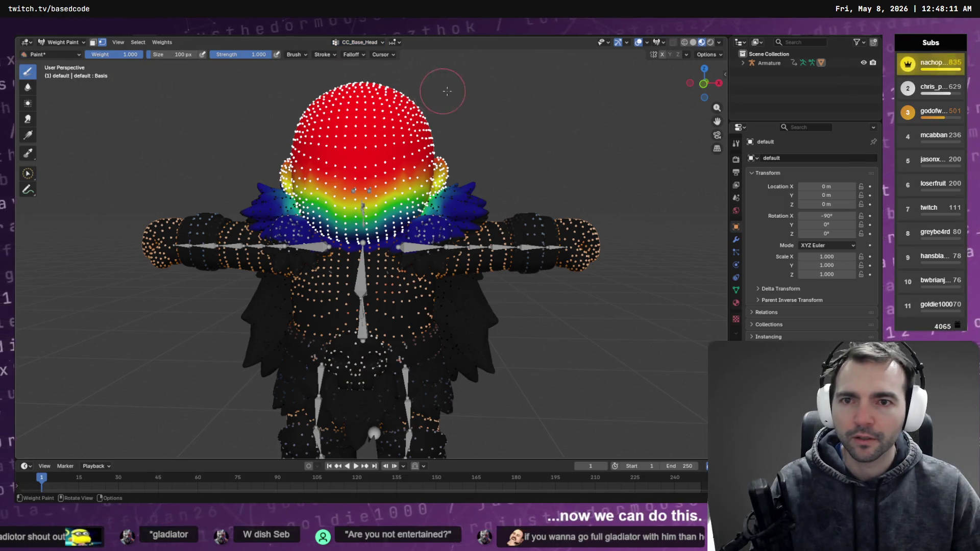
{"action": "key", "text": "q"}
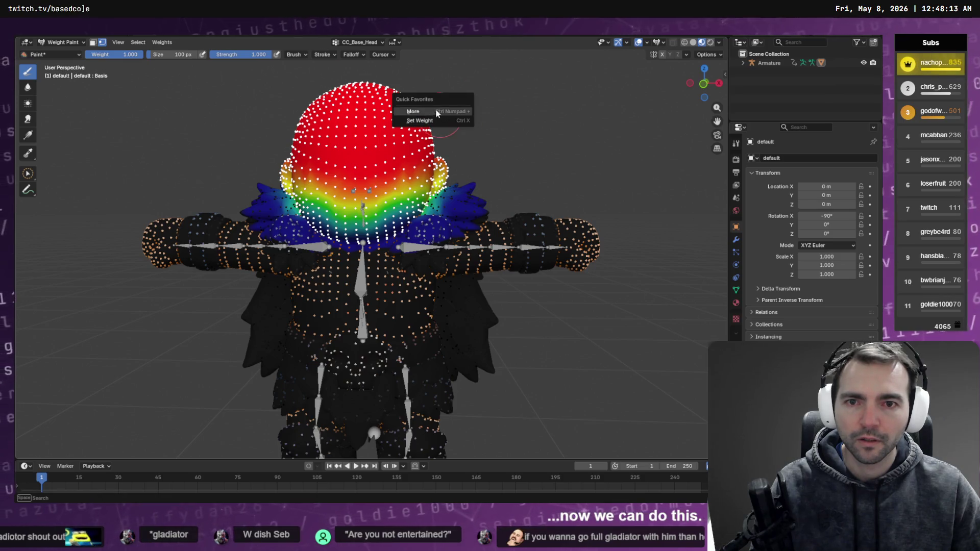
{"action": "left_click", "coordinate": [458, 122]}
{"action": "mouse_move", "coordinate": [459, 126]}
{"action": "middle_mouse_down"}
{"action": "mouse_move", "coordinate": [636, 144]}
{"action": "mouse_move", "coordinate": [588, 153]}
{"action": "mouse_move", "coordinate": [619, 160]}
{"action": "middle_mouse_up"}
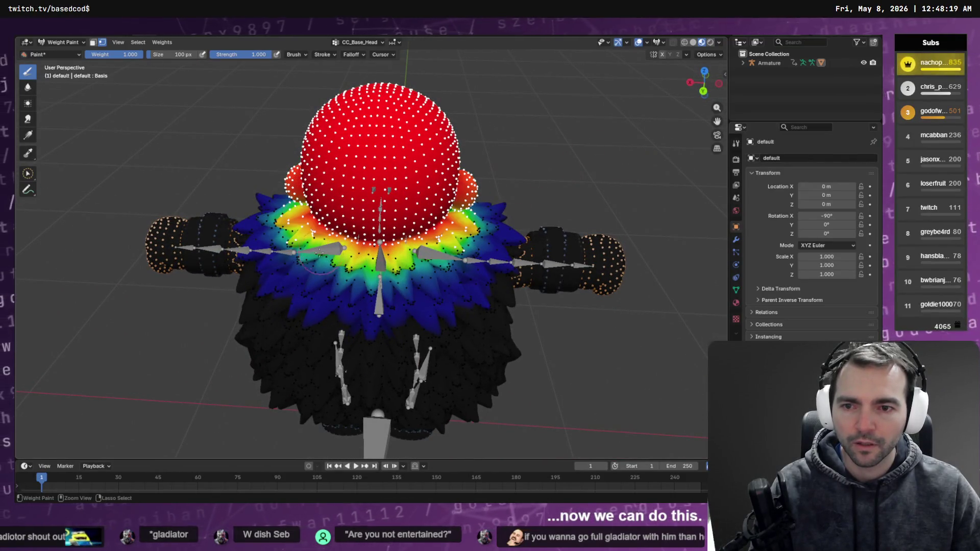
Inspect the CC_Base_L_CalfTwist02 group's weights from several angles.
{"action": "left_click", "coordinate": [28, 173]}
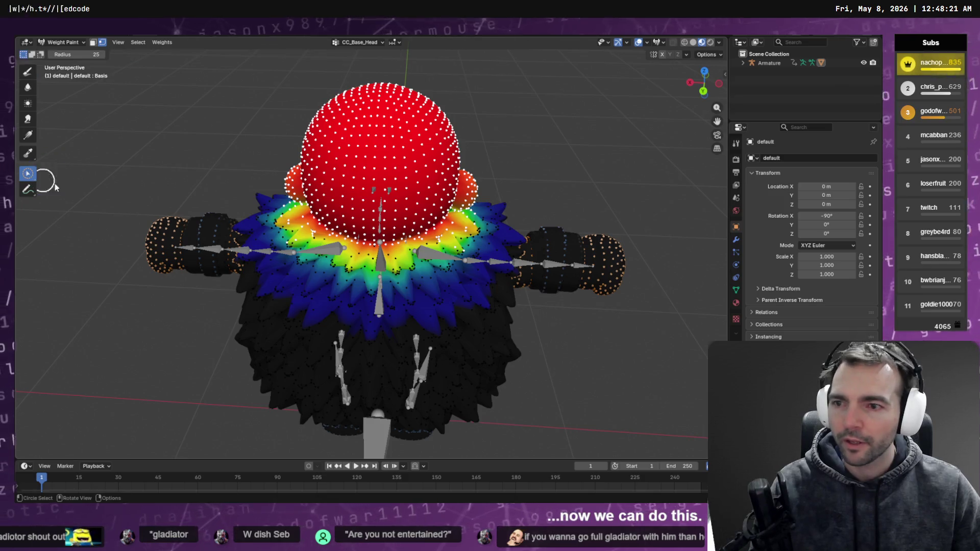
{"action": "middle_click_drag", "start_coordinate": [255, 233], "coordinate": [306, 254]}
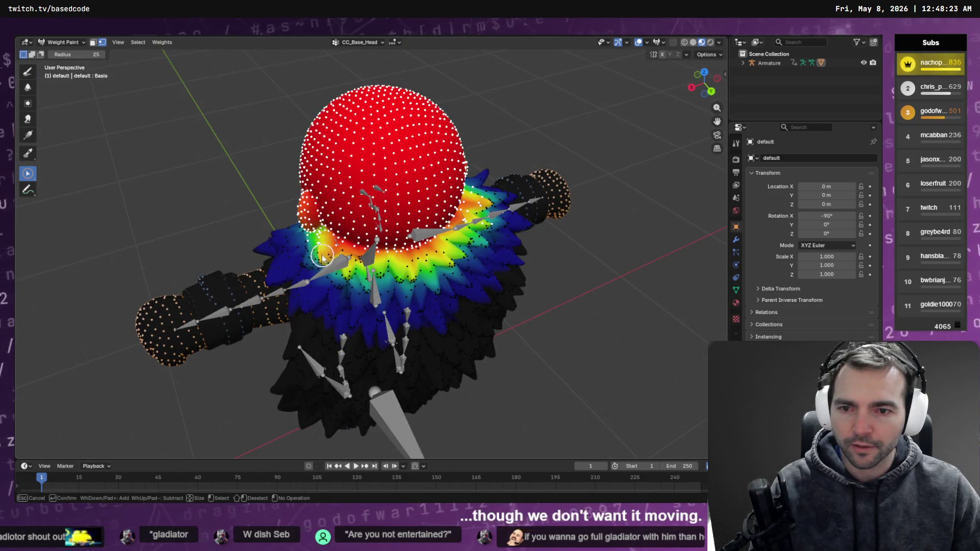
{"action": "middle_click_drag", "start_coordinate": [403, 268], "coordinate": [418, 261]}
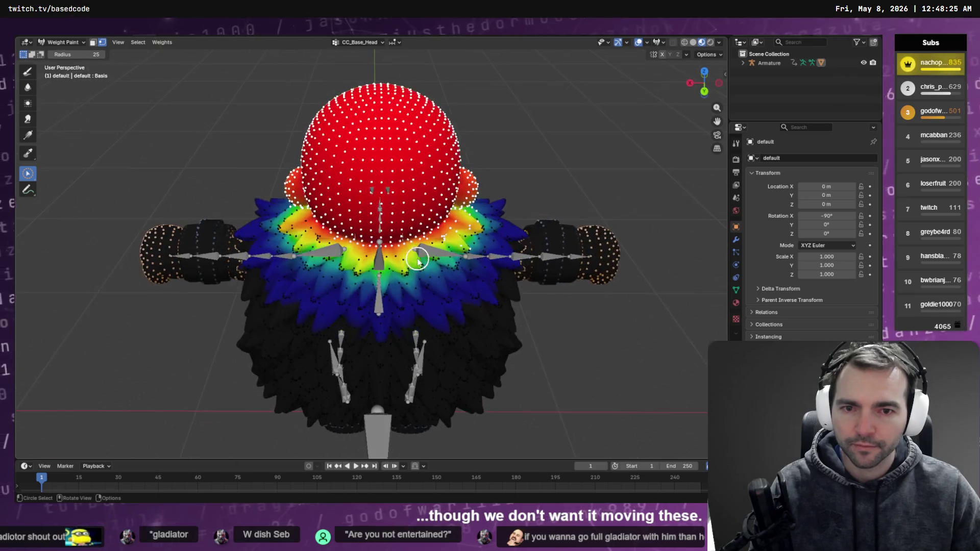
{"action": "left_click", "coordinate": [512, 220]}
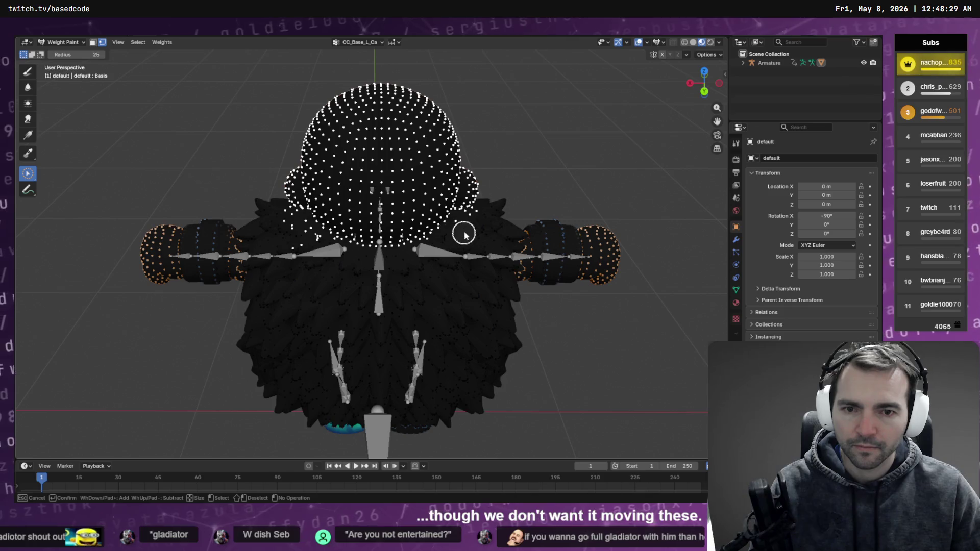
{"action": "mouse_move", "coordinate": [463, 233]}
{"action": "middle_mouse_down"}
{"action": "mouse_move", "coordinate": [480, 235]}
{"action": "mouse_move", "coordinate": [461, 251]}
{"action": "middle_mouse_up"}
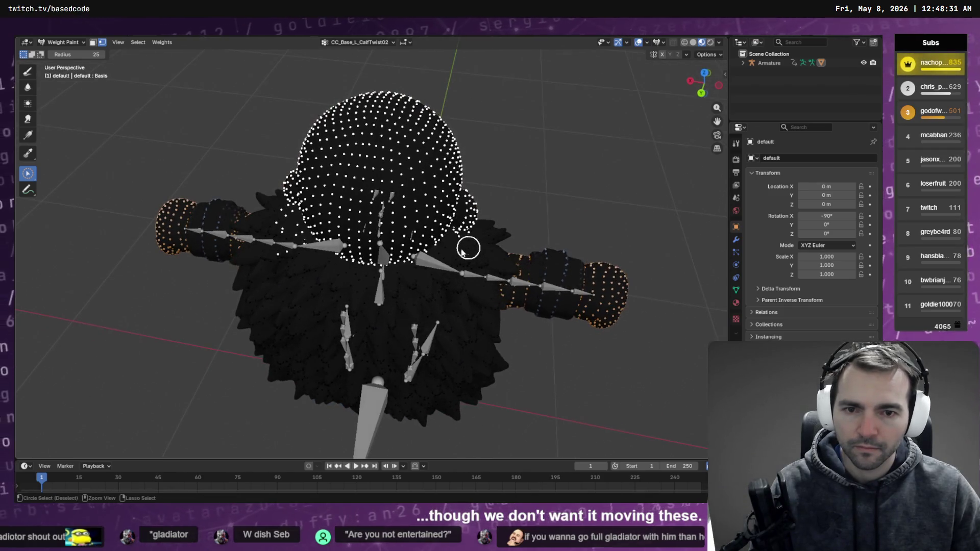
{"action": "mouse_move", "coordinate": [433, 281]}
{"action": "middle_mouse_down"}
{"action": "mouse_move", "coordinate": [459, 263]}
{"action": "mouse_move", "coordinate": [467, 277]}
{"action": "middle_mouse_up"}
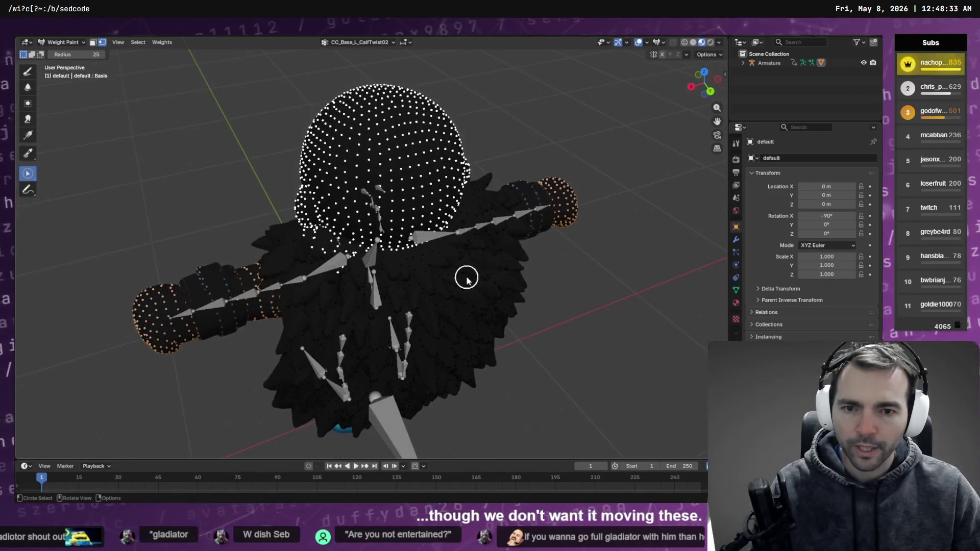
{"action": "key", "text": "c"}
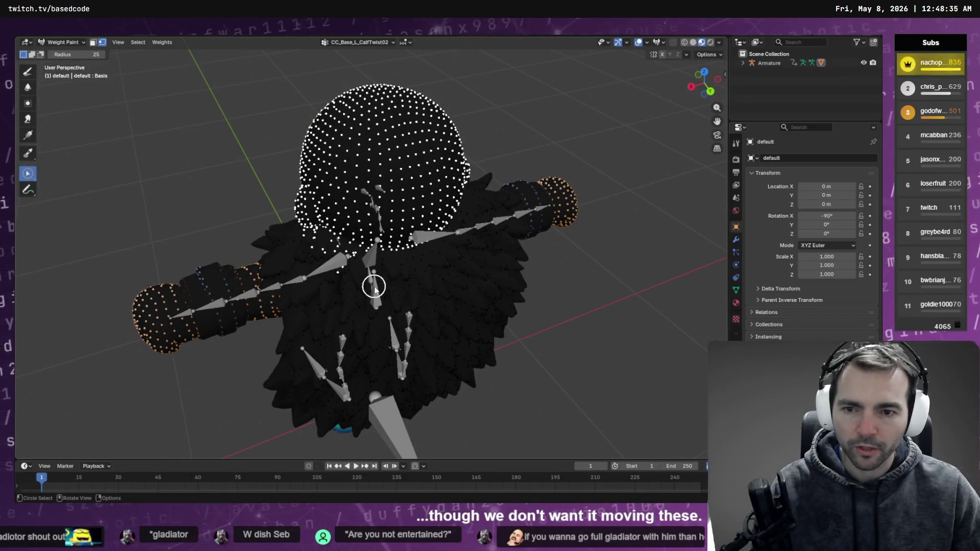
{"action": "mouse_move", "coordinate": [374, 288]}
{"action": "middle_mouse_down"}
{"action": "mouse_move", "coordinate": [432, 292]}
{"action": "mouse_move", "coordinate": [450, 269]}
{"action": "mouse_move", "coordinate": [427, 269]}
{"action": "mouse_move", "coordinate": [470, 278]}
{"action": "middle_mouse_up"}
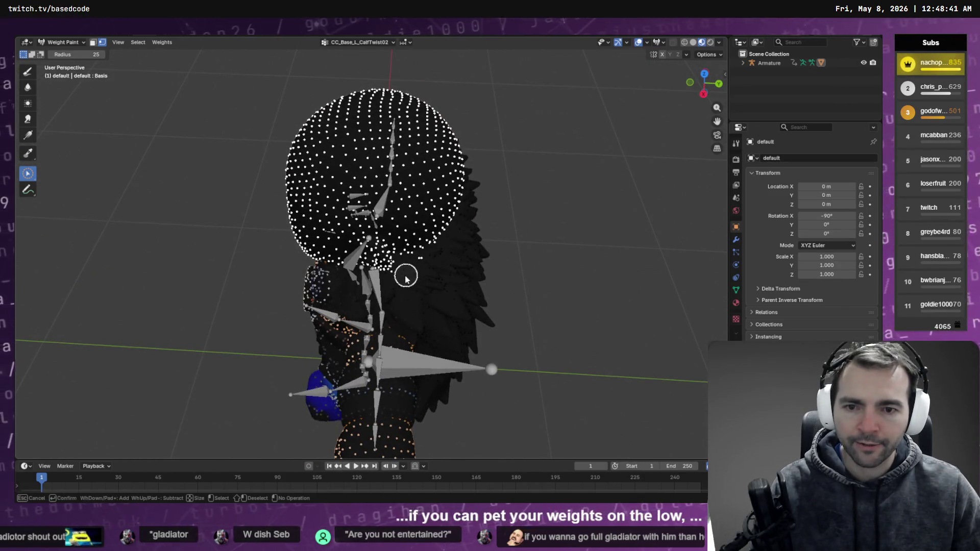
{"action": "mouse_move", "coordinate": [422, 271]}
{"action": "middle_mouse_down"}
{"action": "mouse_move", "coordinate": [448, 273]}
{"action": "mouse_move", "coordinate": [525, 230]}
{"action": "mouse_move", "coordinate": [543, 235]}
{"action": "mouse_move", "coordinate": [533, 237]}
{"action": "middle_mouse_up"}
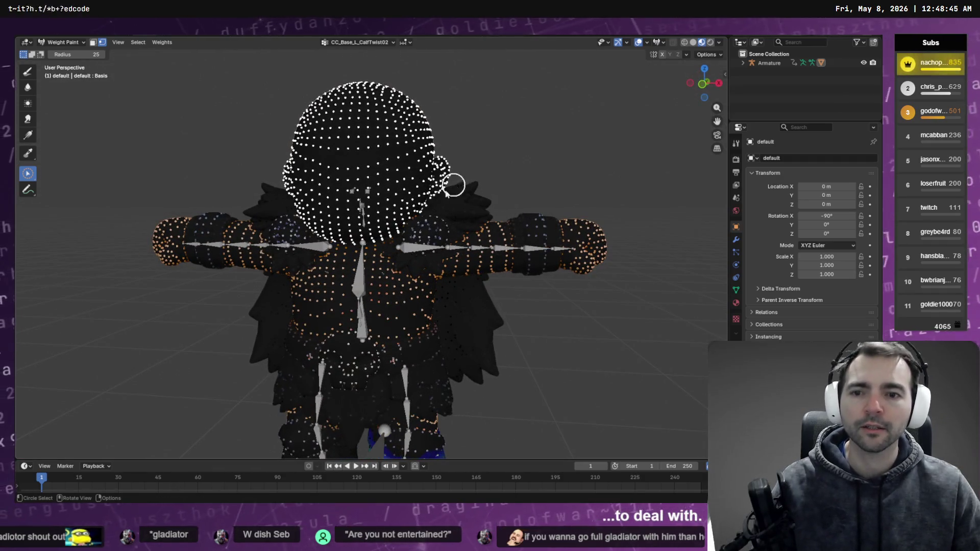
With the Draw brush, make CC_Base_Head active and give the selected head vertices weight 1.0.
{"action": "left_click", "coordinate": [28, 72]}
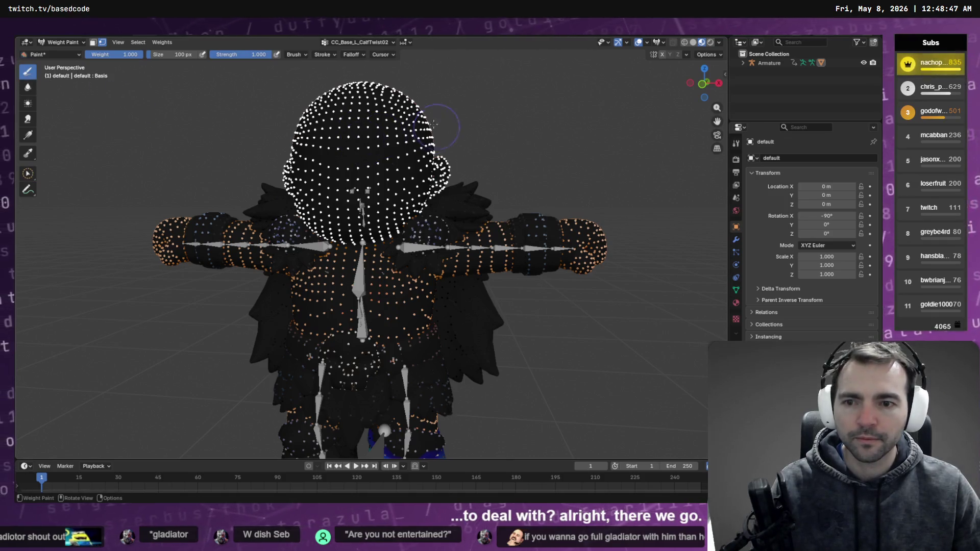
{"action": "middle_click_drag", "start_coordinate": [434, 124], "coordinate": [475, 136]}
{"action": "left_click", "coordinate": [372, 44]}
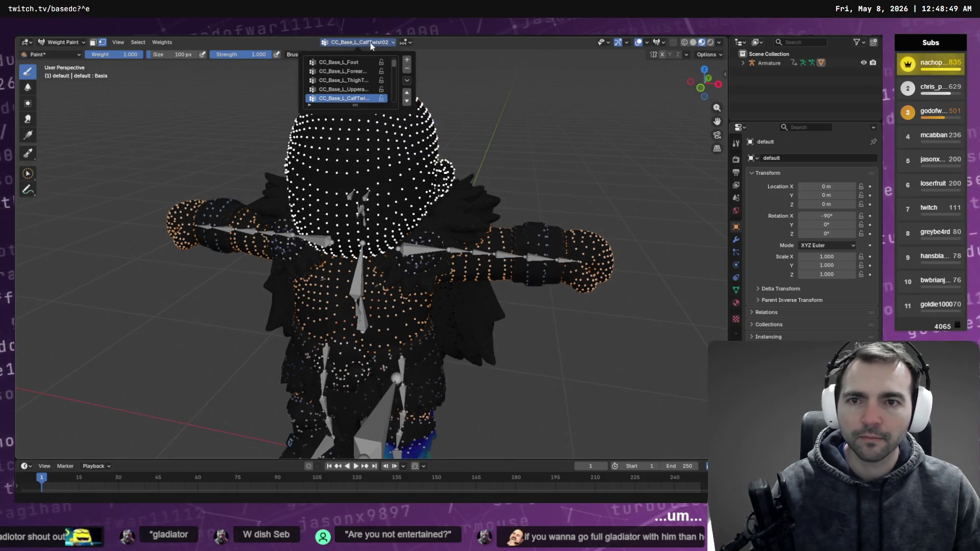
{"action": "scroll", "coordinate": [352, 67], "scroll_direction": "up", "scroll_amount": 1}
{"action": "left_click", "coordinate": [348, 62]}
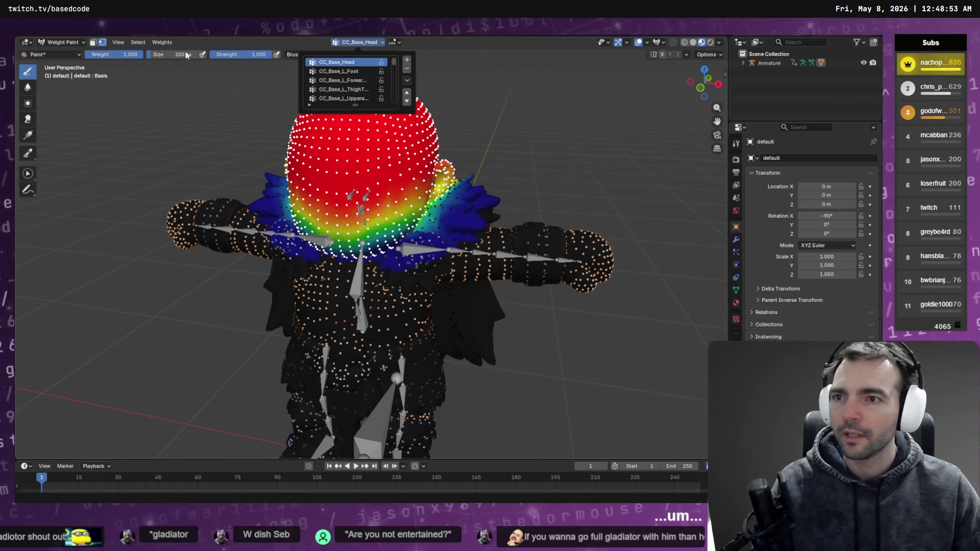
{"action": "key", "text": "ctrl+x"}
{"action": "left_click", "coordinate": [243, 133]}
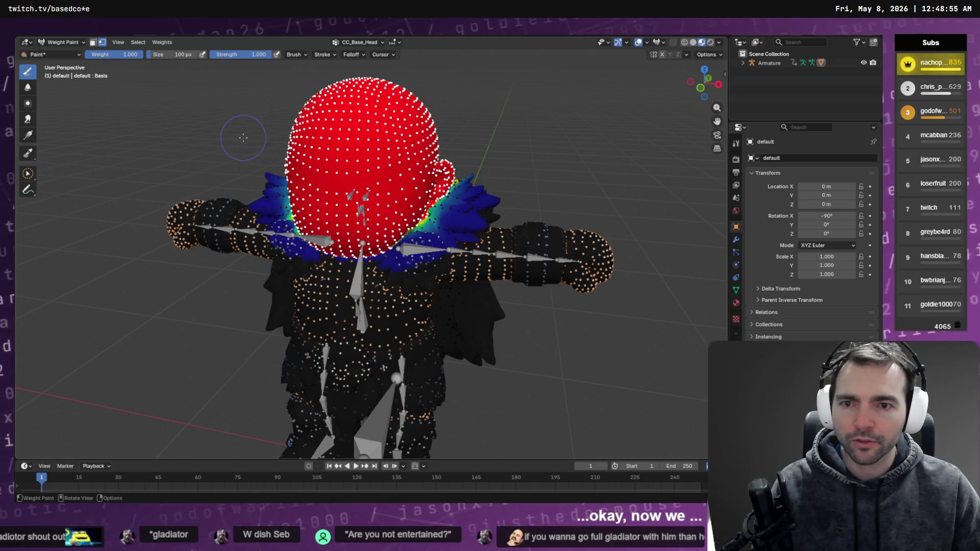
{"action": "middle_click_drag", "start_coordinate": [284, 113], "coordinate": [474, 123]}
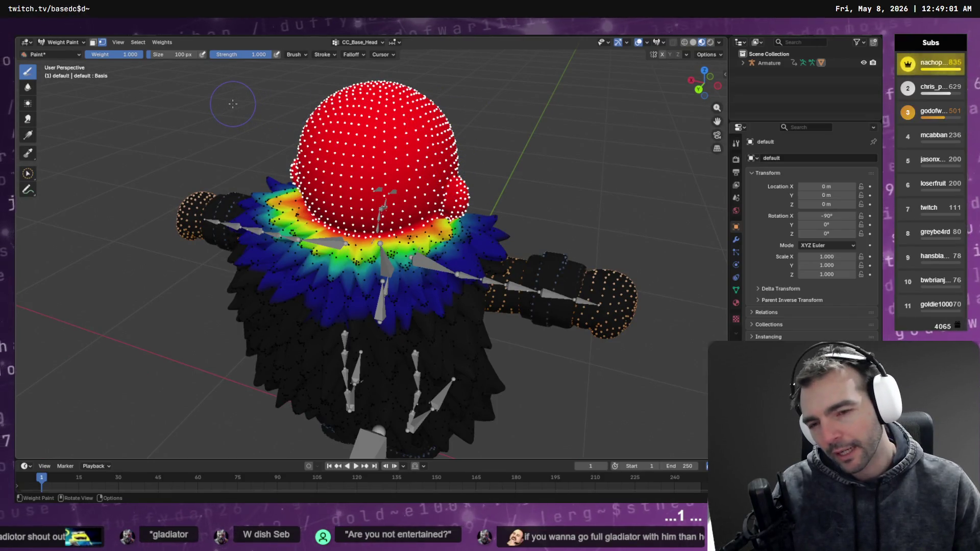
Invert the selection to the body and set its CC_Base_Head weight to 0.
{"action": "left_click", "coordinate": [137, 43]}
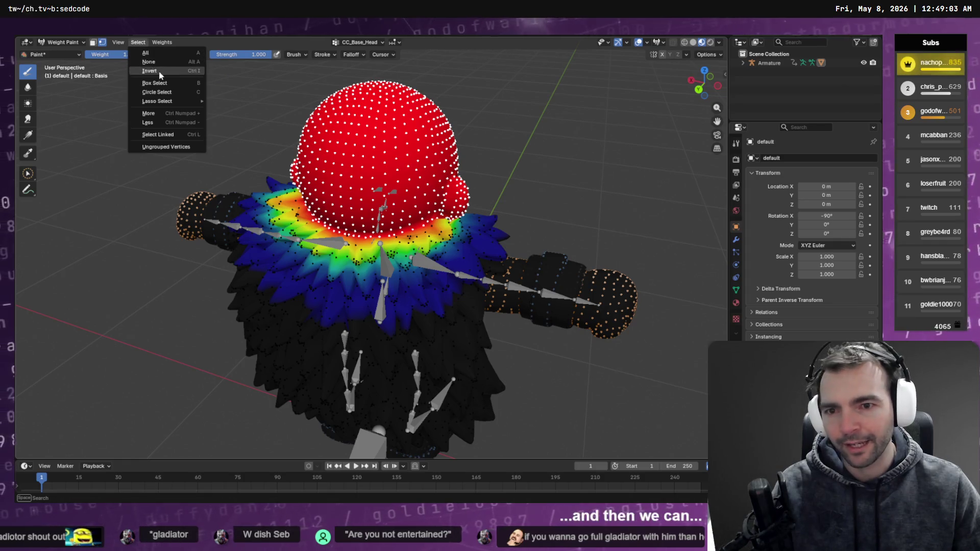
{"action": "left_click", "coordinate": [154, 71]}
{"action": "right_click", "coordinate": [230, 94]}
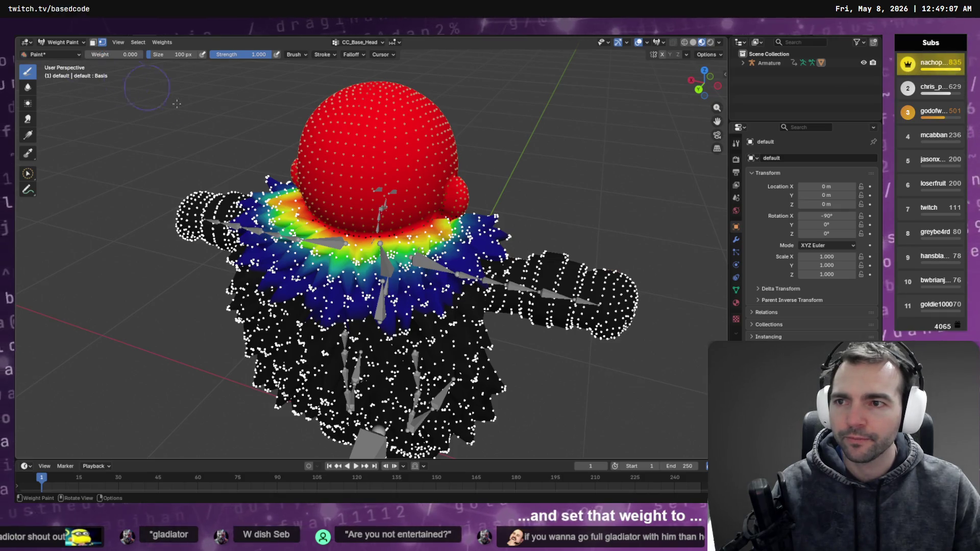
{"action": "key", "text": "ctrl+x"}
{"action": "left_click", "coordinate": [192, 123]}
{"action": "middle_click_drag", "start_coordinate": [219, 135], "coordinate": [258, 155]}
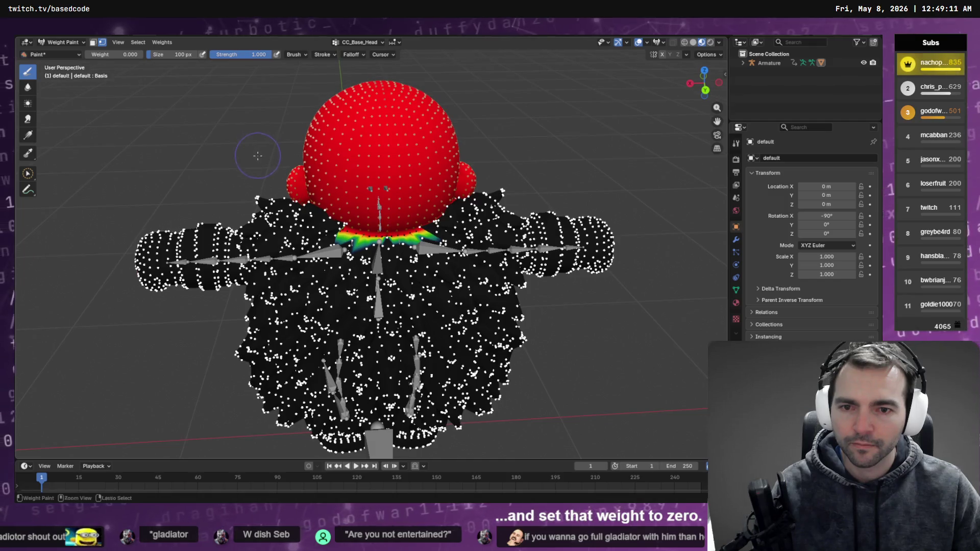
Undo and redo the zeroing to compare the collar weights from different angles.
{"action": "key", "text": "ctrl+z"}
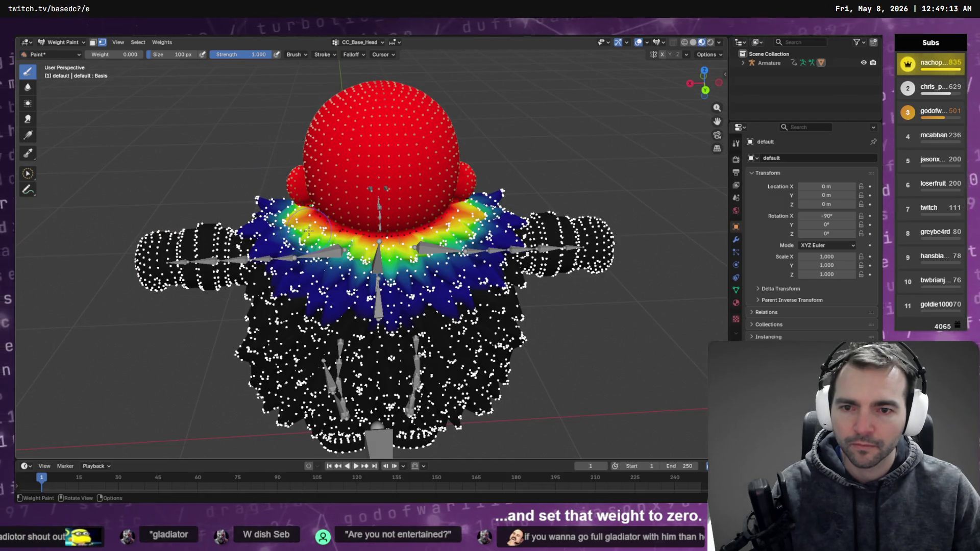
{"action": "key", "text": "ctrl+shift+z"}
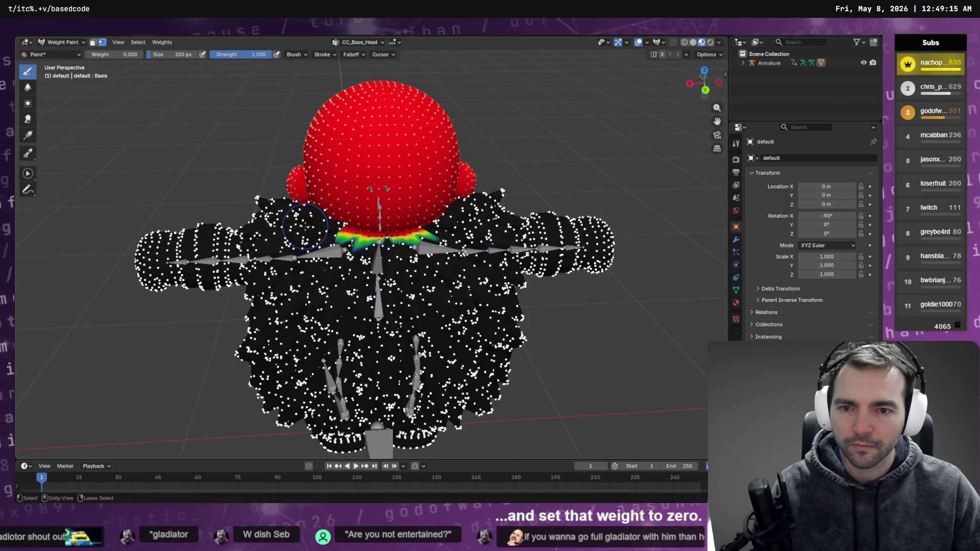
{"action": "scroll", "coordinate": [427, 244], "scroll_direction": "up", "scroll_amount": 5}
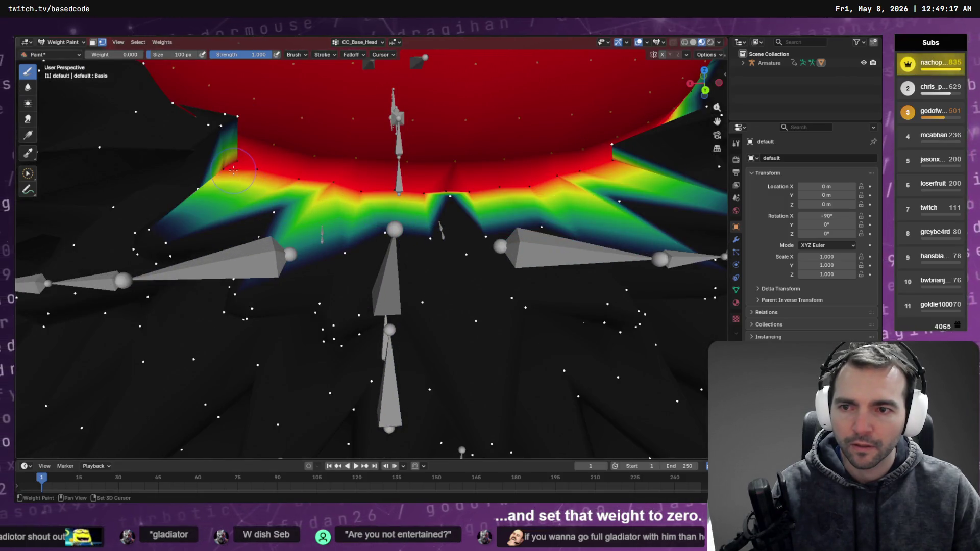
{"action": "middle_click_drag", "start_coordinate": [273, 174], "coordinate": [302, 182]}
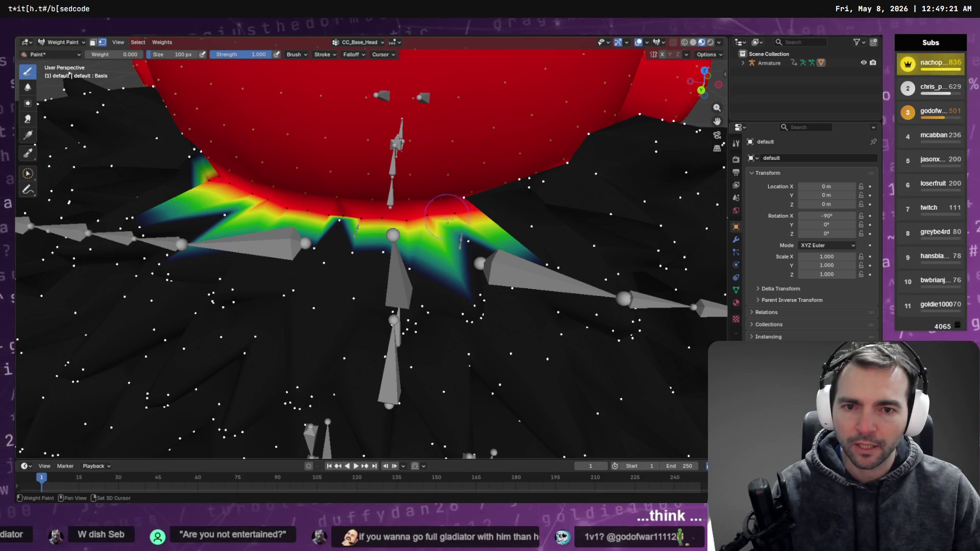
{"action": "mouse_move", "coordinate": [449, 204]}
{"action": "middle_mouse_down"}
{"action": "mouse_move", "coordinate": [466, 232]}
{"action": "mouse_move", "coordinate": [534, 251]}
{"action": "mouse_move", "coordinate": [495, 250]}
{"action": "mouse_move", "coordinate": [530, 251]}
{"action": "mouse_move", "coordinate": [220, 114]}
{"action": "middle_mouse_up"}
Toggle into Edit Mode and back to Weight Paint, scrolling the vertex group list.
{"action": "key", "text": "Tab"}
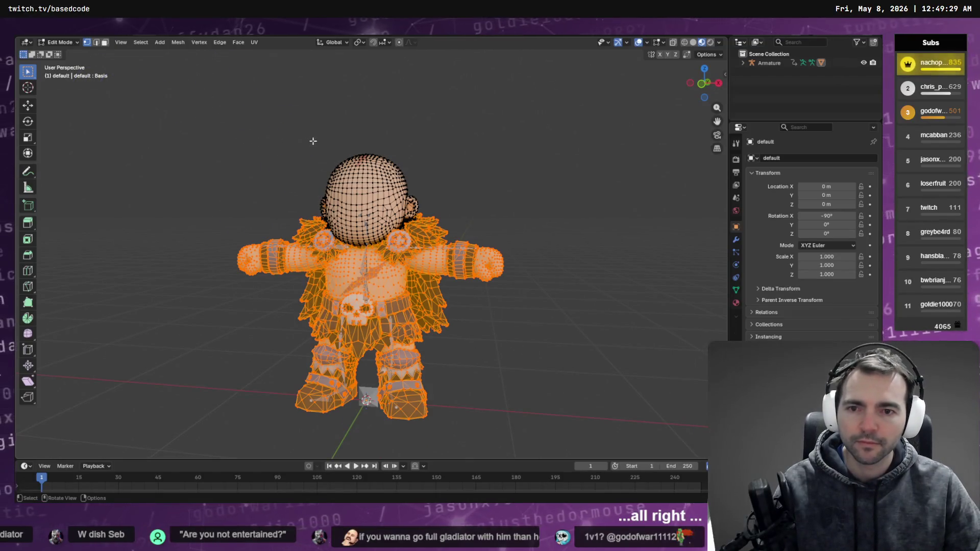
{"action": "key", "text": "Tab"}
{"action": "left_click", "coordinate": [359, 42]}
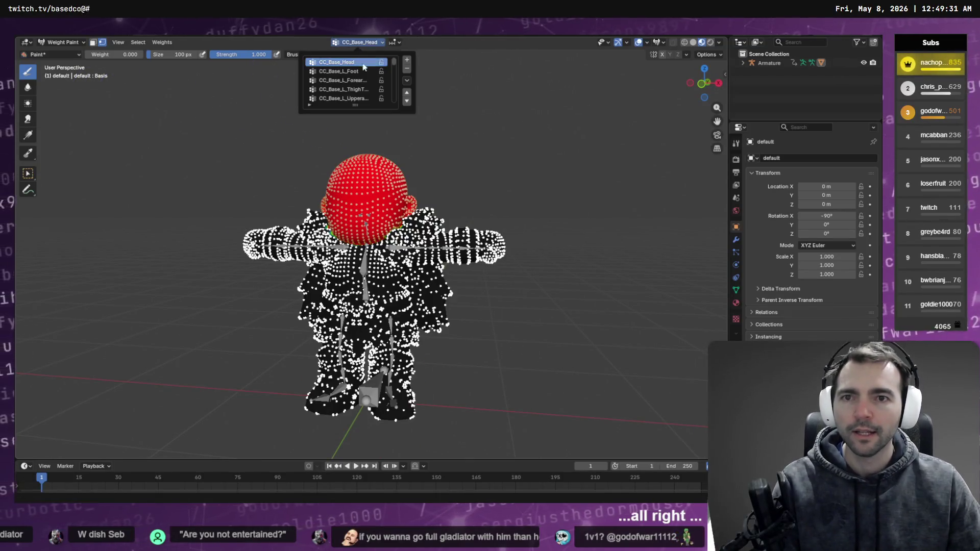
{"action": "scroll", "coordinate": [362, 77], "scroll_direction": "down", "scroll_amount": 6, "text": "ctrl"}
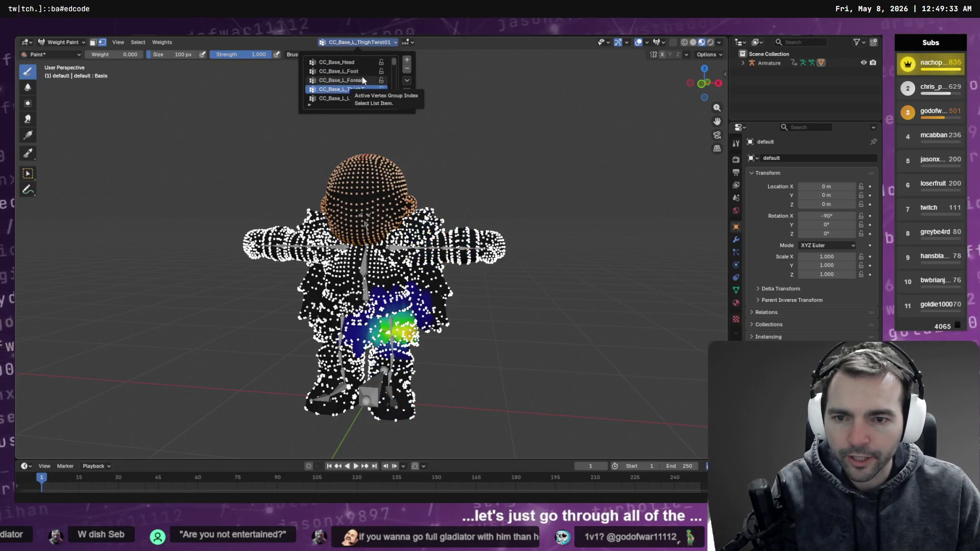
{"action": "scroll", "coordinate": [363, 80], "scroll_direction": "down", "scroll_amount": 3, "text": "ctrl"}
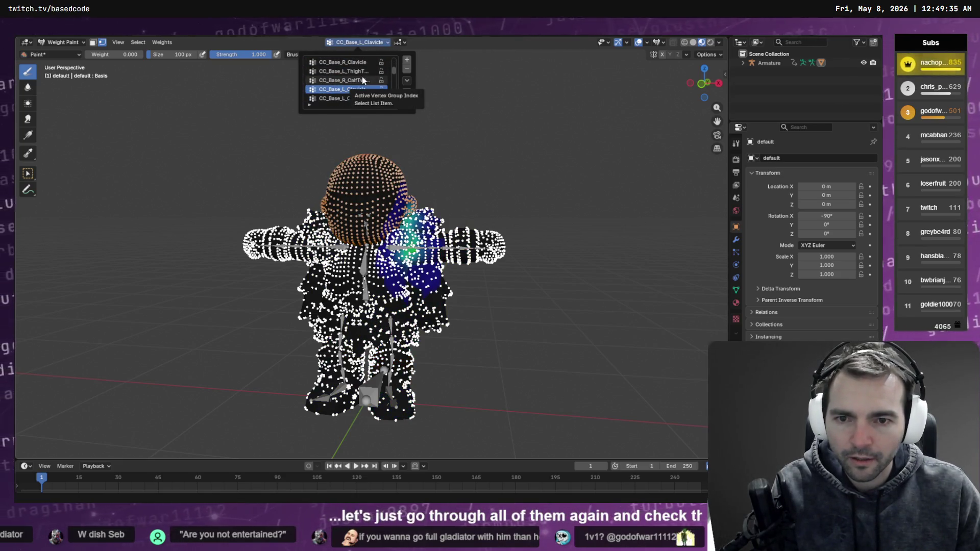
Invert the vertex selection and browse vertex groups down to CC_Base_R_Hand.
{"action": "left_click", "coordinate": [162, 42]}
{"action": "mouse_move", "coordinate": [137, 42]}
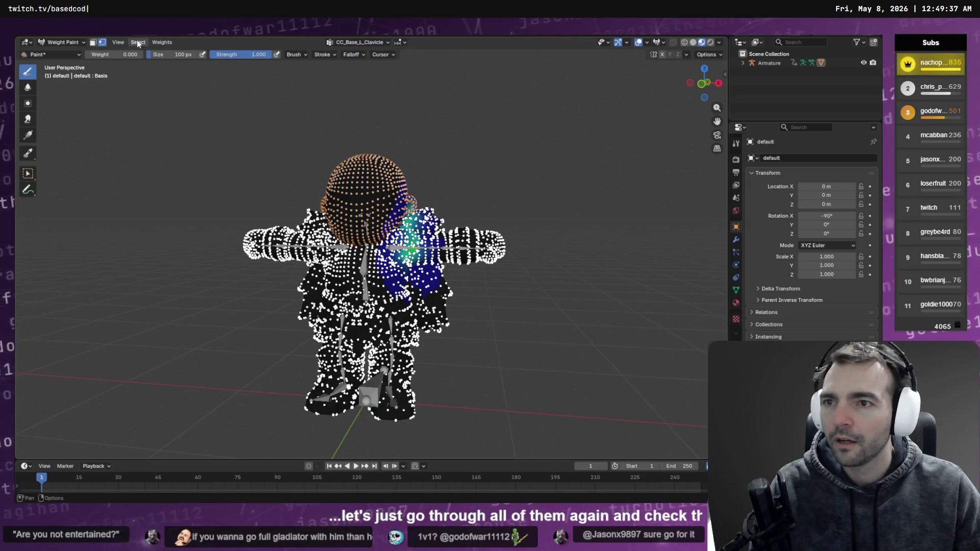
{"action": "left_click", "coordinate": [149, 71]}
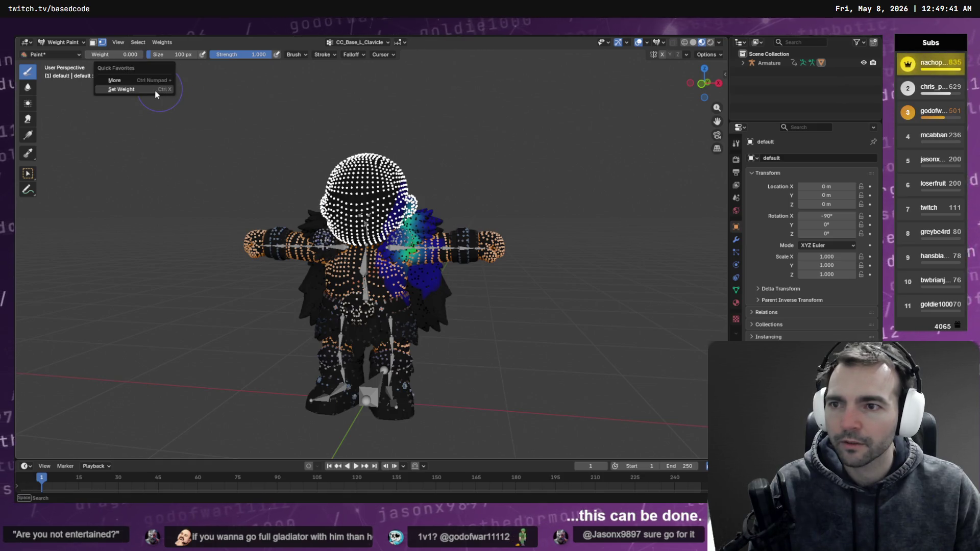
{"action": "left_click", "coordinate": [357, 41]}
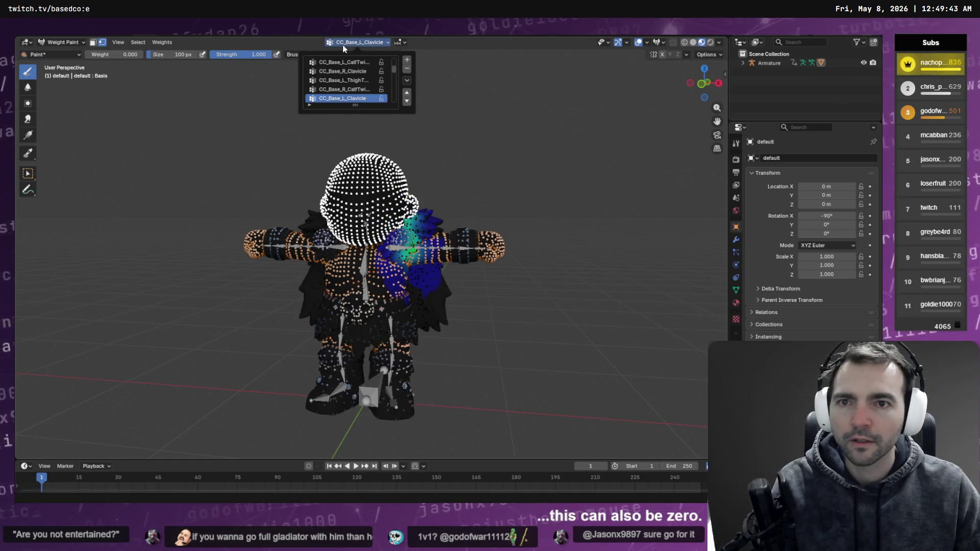
{"action": "scroll", "coordinate": [347, 98], "scroll_direction": "down", "scroll_amount": 3, "text": "ctrl"}
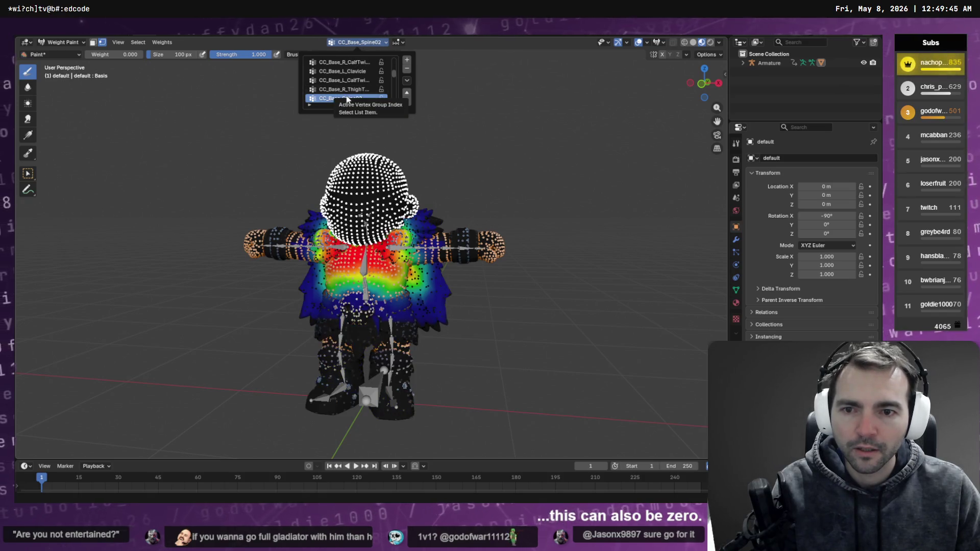
{"action": "mouse_move", "coordinate": [448, 131]}
{"action": "middle_mouse_down"}
{"action": "mouse_move", "coordinate": [511, 133]}
{"action": "mouse_move", "coordinate": [439, 128]}
{"action": "middle_mouse_up"}
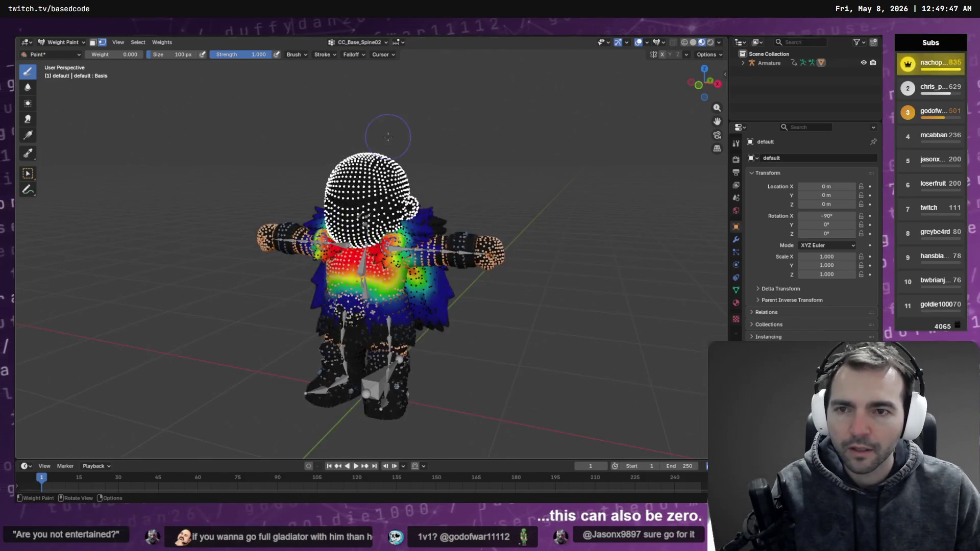
{"action": "left_click", "coordinate": [350, 42]}
{"action": "scroll", "coordinate": [346, 99], "scroll_direction": "down", "scroll_amount": 3, "text": "ctrl"}
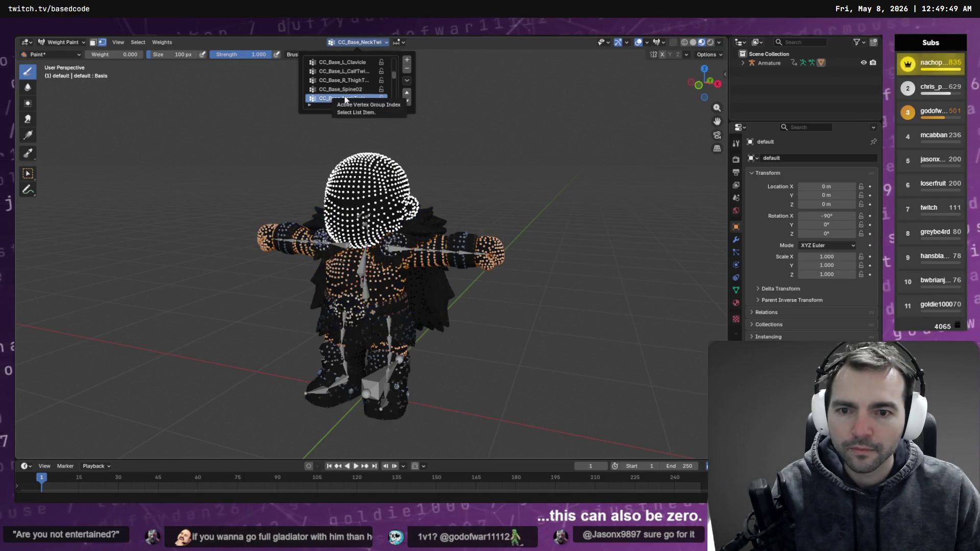
{"action": "scroll", "coordinate": [345, 98], "scroll_direction": "down", "scroll_amount": 7, "text": "ctrl"}
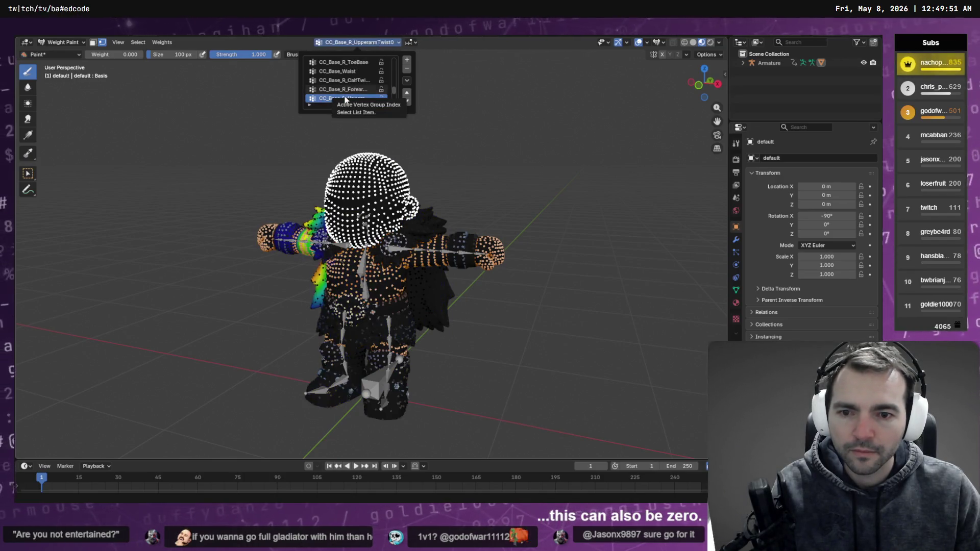
{"action": "scroll", "coordinate": [346, 99], "scroll_direction": "down", "scroll_amount": 4, "text": "ctrl"}
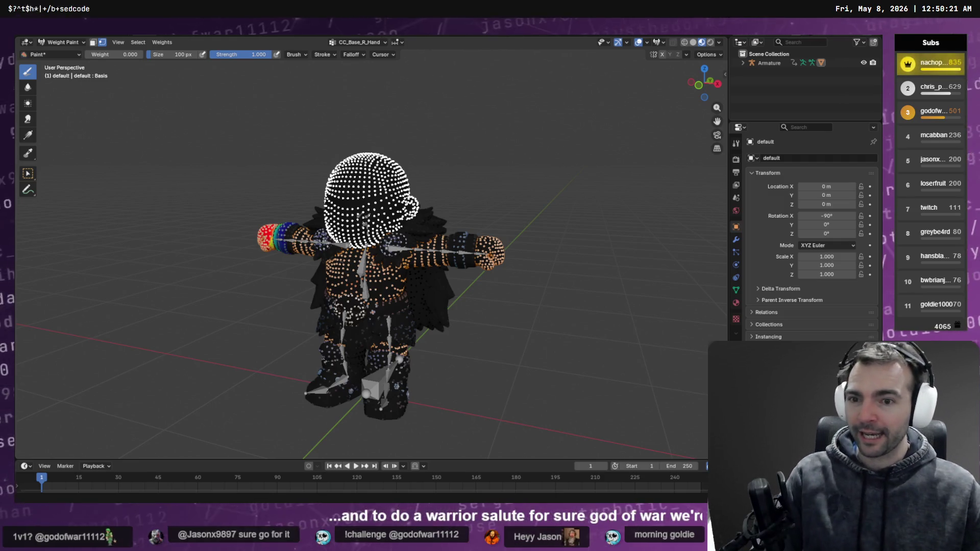
Return the textured Barbarian to Object Mode and bring up the File menu's export options.
{"action": "key", "text": "F4"}
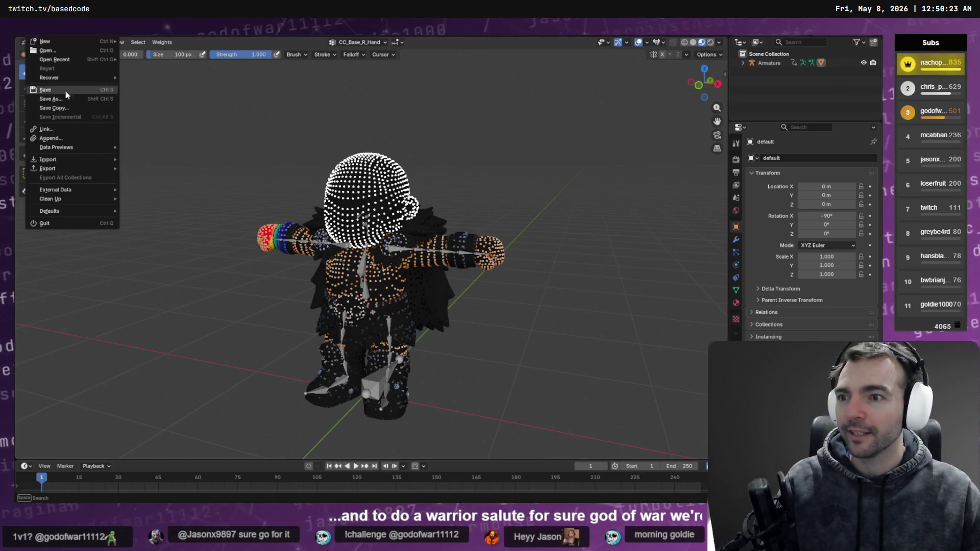
{"action": "mouse_move", "coordinate": [90, 170]}
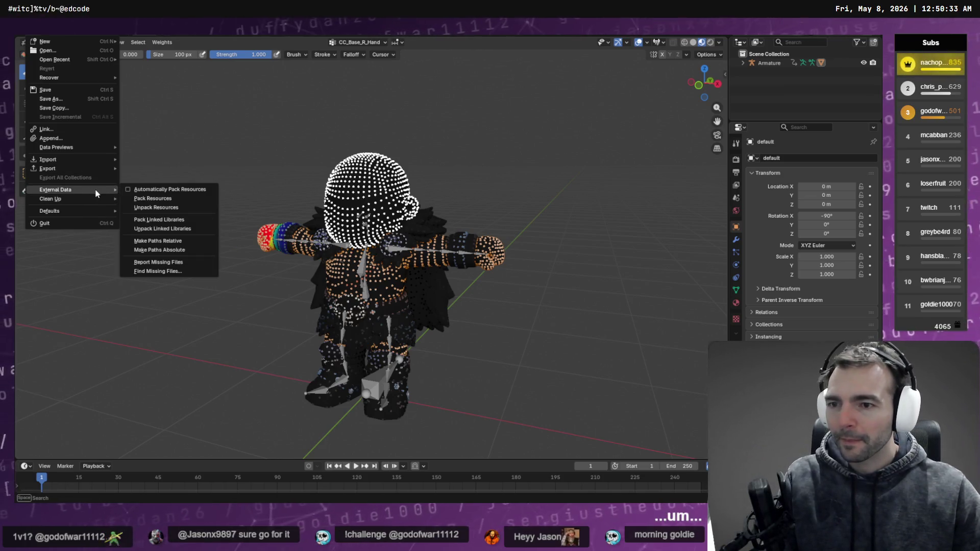
{"action": "mouse_move", "coordinate": [63, 191]}
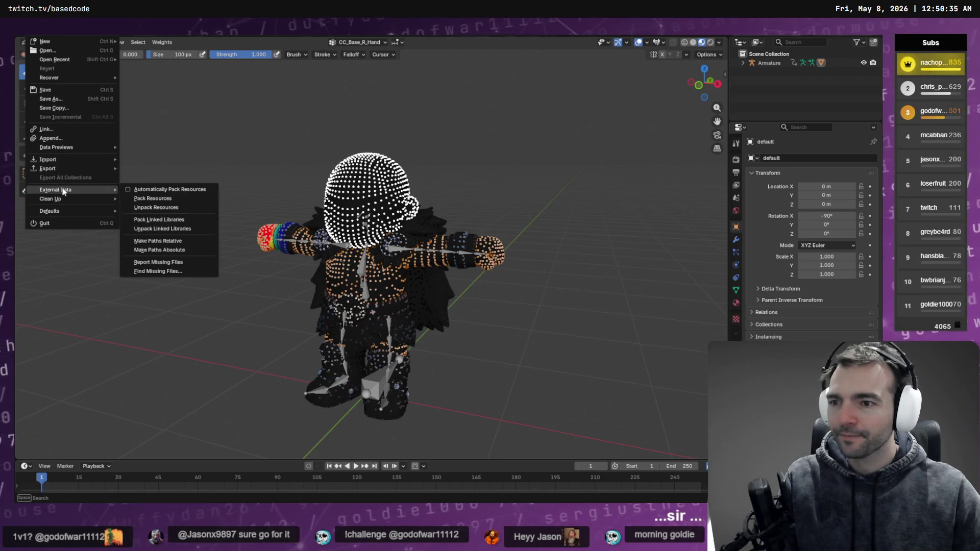
{"action": "key", "text": "Escape"}
{"action": "key", "text": "Tab"}
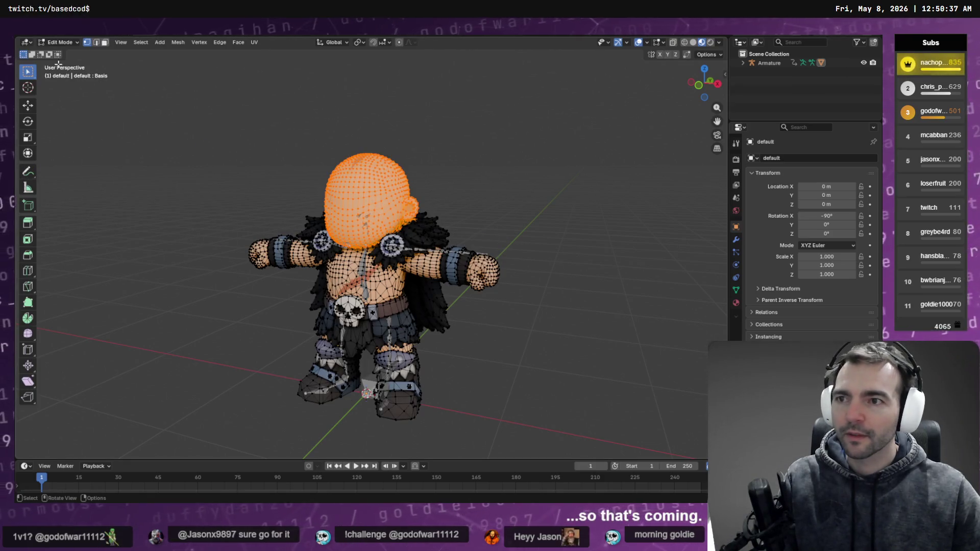
{"action": "left_click", "coordinate": [59, 42]}
{"action": "left_click", "coordinate": [57, 52]}
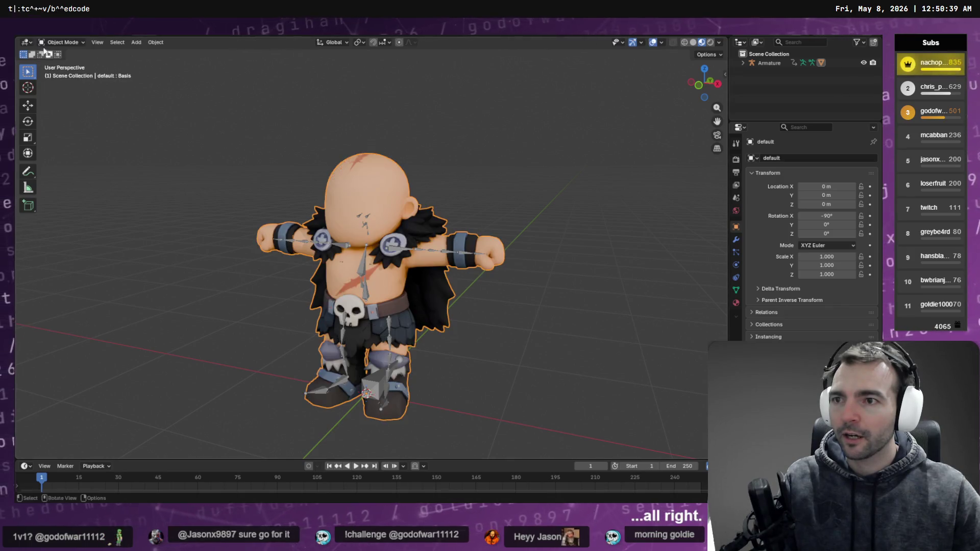
{"action": "key", "text": "F4"}
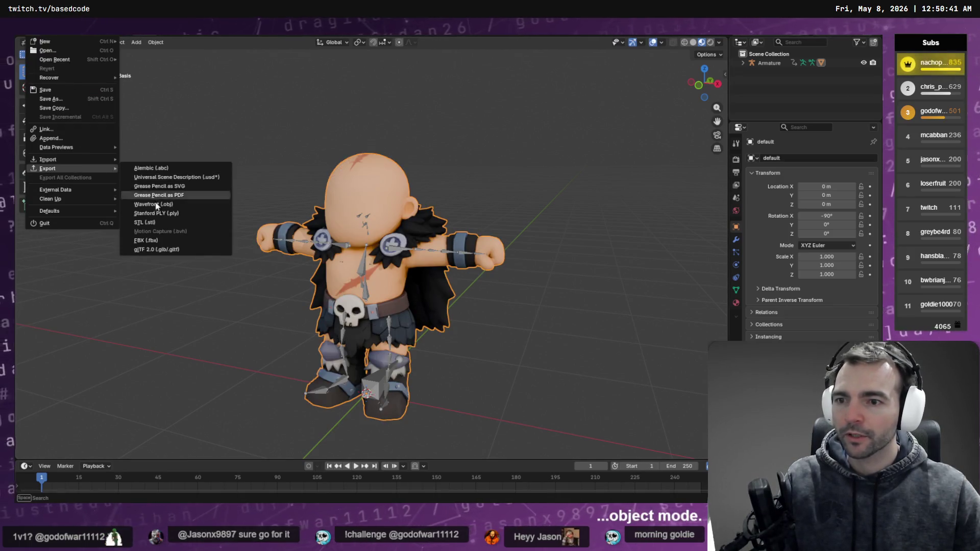
Start an FBX export with Path Mode Copy, Empty/Camera/Lamp excluded, and scale 0.01.
{"action": "left_click", "coordinate": [191, 244]}
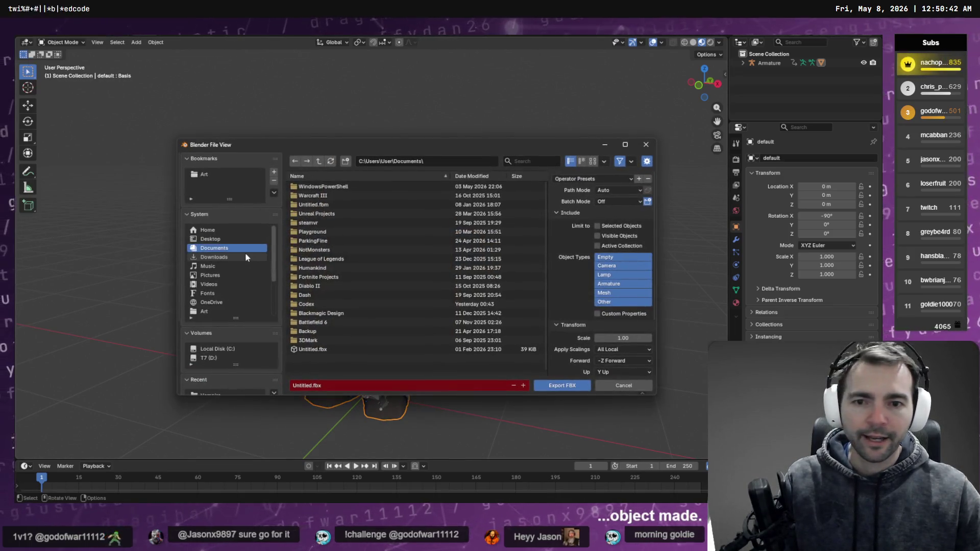
{"action": "left_click", "coordinate": [637, 191]}
{"action": "left_click", "coordinate": [623, 250]}
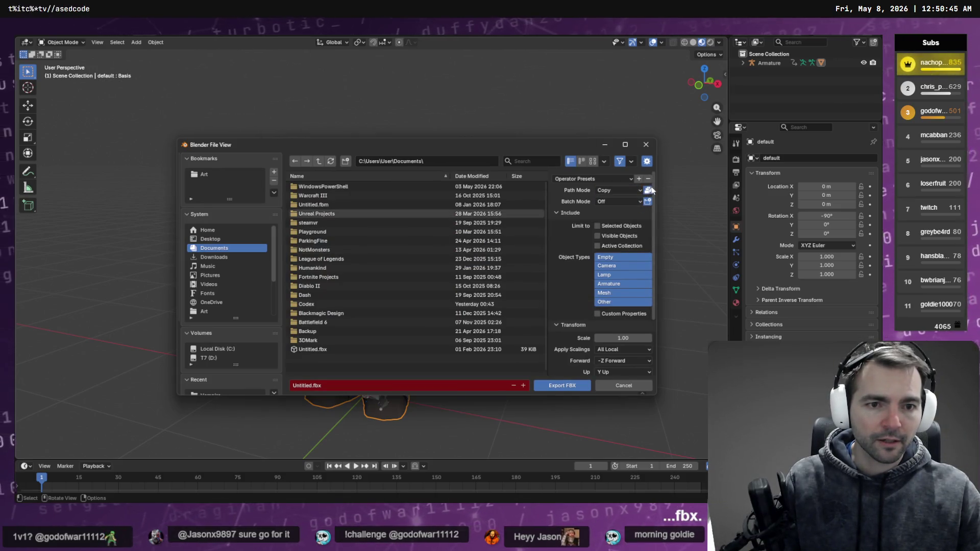
{"action": "left_click", "coordinate": [615, 258], "text": "shift"}
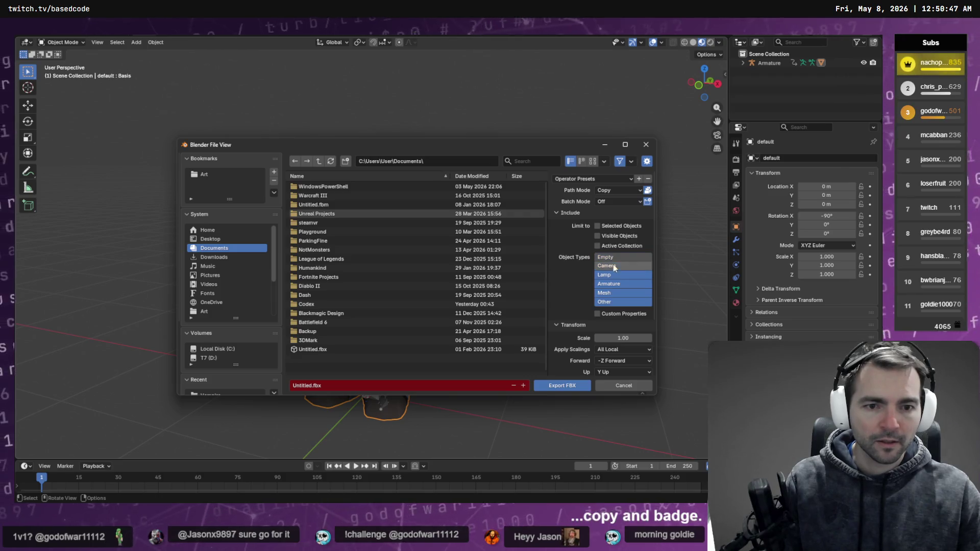
{"action": "left_click", "coordinate": [614, 265], "text": "shift"}
{"action": "left_click", "coordinate": [618, 274], "text": "shift"}
{"action": "scroll", "coordinate": [615, 279], "scroll_direction": "down", "scroll_amount": 3}
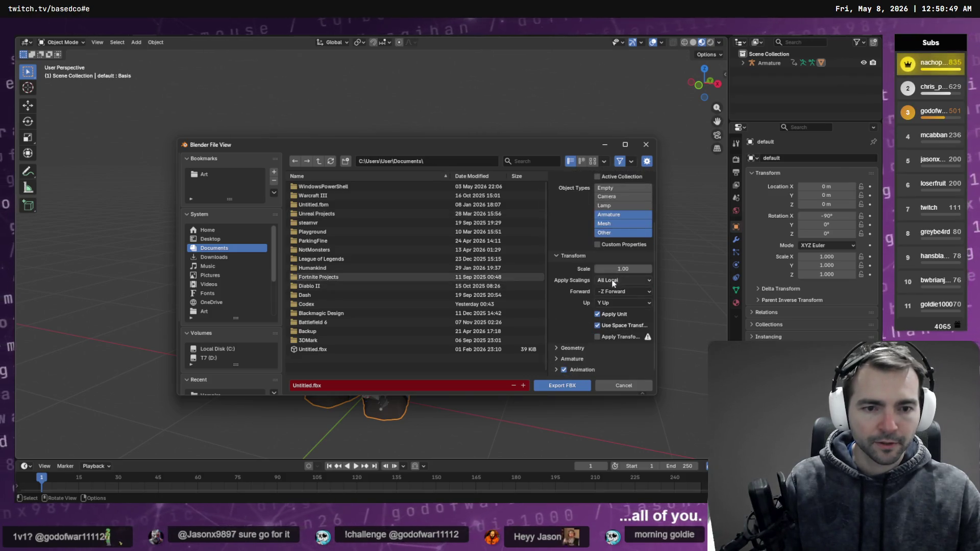
{"action": "left_click", "coordinate": [626, 269]}
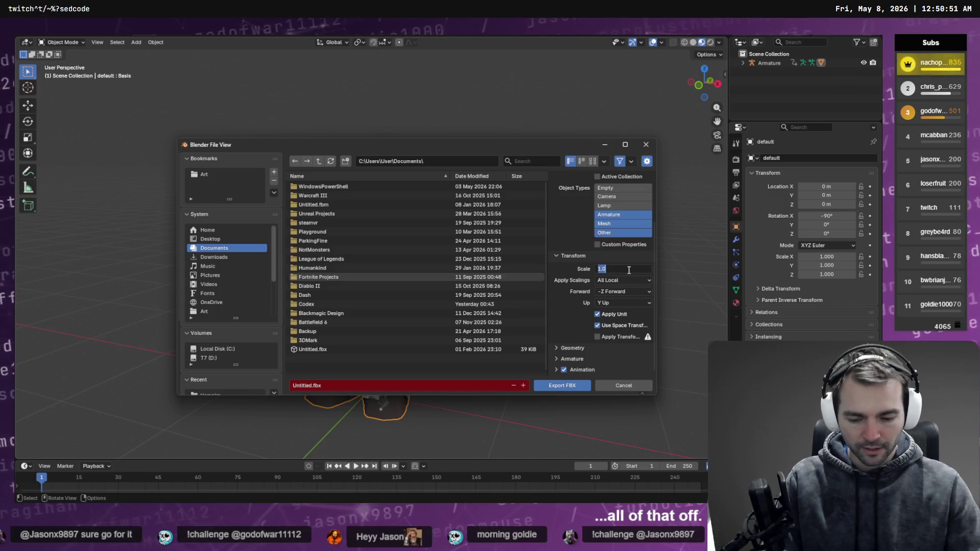
{"action": "type", "text": ".01"}
{"action": "key", "text": "Return"}
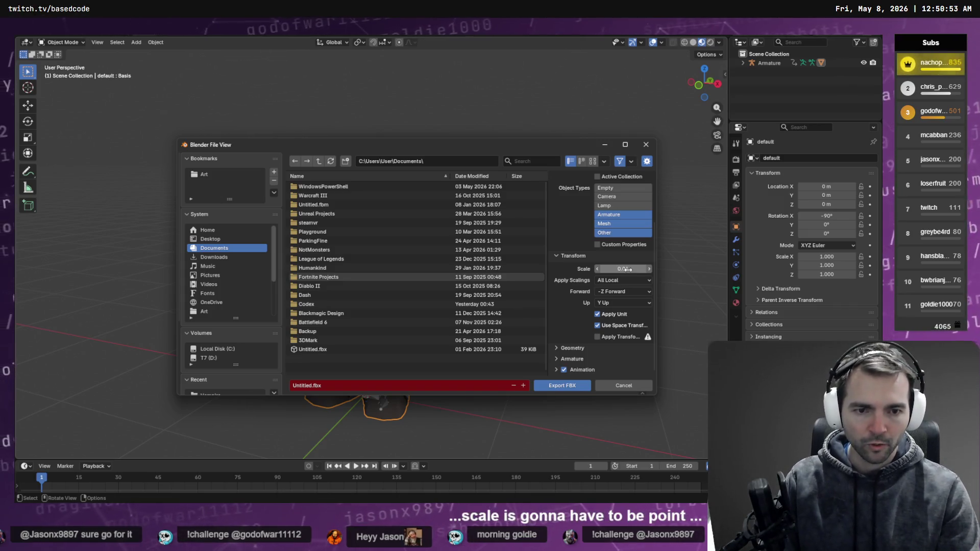
Point the export destination at the copied Barbarian characters folder path.
{"action": "left_click", "coordinate": [563, 386]}
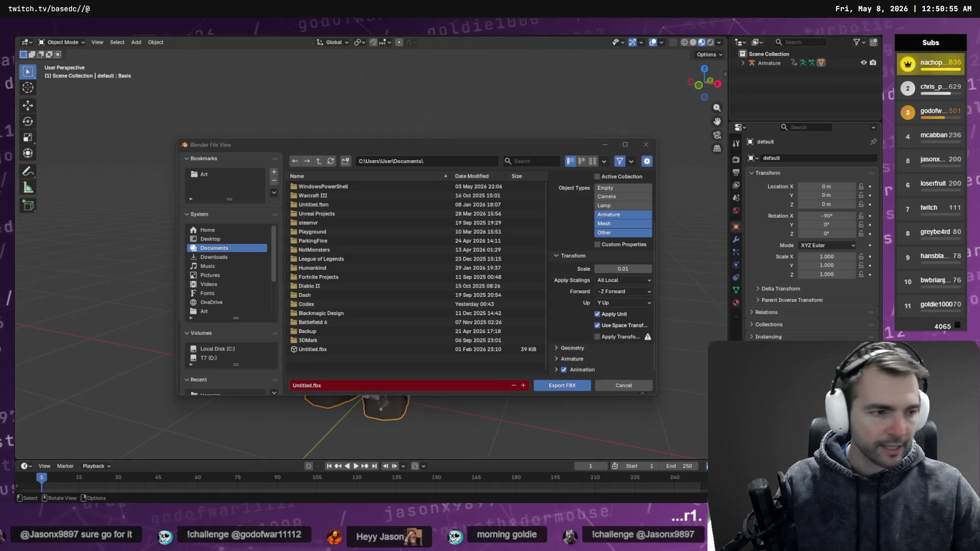
{"action": "key", "text": "alt+Tab"}
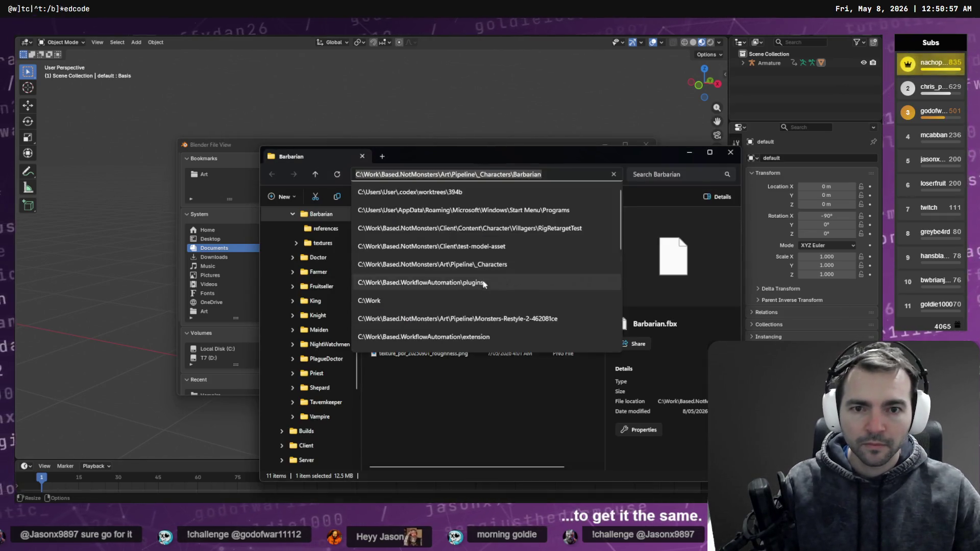
{"action": "left_click", "coordinate": [414, 327]}
{"action": "left_click", "coordinate": [448, 162]}
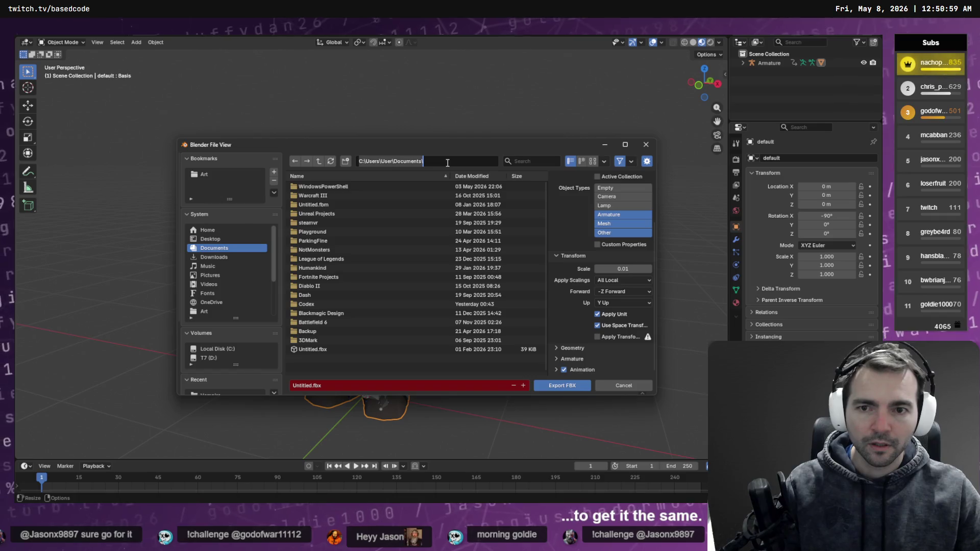
{"action": "key", "text": "ctrl+v"}
{"action": "key", "text": "Return"}
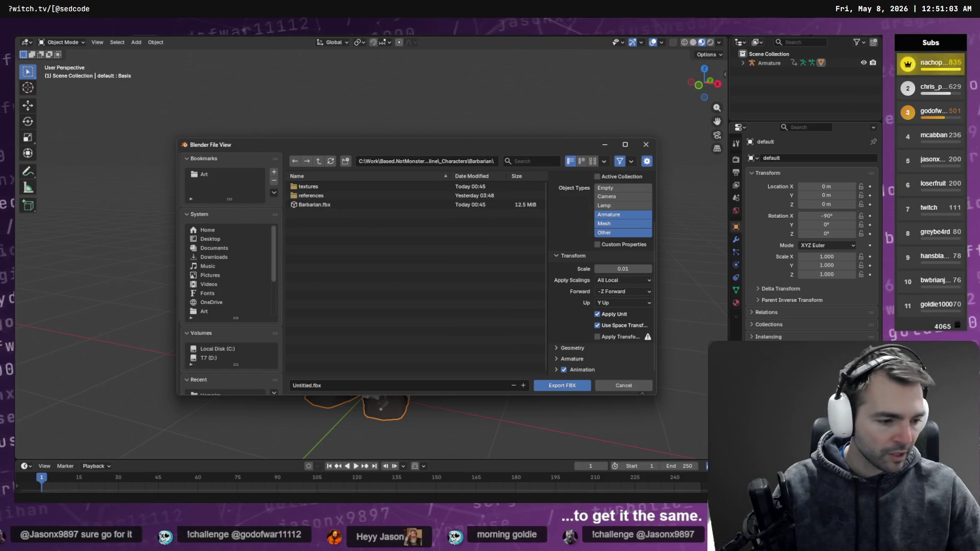
{"action": "key", "text": "alt+Tab"}
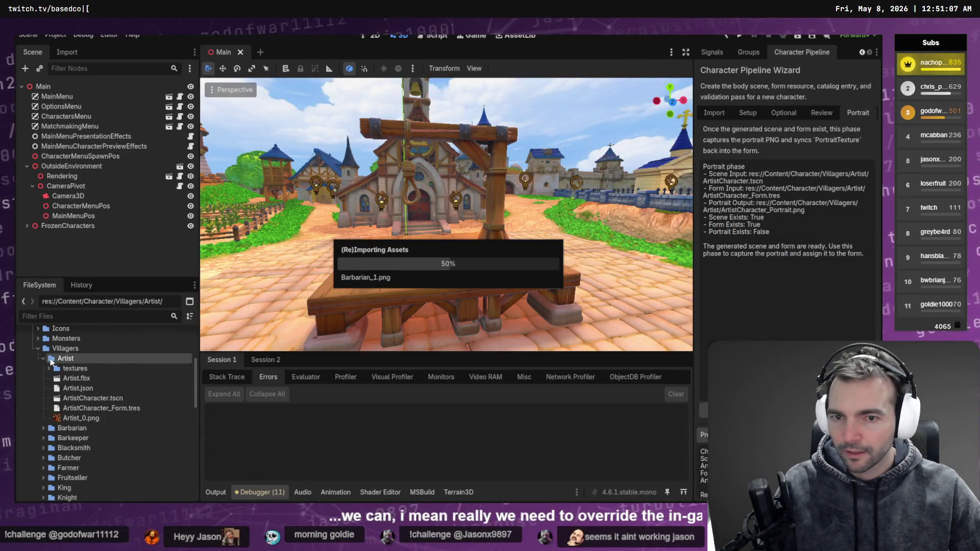
Copy the path of Villagers/Barbarian/Barbarian.fbx from Godot's FileSystem dock.
{"action": "left_click", "coordinate": [43, 428]}
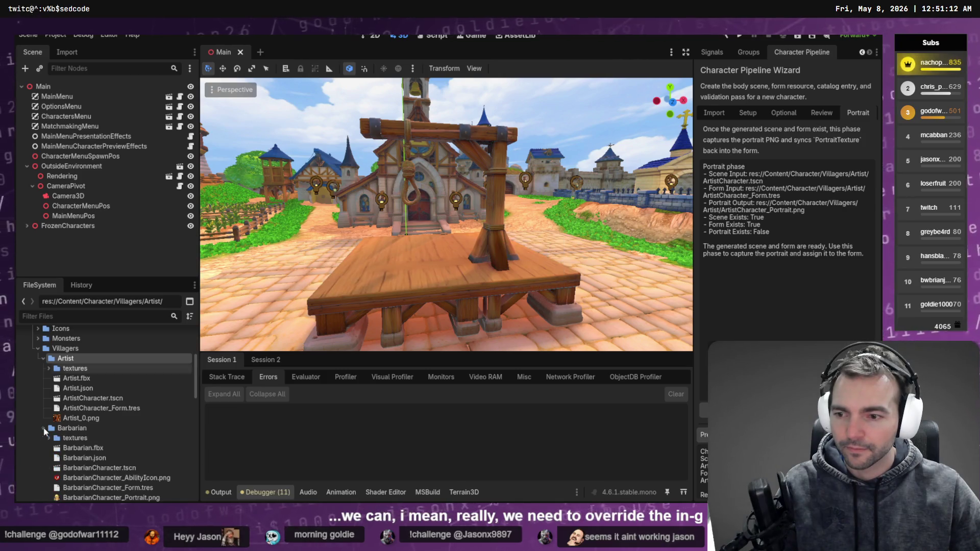
{"action": "right_click", "coordinate": [84, 449]}
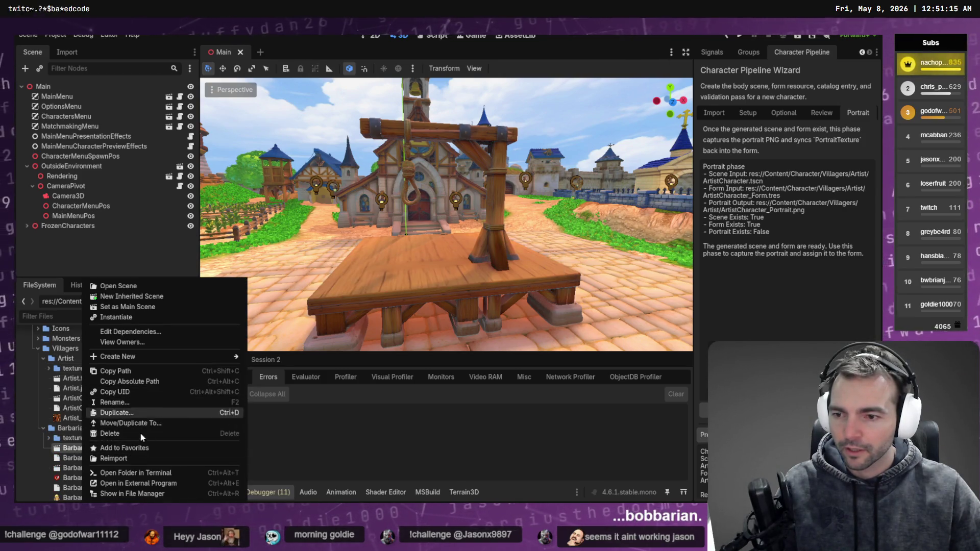
{"action": "left_click", "coordinate": [145, 381]}
{"action": "key", "text": "alt+Tab"}
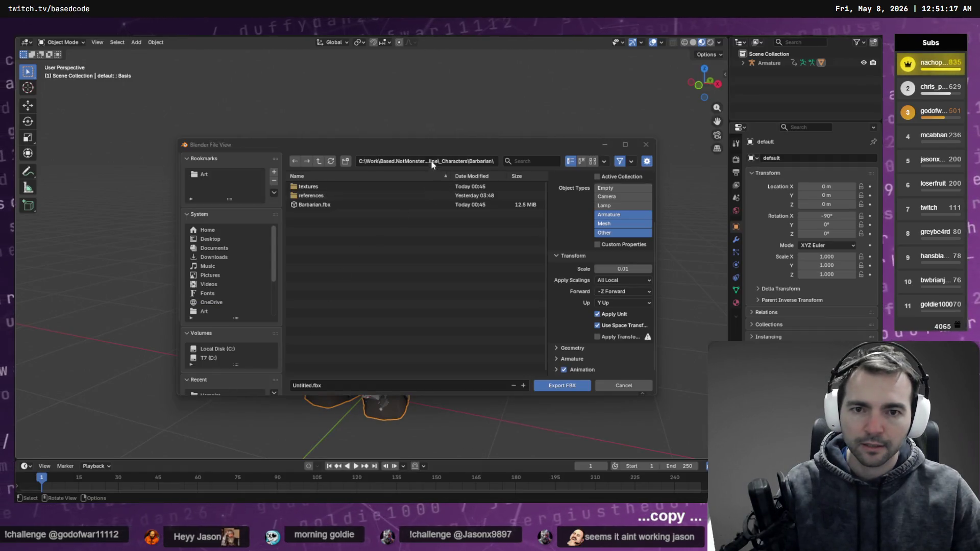
Paste the copied path into Blender's file view and export over Barbarian.fbx.
{"action": "left_click", "coordinate": [429, 161]}
{"action": "key", "text": "ctrl+v"}
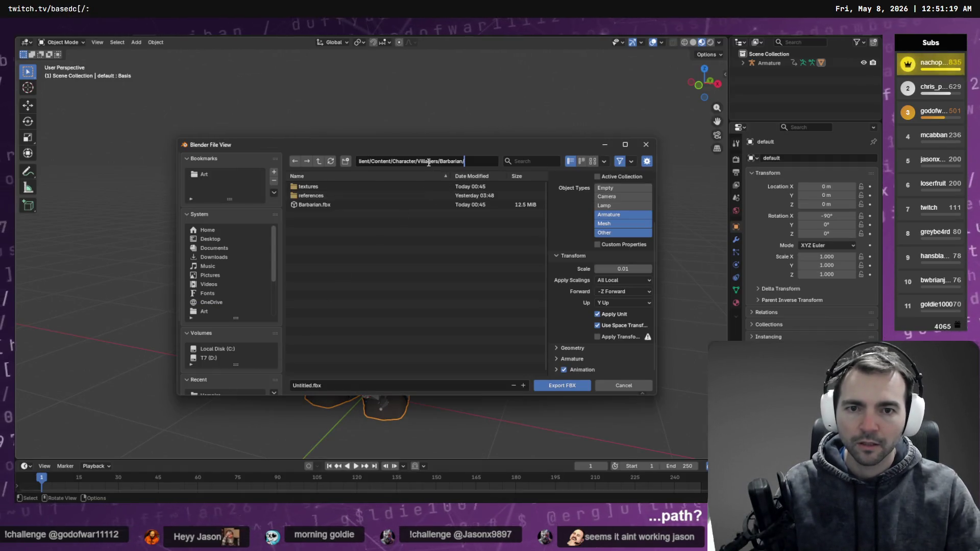
{"action": "key", "text": "Return"}
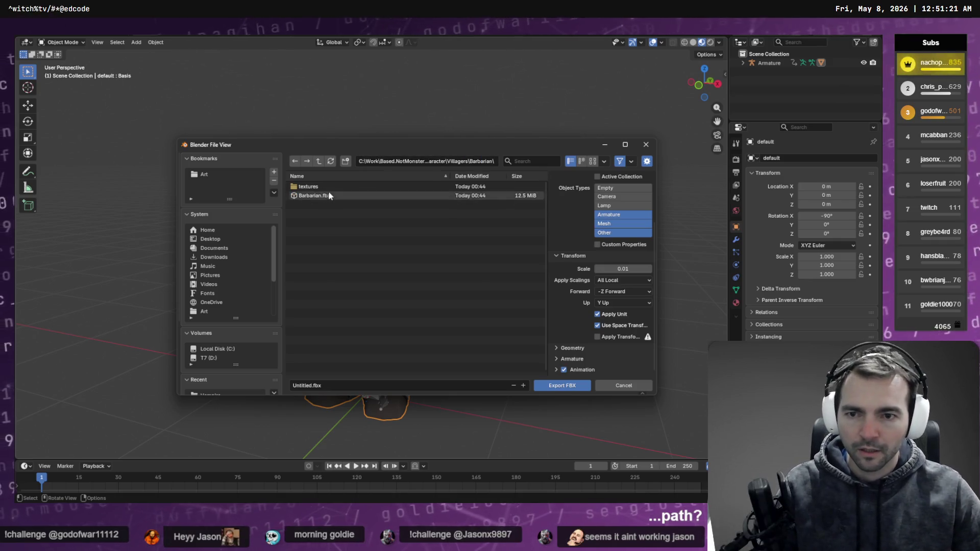
{"action": "left_click", "coordinate": [331, 196]}
{"action": "double_click", "coordinate": [321, 196]}
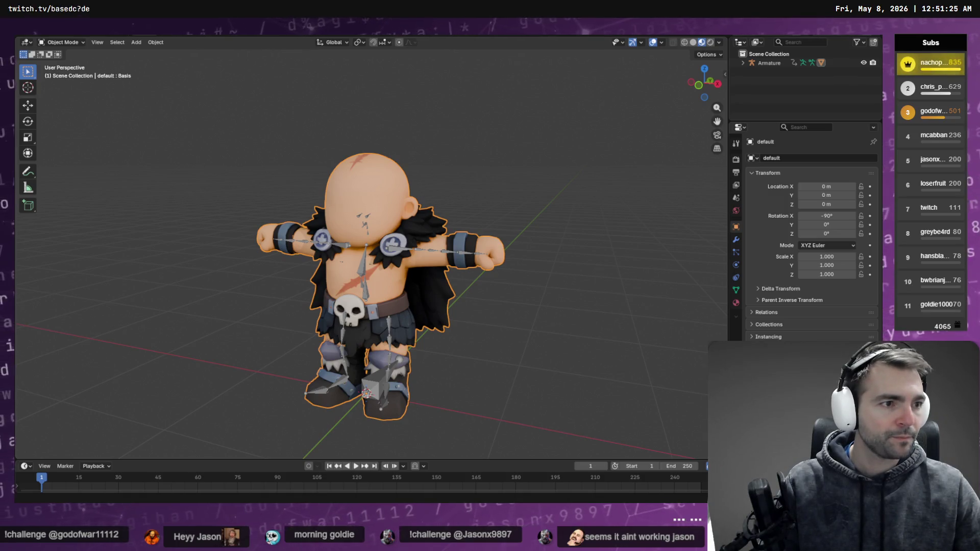
{"action": "key", "text": "alt+Tab"}
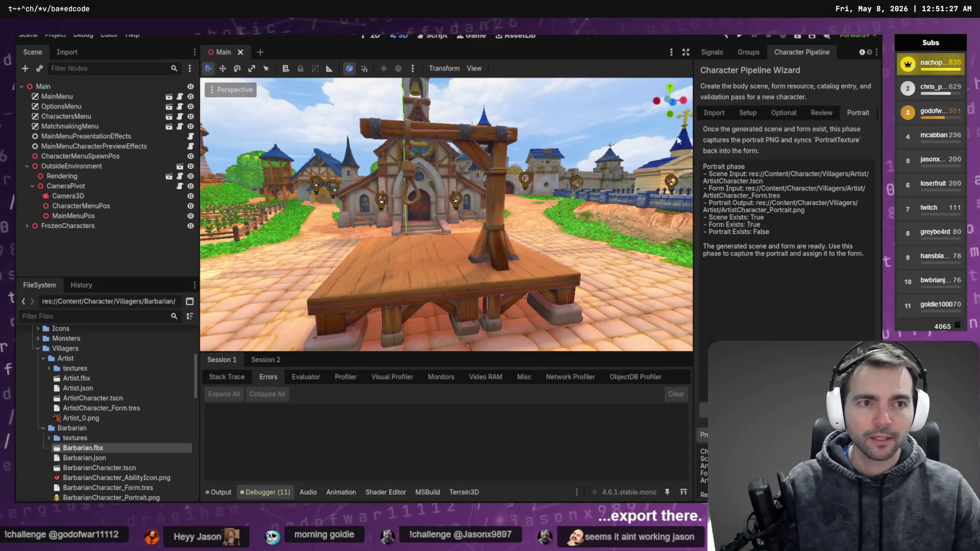
Pick Barbarian.fbx as the model in the Character Pipeline Wizard's Import step.
{"action": "left_click", "coordinate": [714, 113]}
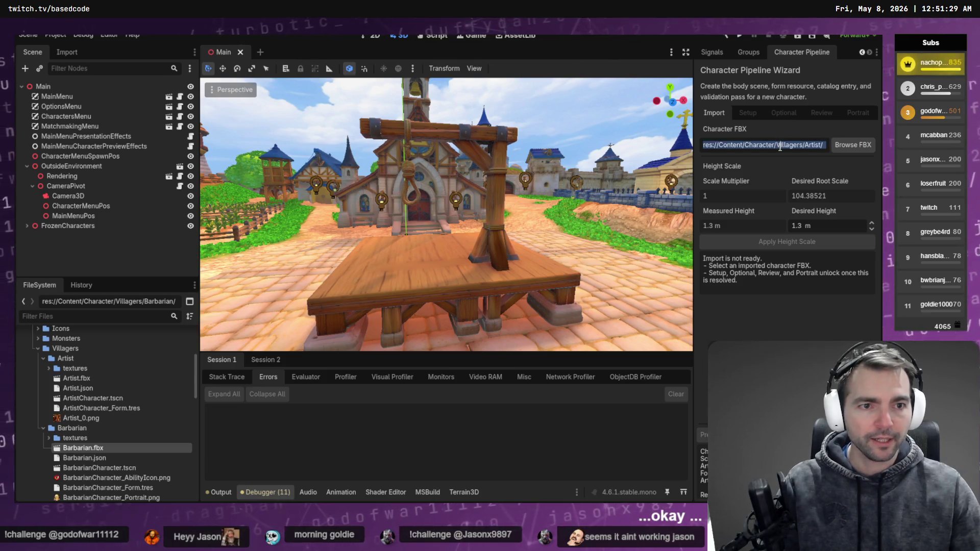
{"action": "type", "text": "Barba"}
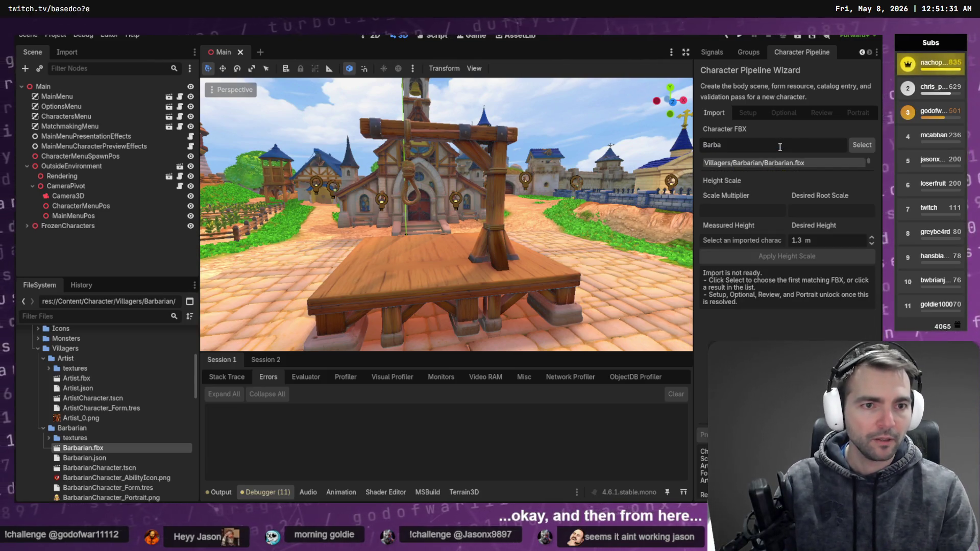
{"action": "left_click", "coordinate": [777, 166]}
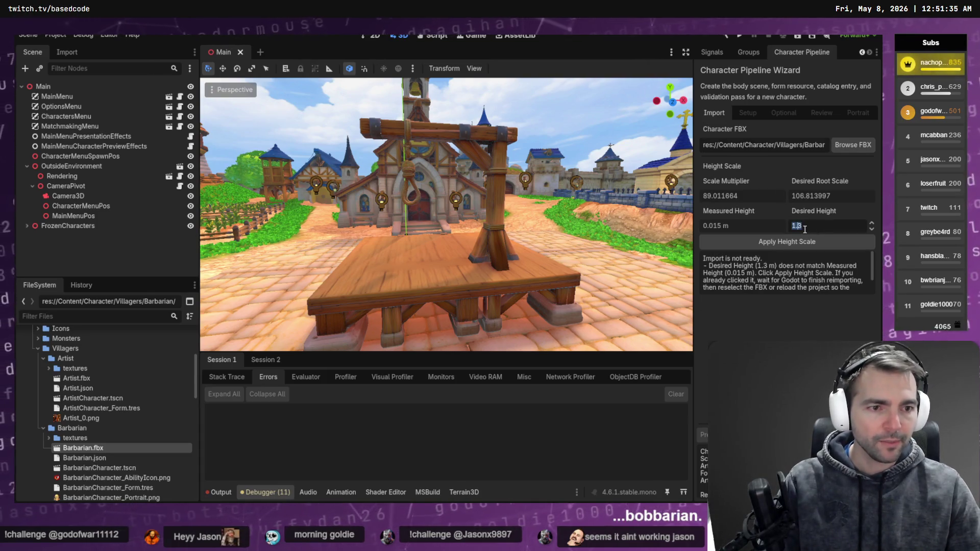
{"action": "left_click", "coordinate": [795, 229]}
{"action": "type", "text": "1.4"}
Apply a 1.5 m desired height scale and advance through Setup and Optional.
{"action": "left_click", "coordinate": [776, 244]}
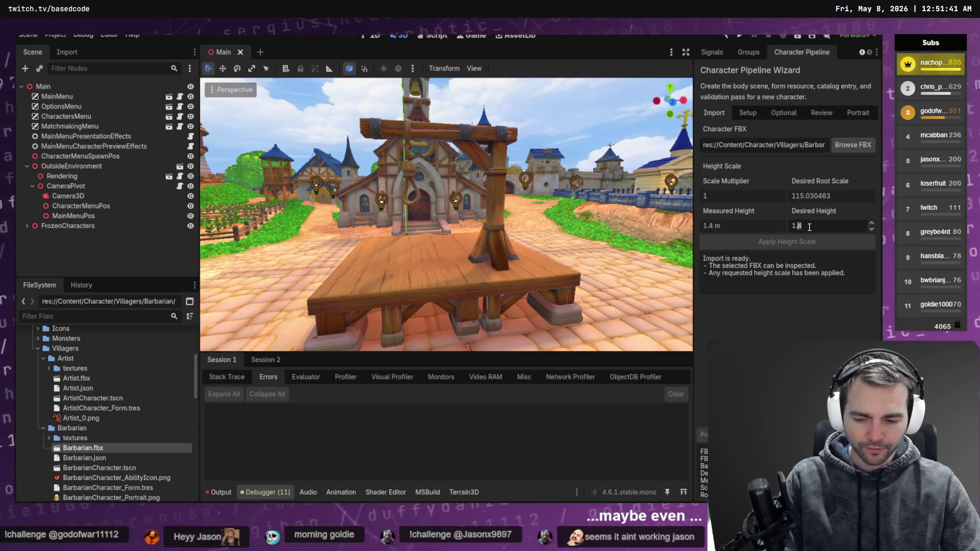
{"action": "type", "text": "5"}
{"action": "key", "text": "Return"}
{"action": "left_click", "coordinate": [795, 243]}
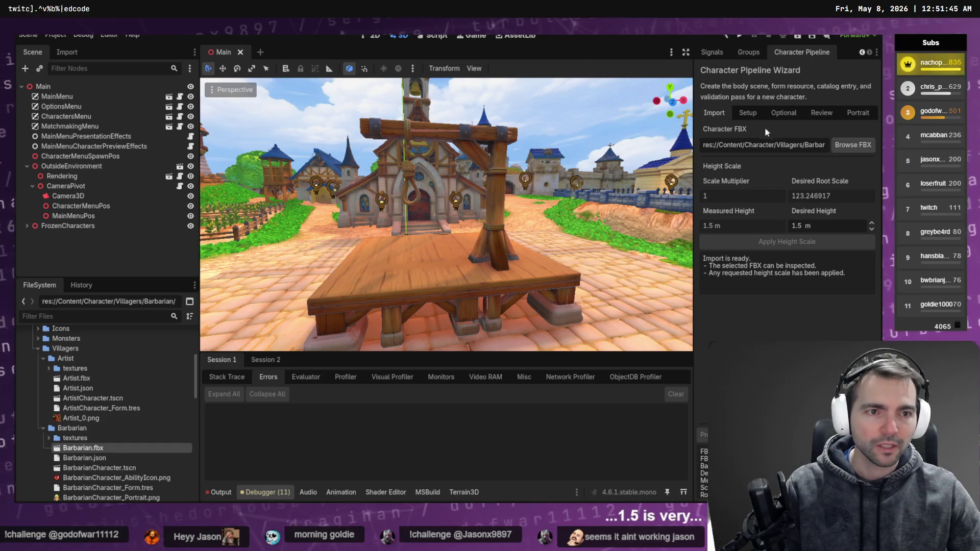
{"action": "left_click", "coordinate": [752, 114]}
{"action": "left_click", "coordinate": [789, 114]}
Regenerate the Barbarian with existing outputs replaced, dismiss the load error, and launch with F5.
{"action": "left_click", "coordinate": [807, 116]}
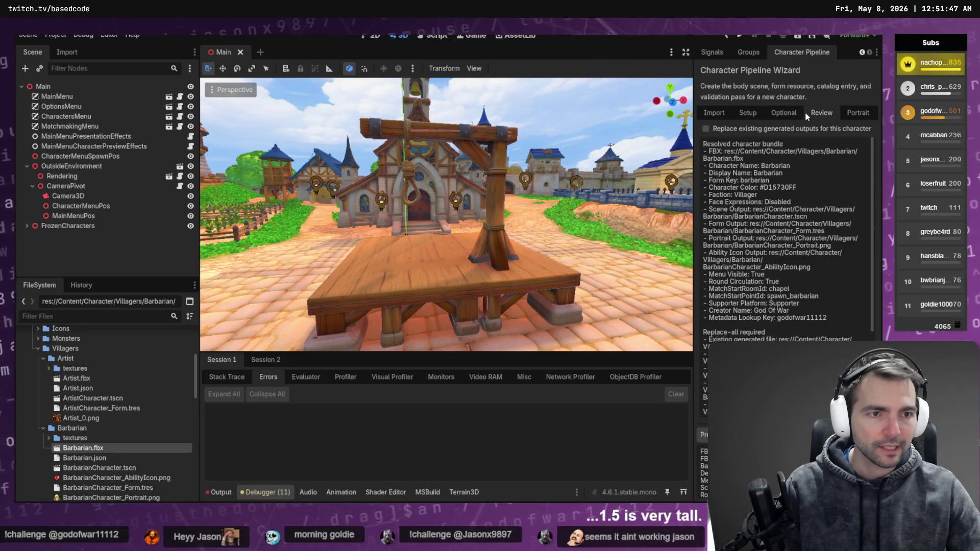
{"action": "left_click", "coordinate": [856, 113]}
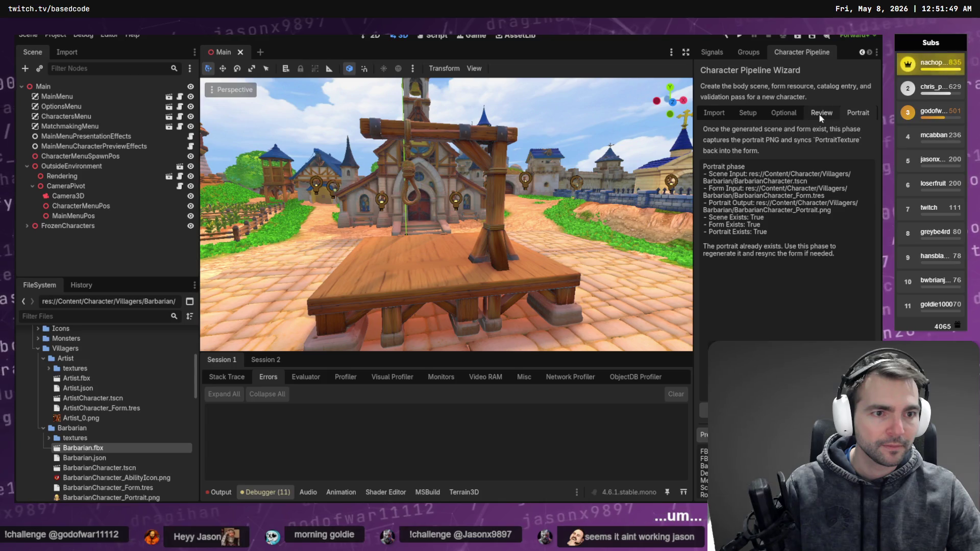
{"action": "left_click", "coordinate": [819, 115]}
{"action": "left_click", "coordinate": [849, 113]}
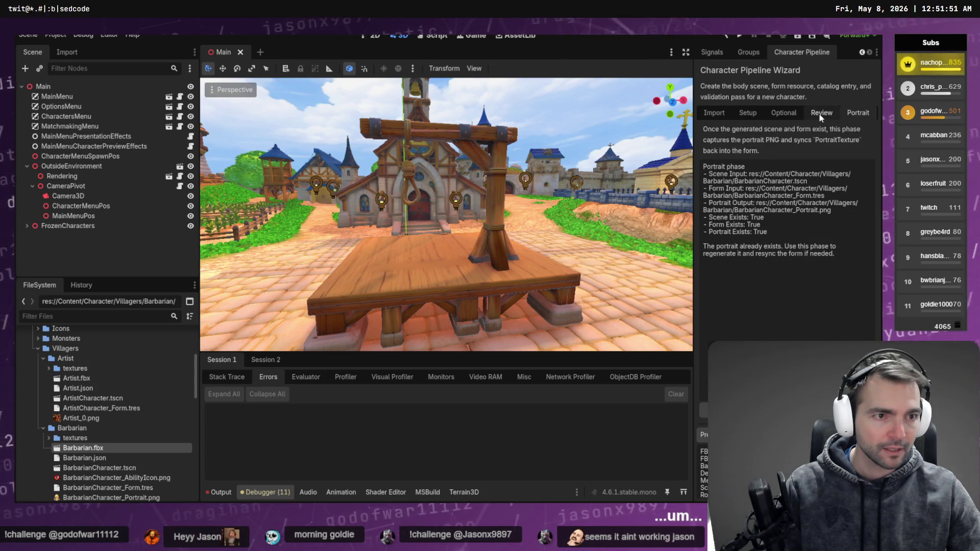
{"action": "left_click", "coordinate": [820, 115]}
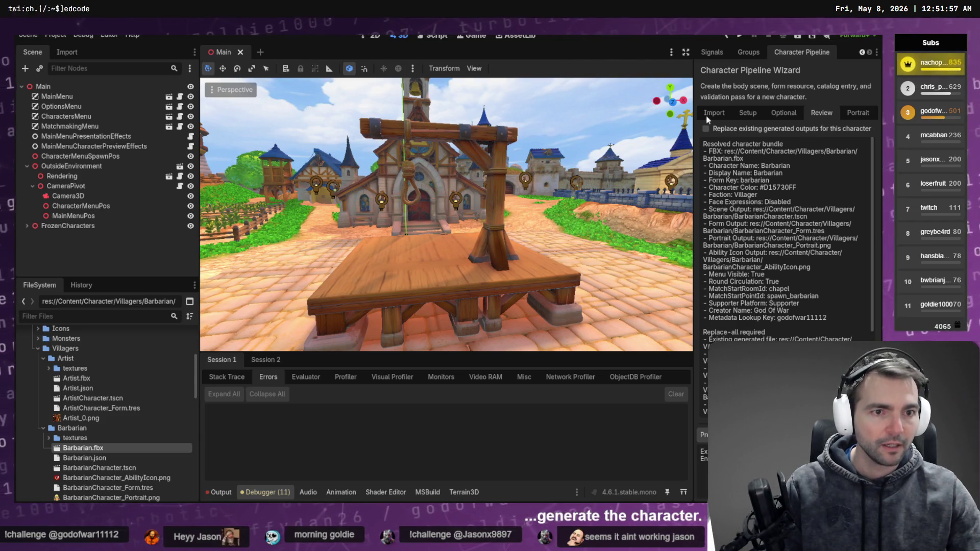
{"action": "left_click", "coordinate": [707, 128]}
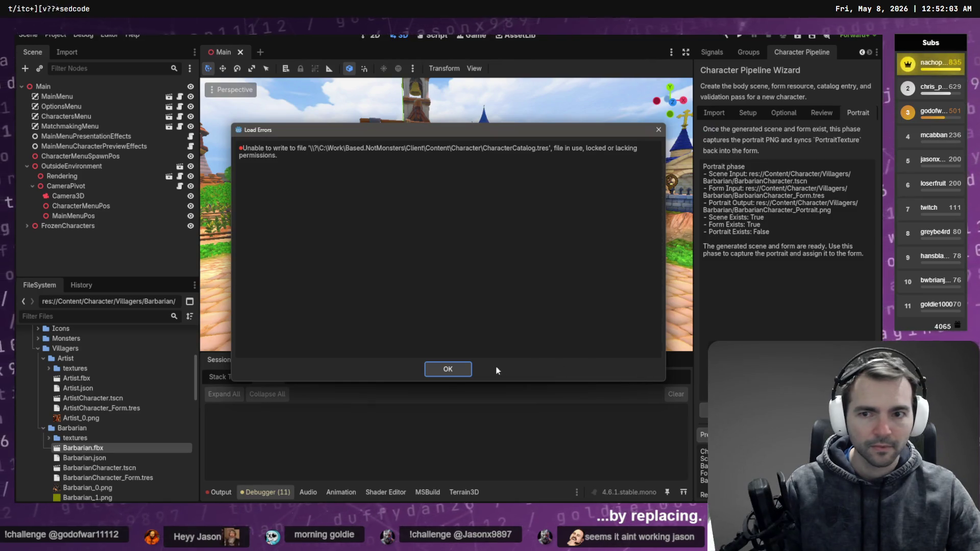
{"action": "left_click", "coordinate": [448, 369]}
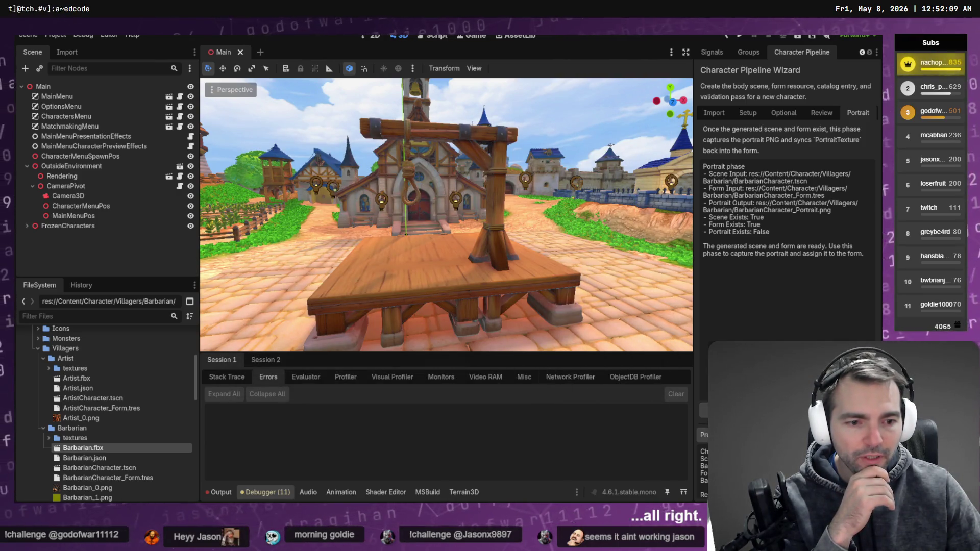
{"action": "left_click", "coordinate": [821, 113]}
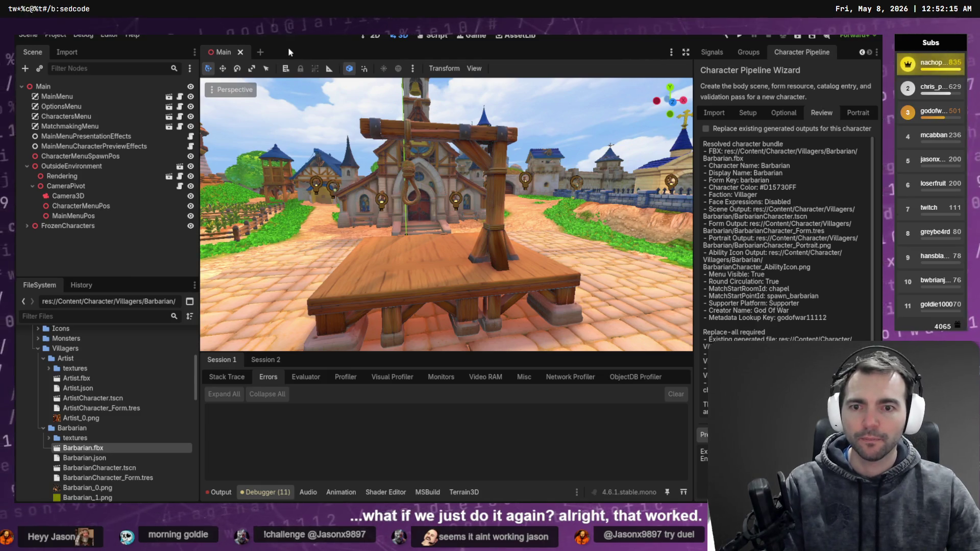
{"action": "key", "text": "F5"}
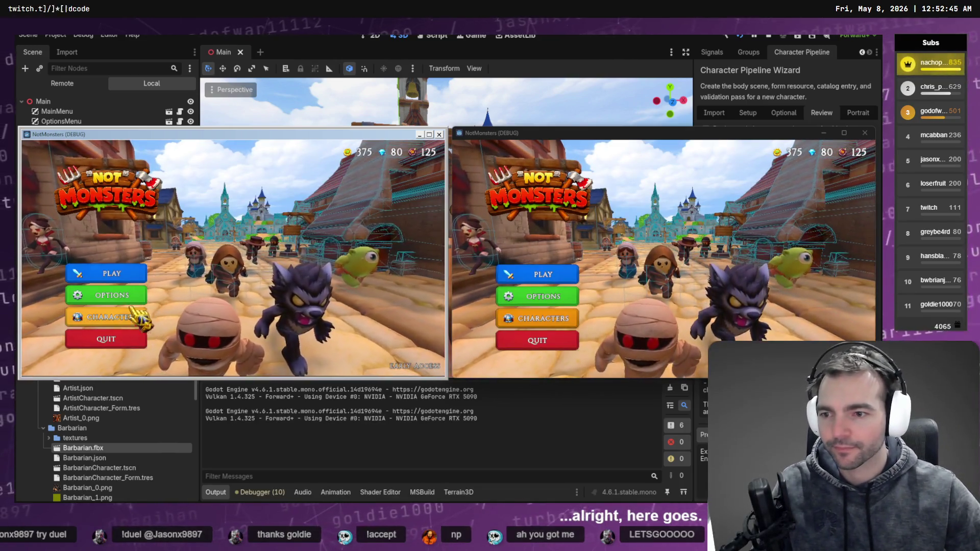
Host an online room, select the Barbarian portrait, then close both debug windows.
{"action": "left_click", "coordinate": [107, 273]}
{"action": "left_click", "coordinate": [215, 288]}
{"action": "left_click", "coordinate": [544, 274]}
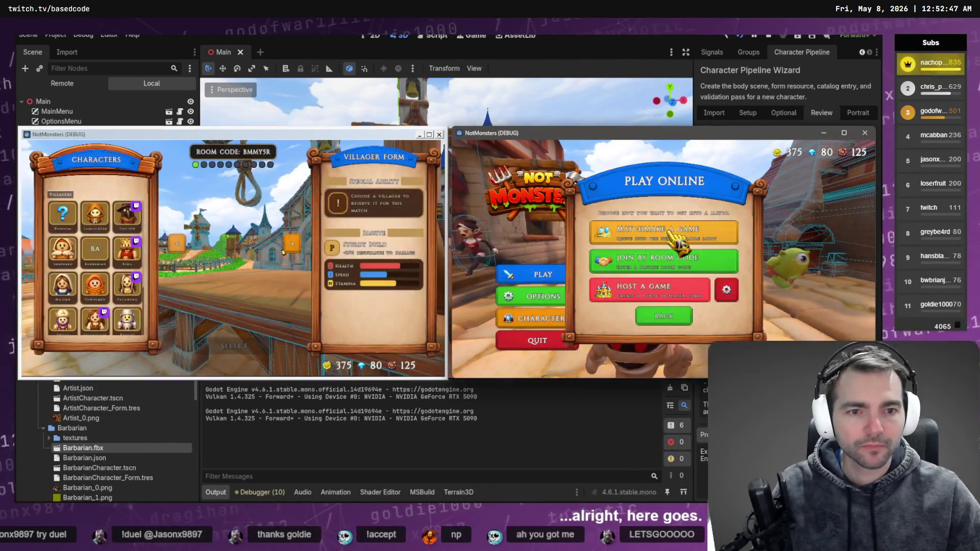
{"action": "left_click", "coordinate": [669, 231]}
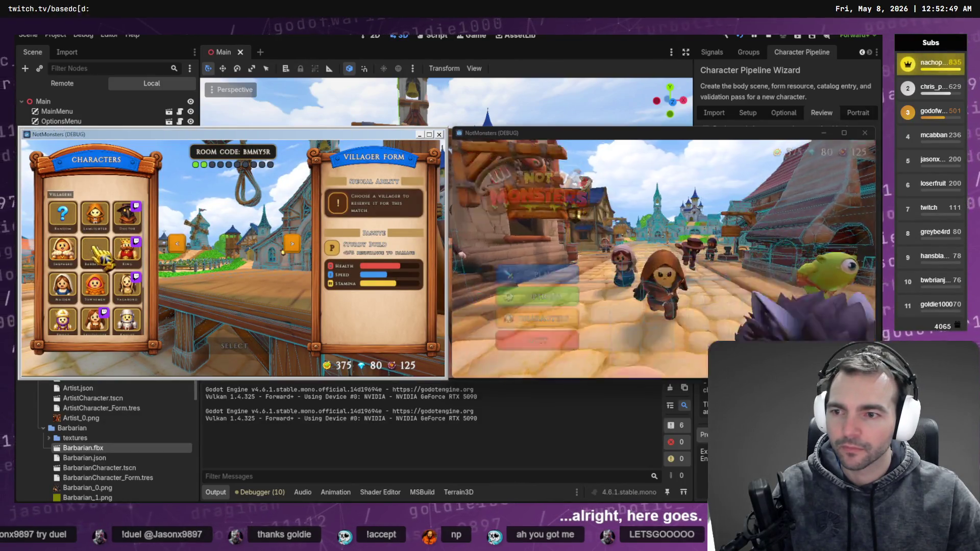
{"action": "left_click", "coordinate": [95, 249]}
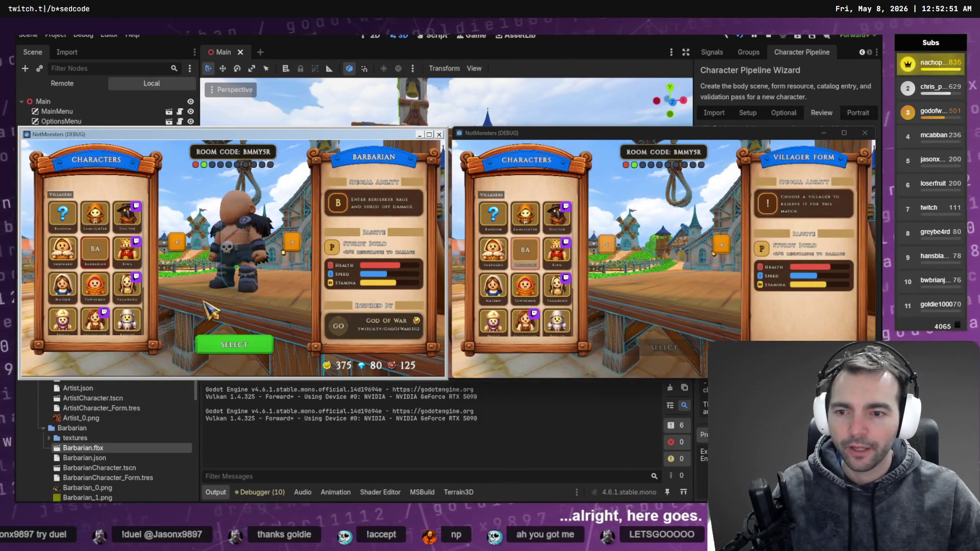
{"action": "left_click", "coordinate": [439, 134]}
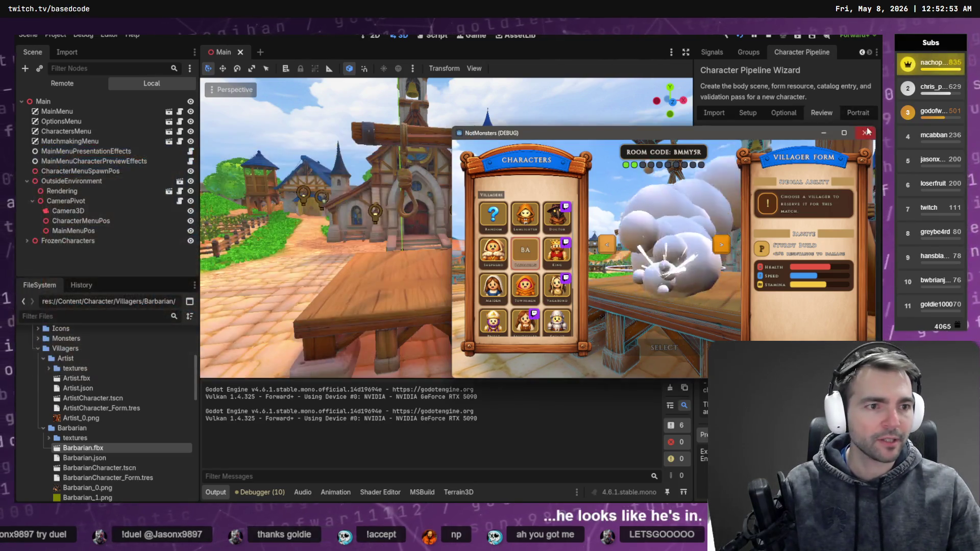
{"action": "left_click", "coordinate": [866, 132]}
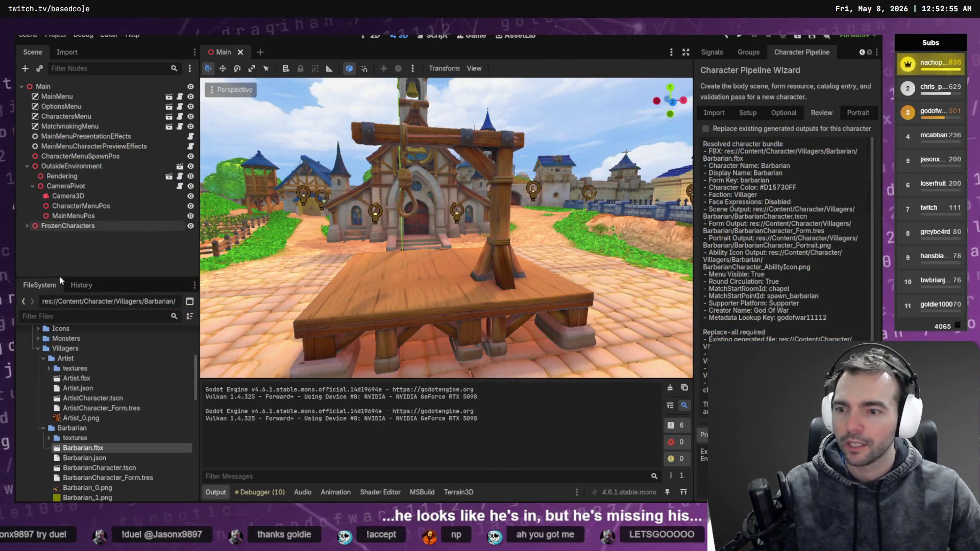
Open BarbarianCharacter.tscn and paste CharacterTemplate's Face node under GeneralSkeleton.
{"action": "double_click", "coordinate": [96, 468]}
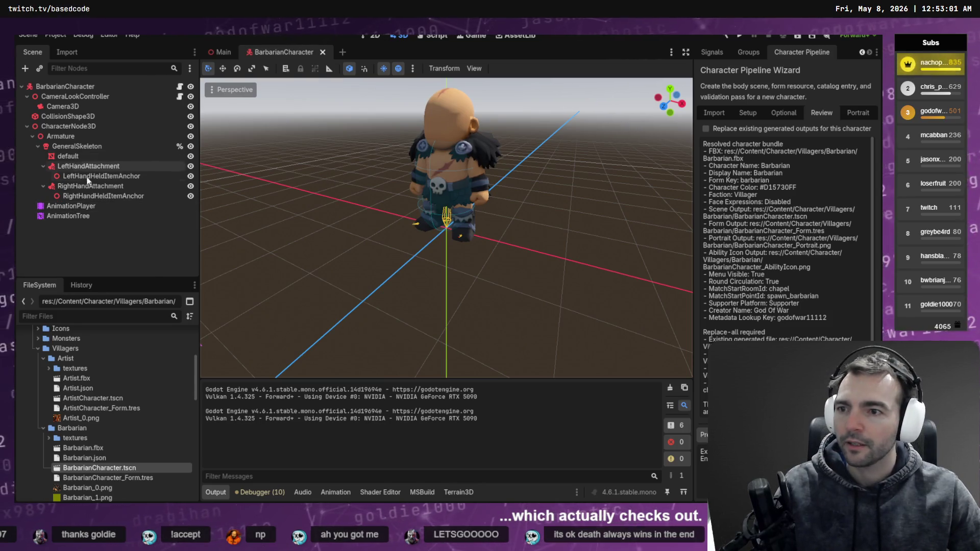
{"action": "left_click", "coordinate": [106, 316]}
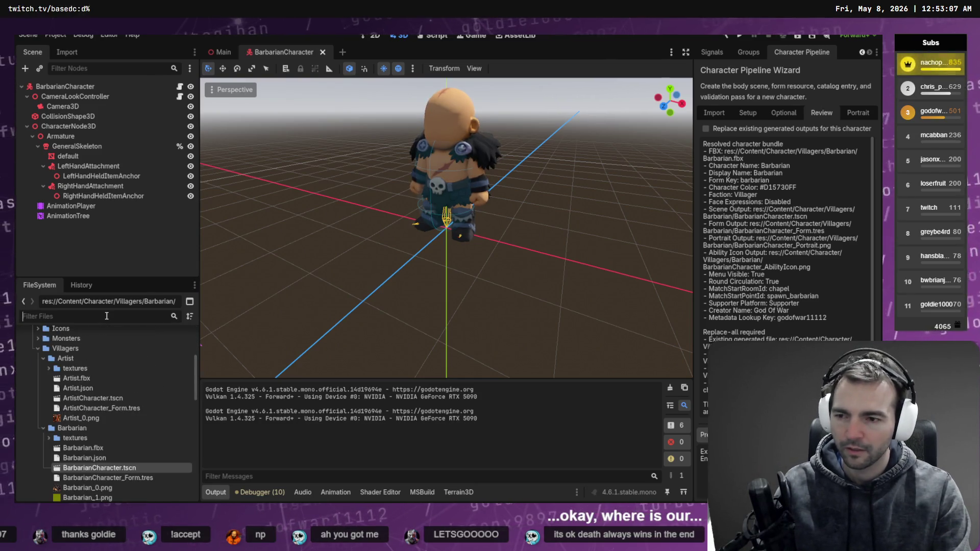
{"action": "type", "text": "Temp"}
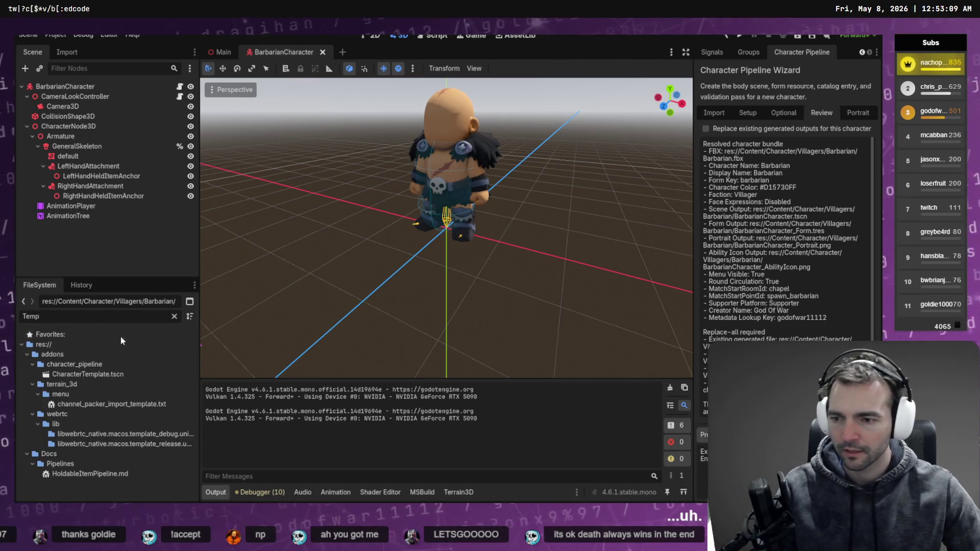
{"action": "double_click", "coordinate": [88, 375]}
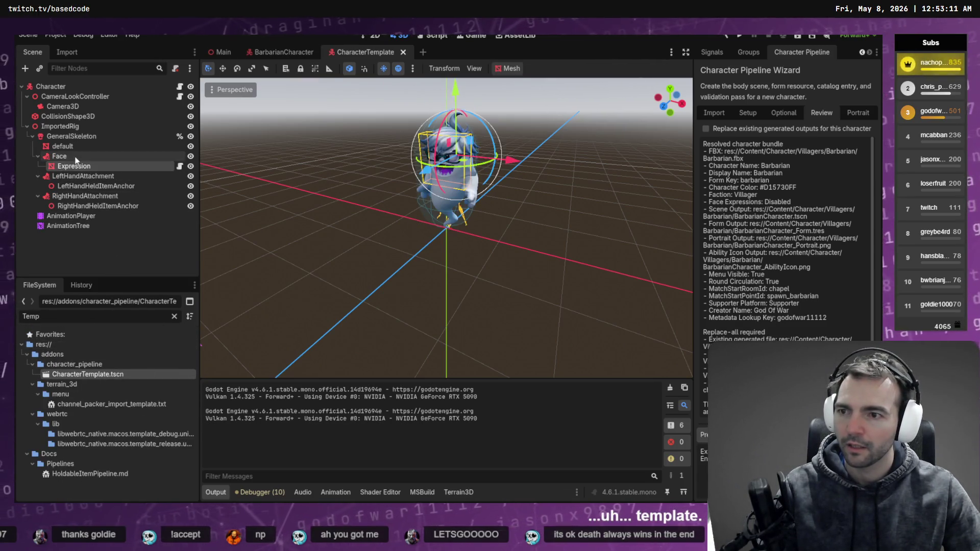
{"action": "left_click", "coordinate": [403, 52]}
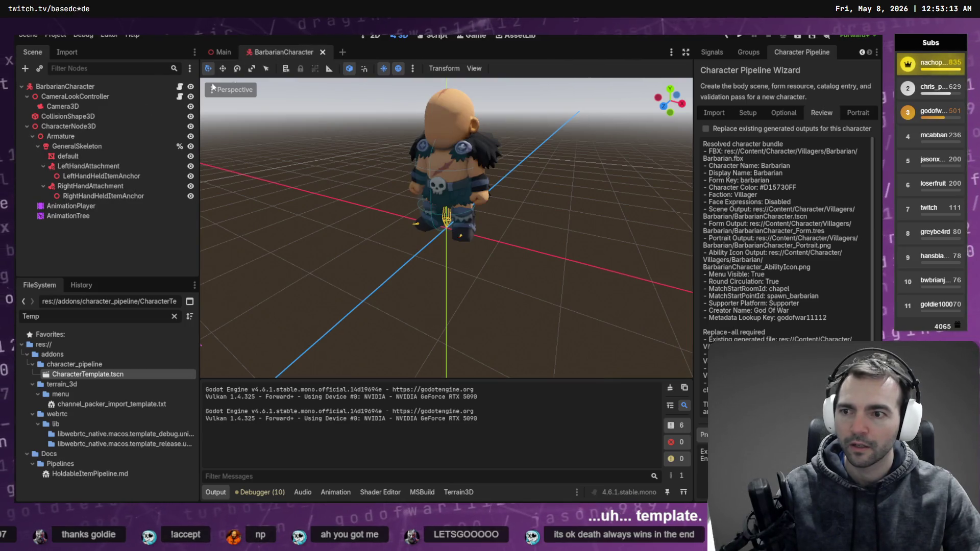
{"action": "left_click", "coordinate": [75, 145]}
{"action": "key", "text": "ctrl+v"}
Set the pasted Face attachment's Bone Name to Head.
{"action": "left_click", "coordinate": [106, 215]}
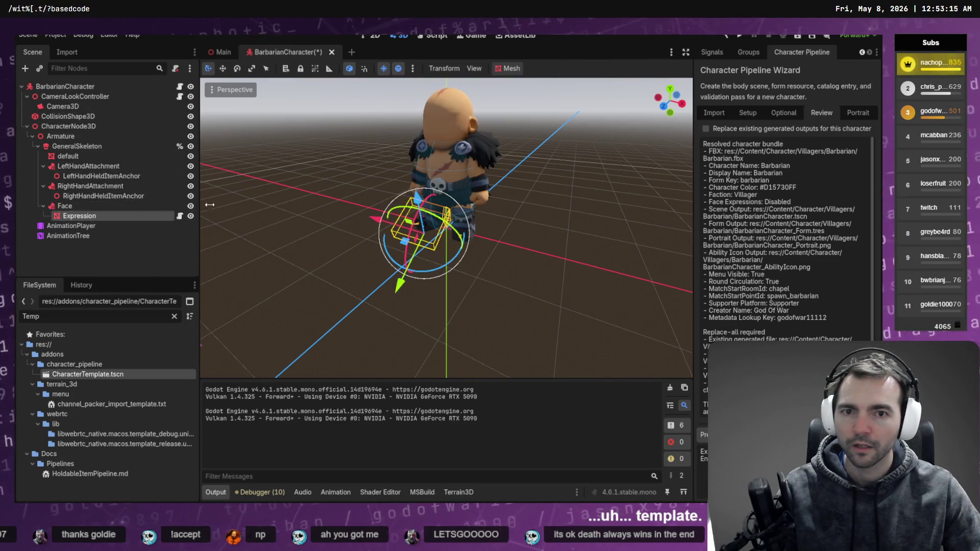
{"action": "left_click", "coordinate": [65, 205]}
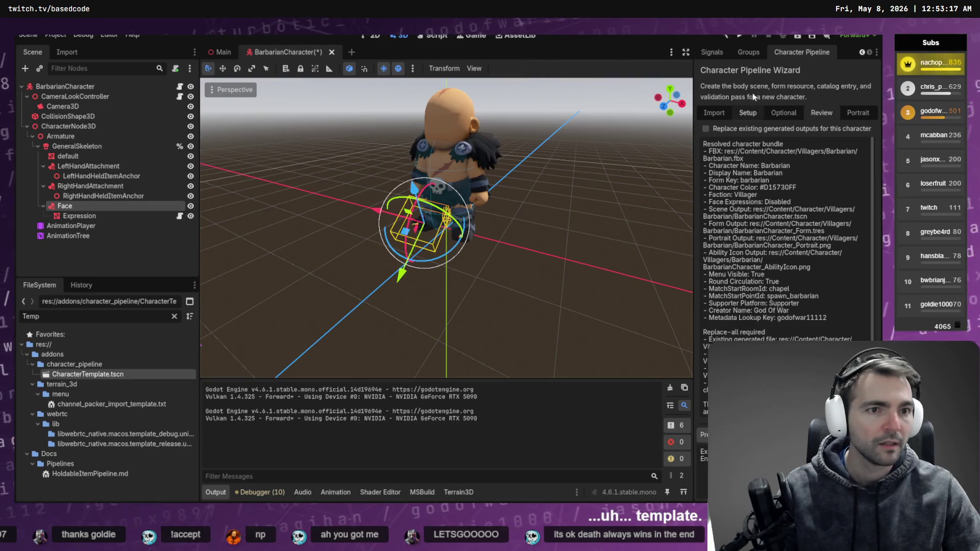
{"action": "left_click", "coordinate": [715, 52]}
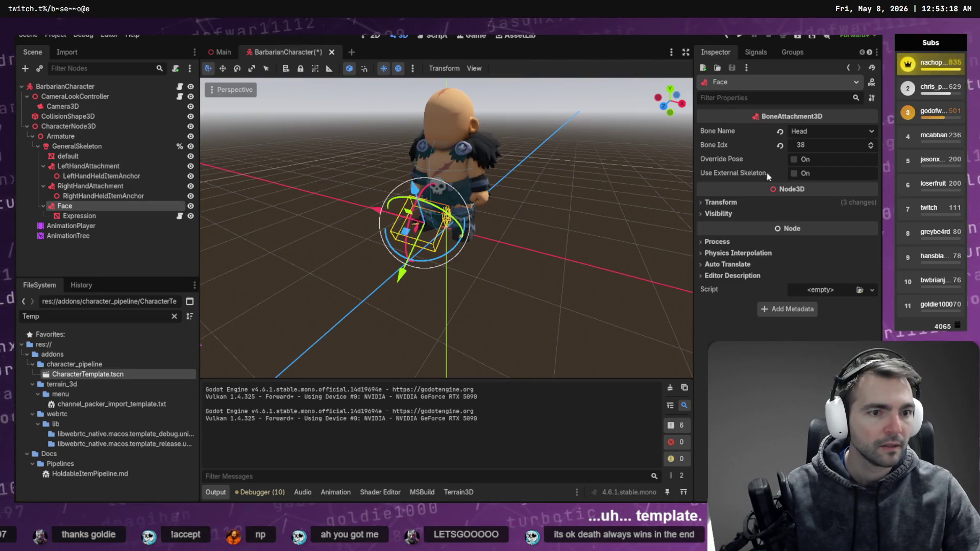
{"action": "left_click", "coordinate": [822, 134]}
{"action": "left_click", "coordinate": [796, 153]}
{"action": "left_click", "coordinate": [817, 132]}
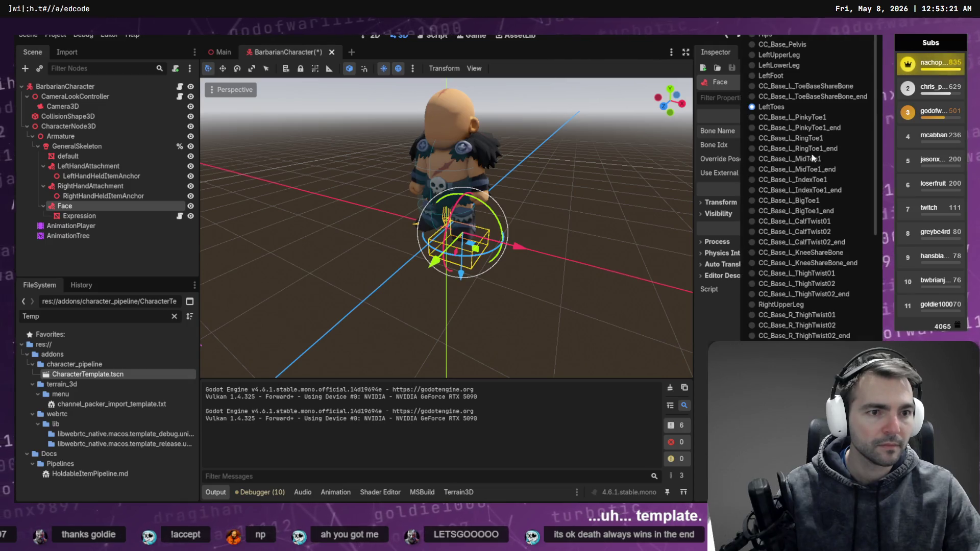
{"action": "scroll", "coordinate": [802, 245], "scroll_direction": "down", "scroll_amount": 10}
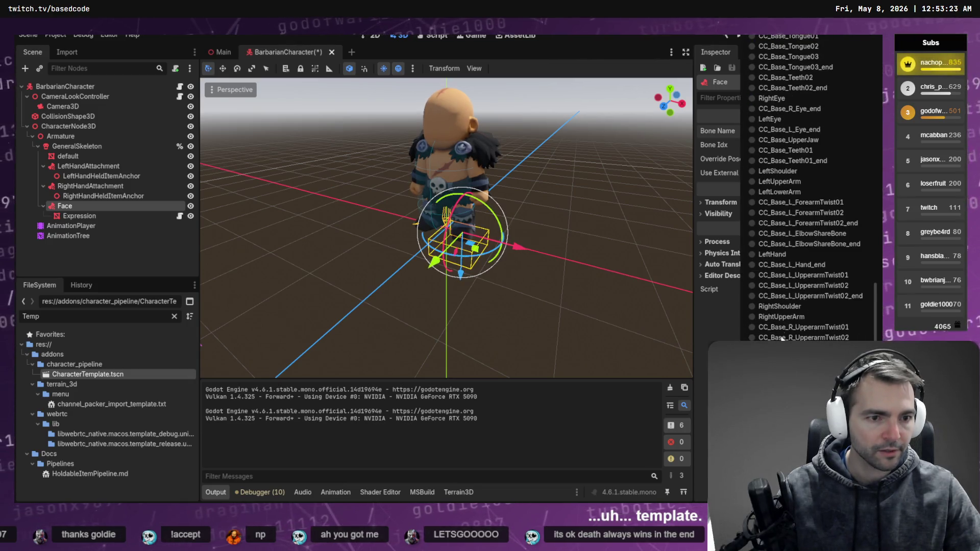
{"action": "scroll", "coordinate": [779, 172], "scroll_direction": "up", "scroll_amount": 5}
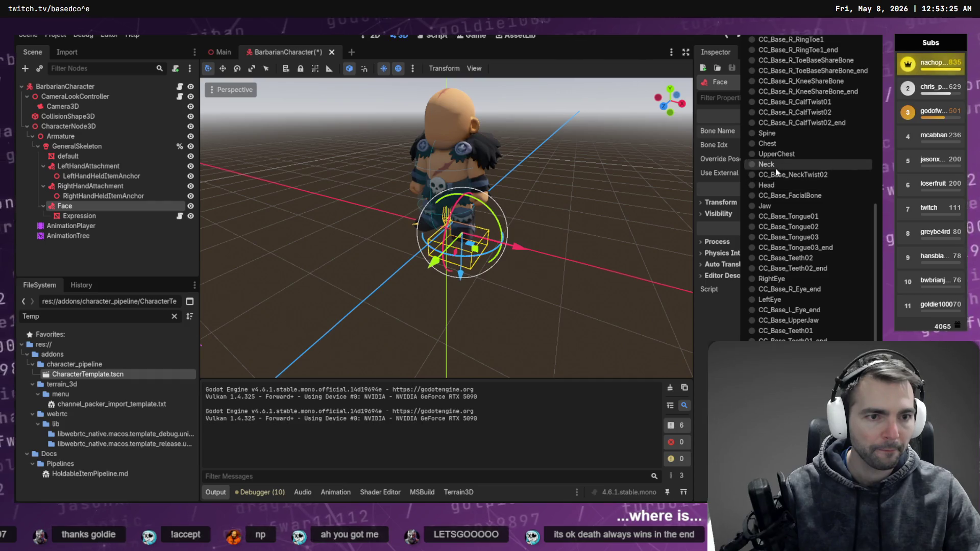
{"action": "left_click", "coordinate": [773, 185]}
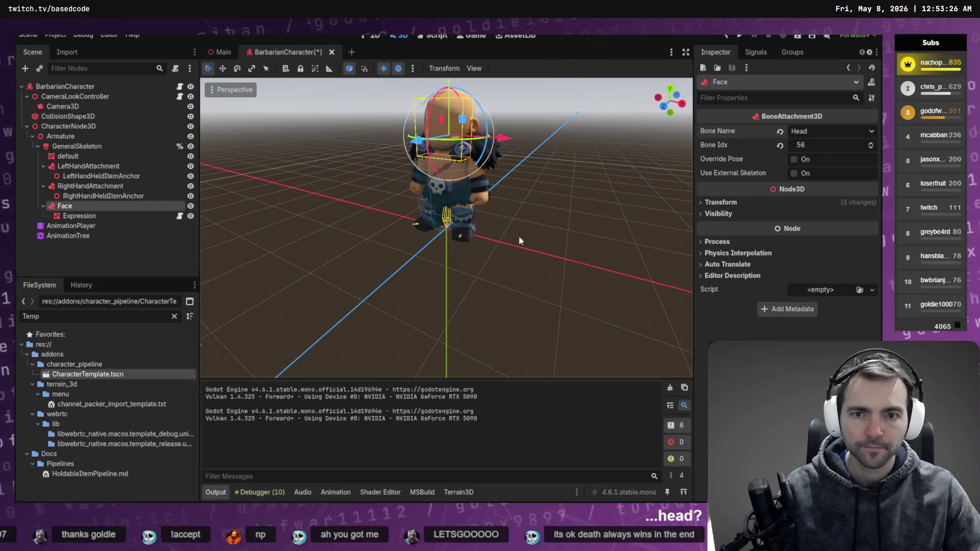
Nudge the Expression node forward onto the face and save the scene.
{"action": "left_click", "coordinate": [74, 217]}
{"action": "left_click_drag", "start_coordinate": [427, 136], "coordinate": [422, 136]}
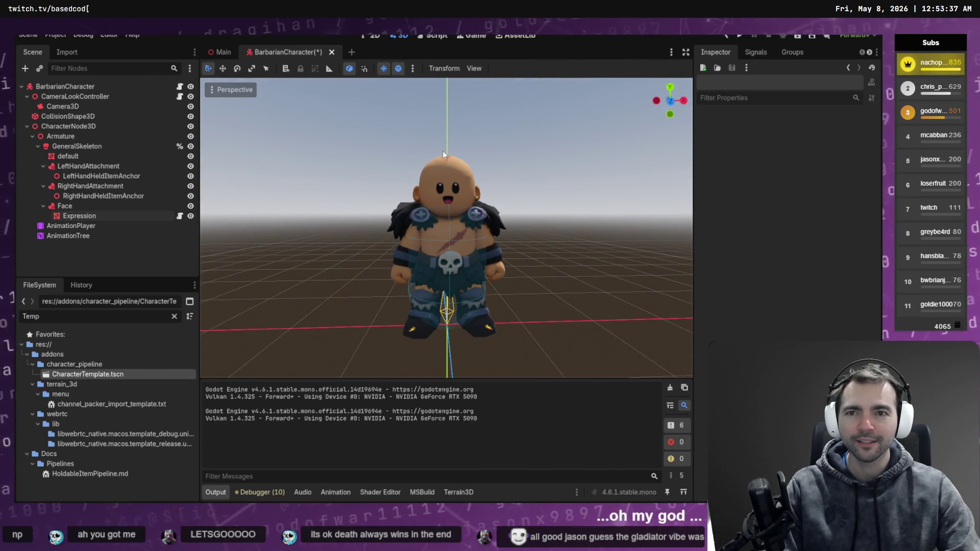
{"action": "key", "text": "ctrl+s"}
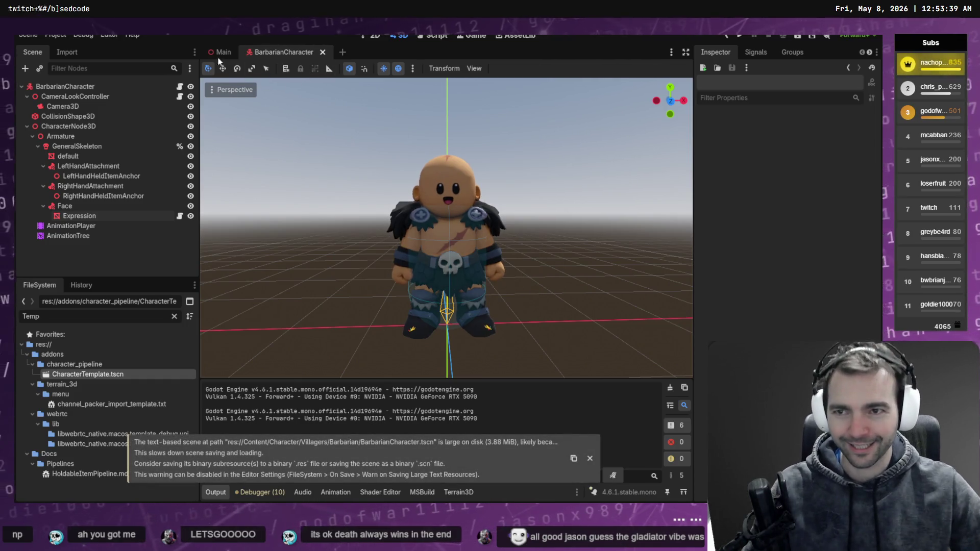
{"action": "left_click", "coordinate": [117, 313]}
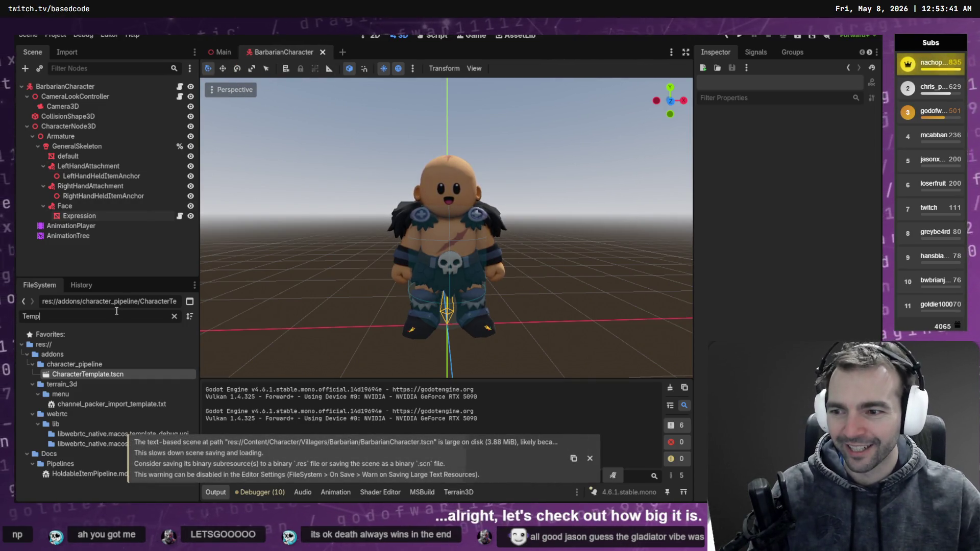
{"action": "key", "text": "BackSpace"}
{"action": "key", "text": "BackSpace"}
{"action": "key", "text": "BackSpace"}
Open ArtTests.tscn and fly the camera around the bald Barbarian amid the crowd.
{"action": "type", "text": "ArtTe"}
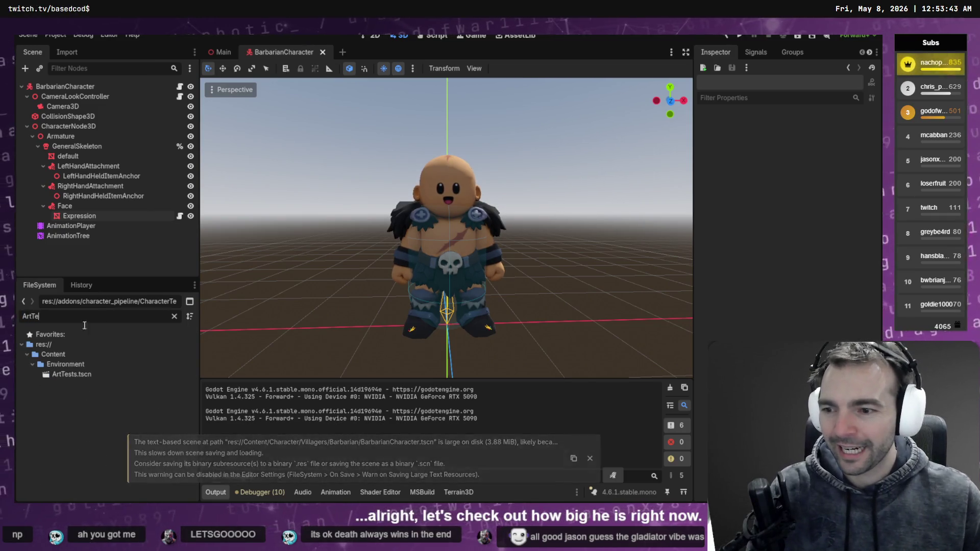
{"action": "left_click", "coordinate": [124, 376]}
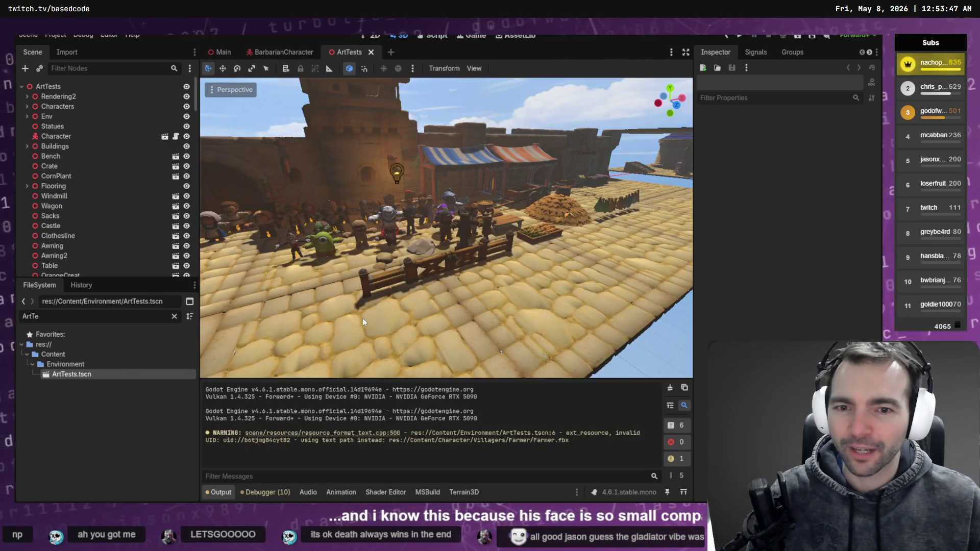
{"action": "key", "text": "w"}
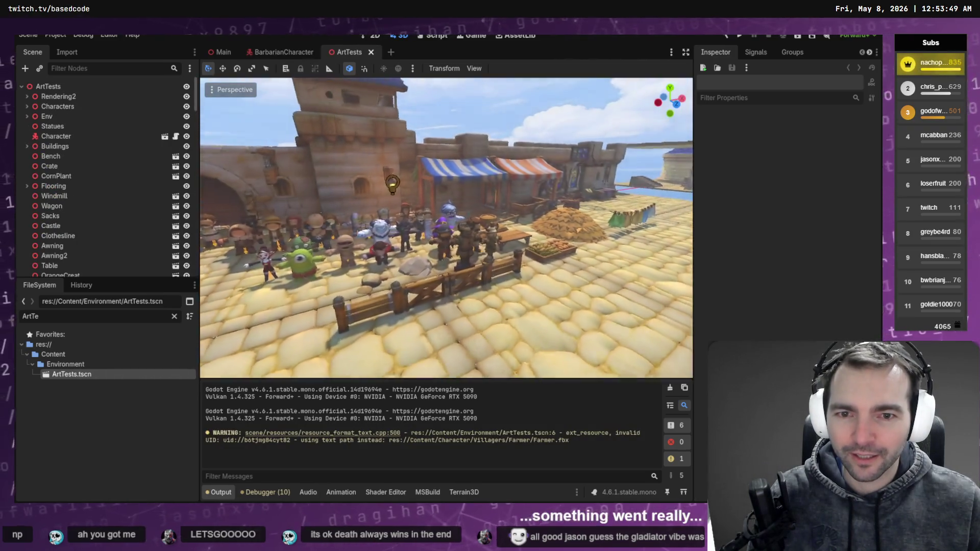
{"action": "key", "text": "w"}
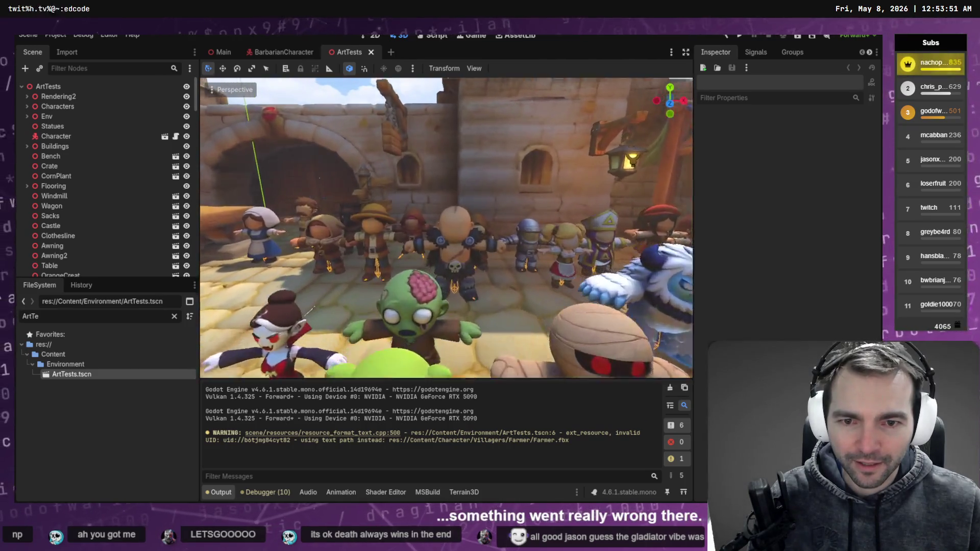
{"action": "key", "text": "s"}
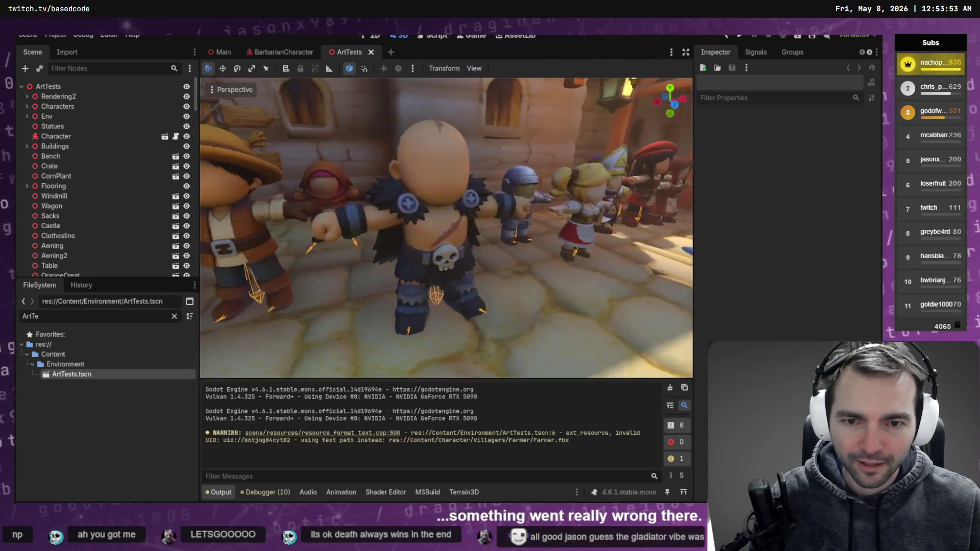
{"action": "key", "text": "d"}
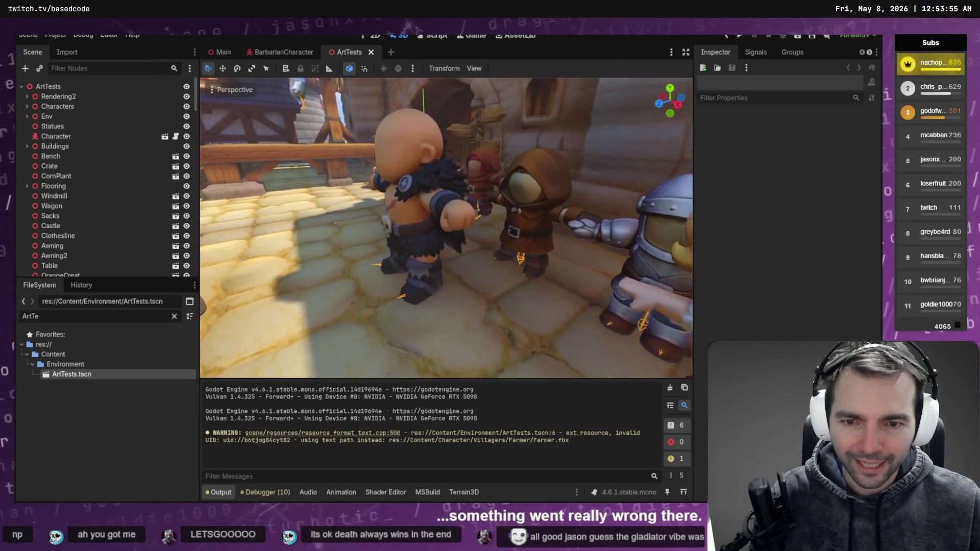
{"action": "key", "text": "d"}
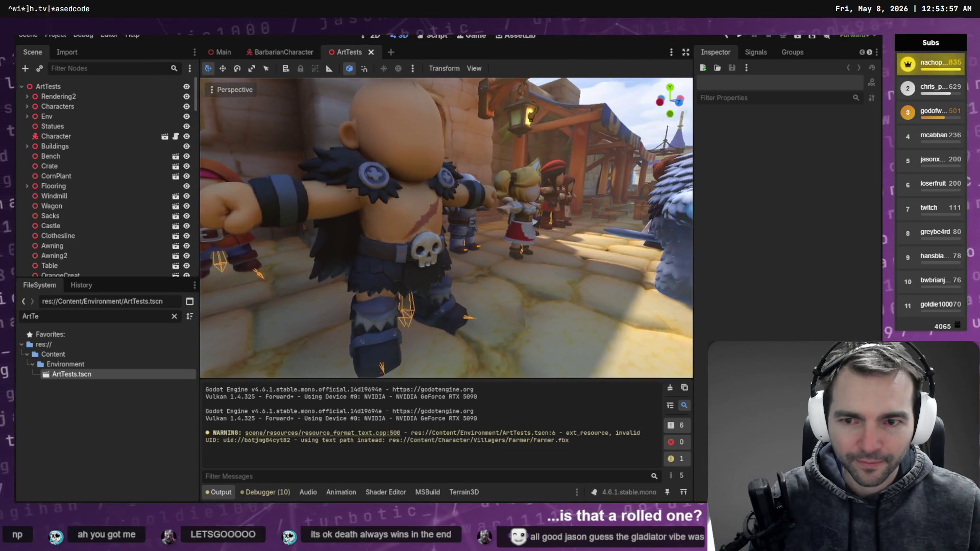
{"action": "key", "text": "d"}
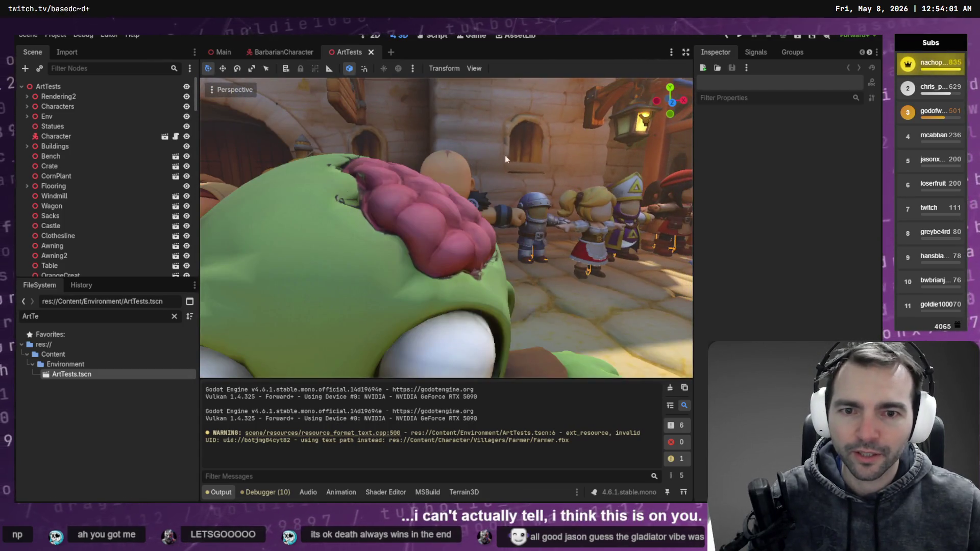
Scale up the Expression face mesh on the Barbarian in the BarbarianCharacter scene.
{"action": "key", "text": "s"}
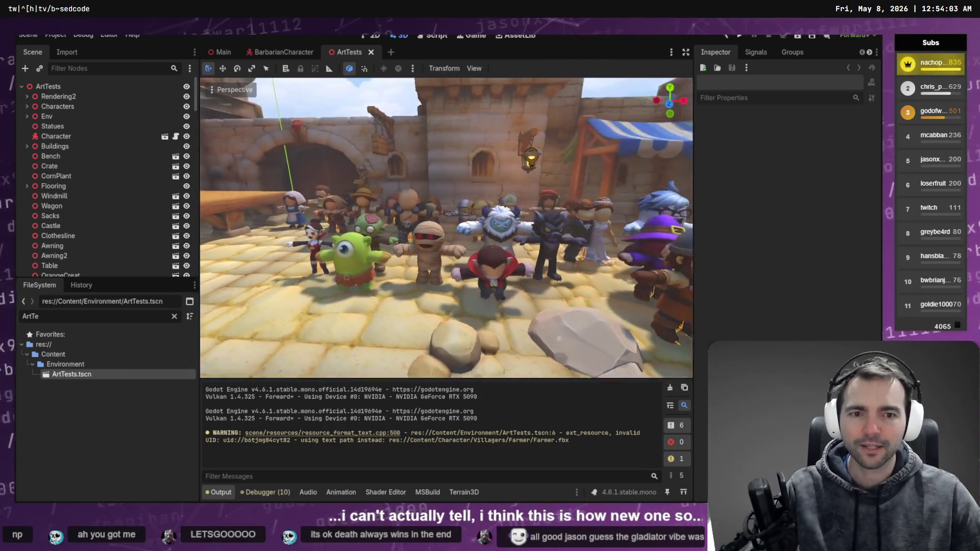
{"action": "key", "text": "d"}
{"action": "left_click", "coordinate": [284, 52]}
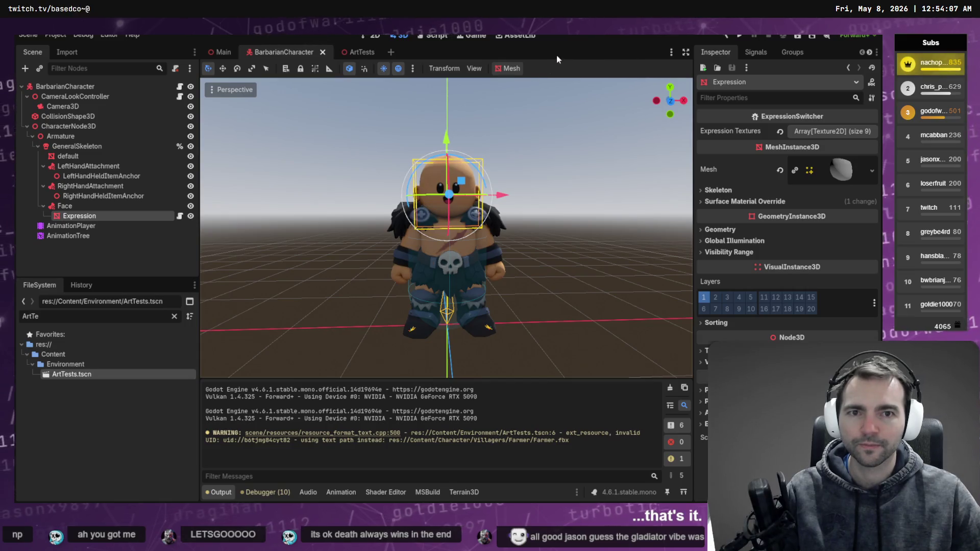
{"action": "left_click", "coordinate": [534, 151]}
{"action": "middle_click_drag", "start_coordinate": [534, 151], "coordinate": [587, 169]}
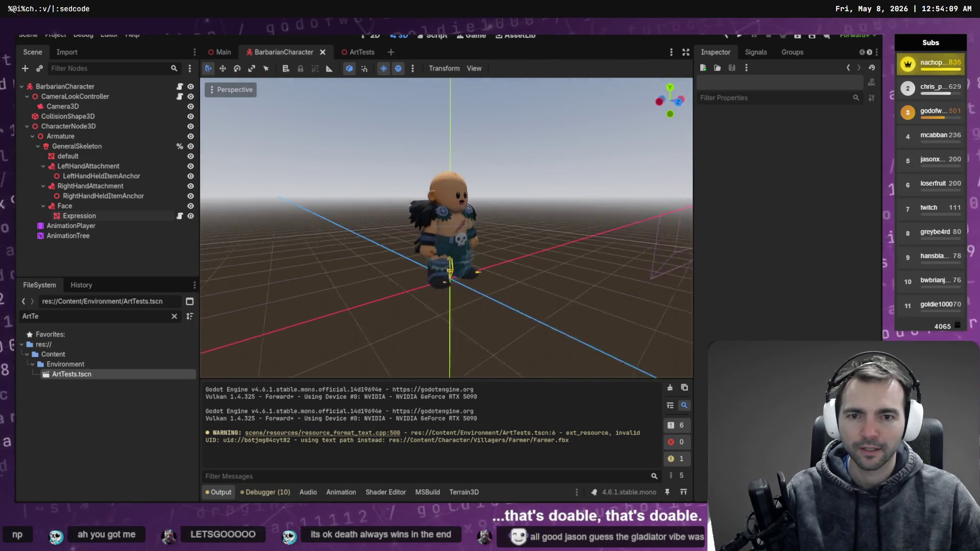
{"action": "right_click_drag", "start_coordinate": [587, 168], "coordinate": [506, 173]}
{"action": "key", "text": "w"}
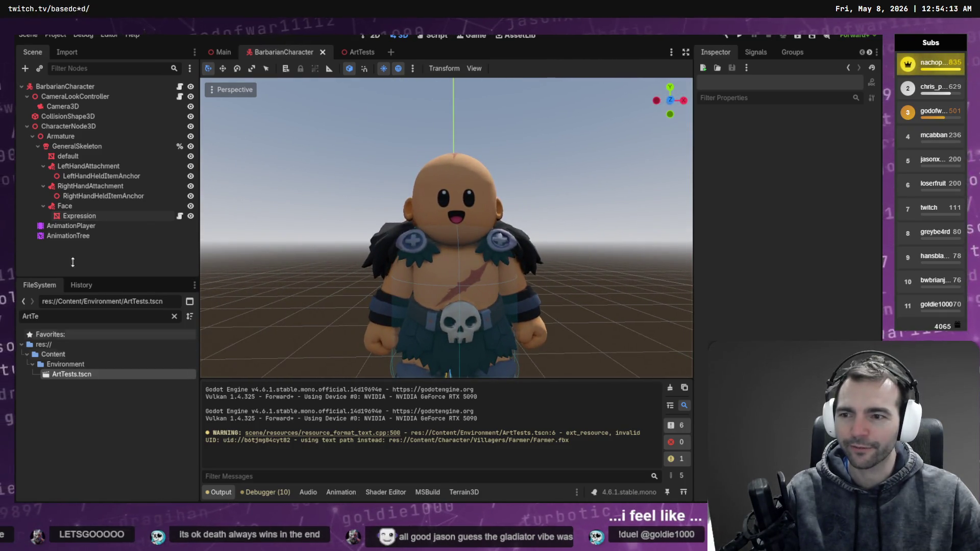
{"action": "left_click", "coordinate": [82, 215]}
{"action": "key", "text": "r"}
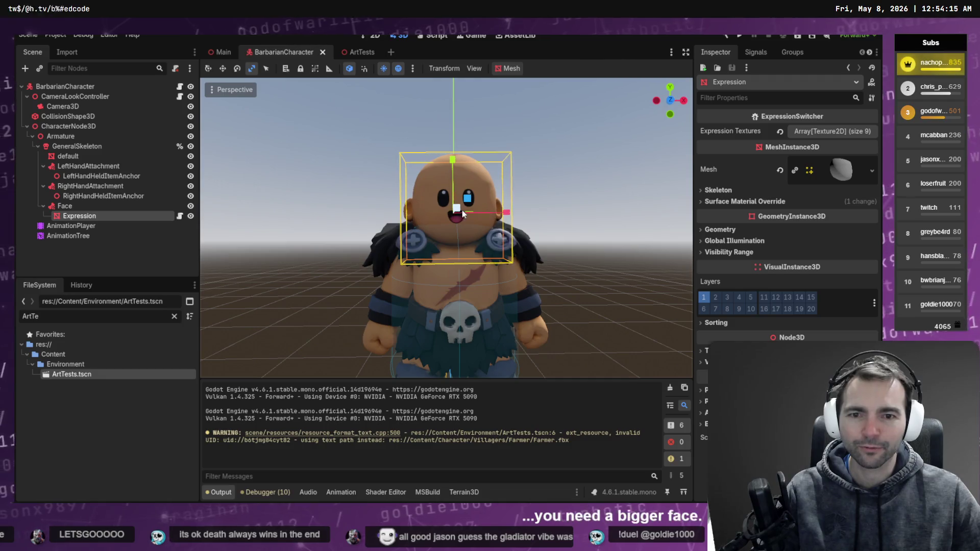
{"action": "right_click_drag", "start_coordinate": [462, 213], "coordinate": [486, 273]}
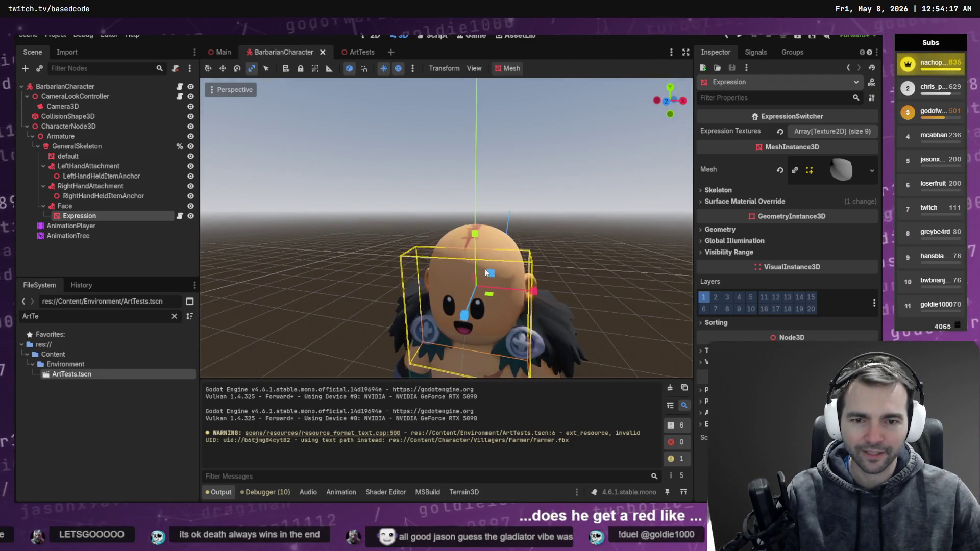
{"action": "left_click_drag", "start_coordinate": [493, 276], "coordinate": [503, 274]}
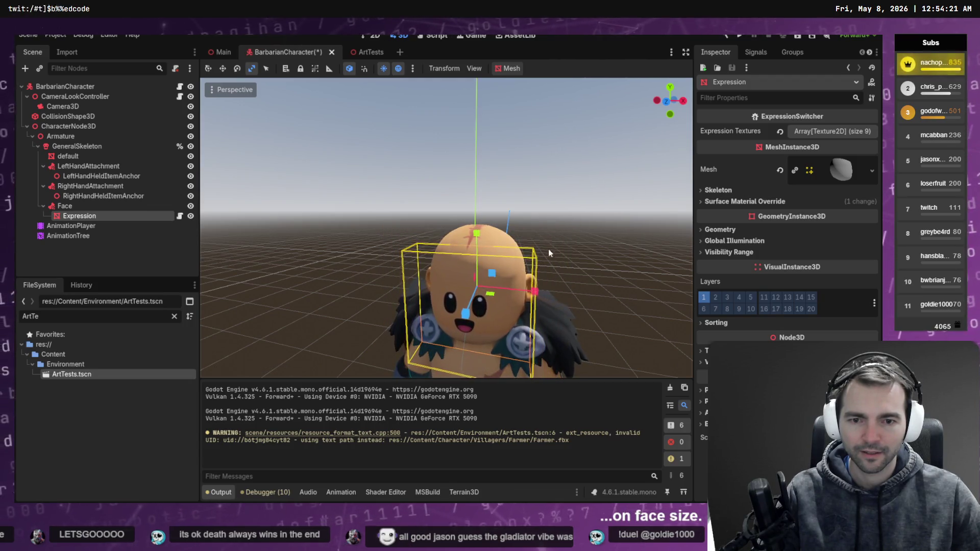
{"action": "mouse_move", "coordinate": [545, 254]}
{"action": "middle_mouse_down"}
{"action": "mouse_move", "coordinate": [510, 245]}
{"action": "mouse_move", "coordinate": [544, 257]}
{"action": "middle_mouse_up"}
{"action": "mouse_move", "coordinate": [456, 264]}
{"action": "left_mouse_down"}
{"action": "mouse_move", "coordinate": [466, 236]}
{"action": "mouse_move", "coordinate": [411, 214]}
{"action": "left_mouse_up"}
Check the enlarged face from the front, save the scene, and run with F5.
{"action": "left_click", "coordinate": [411, 215]}
{"action": "middle_click_drag", "start_coordinate": [412, 215], "coordinate": [370, 214]}
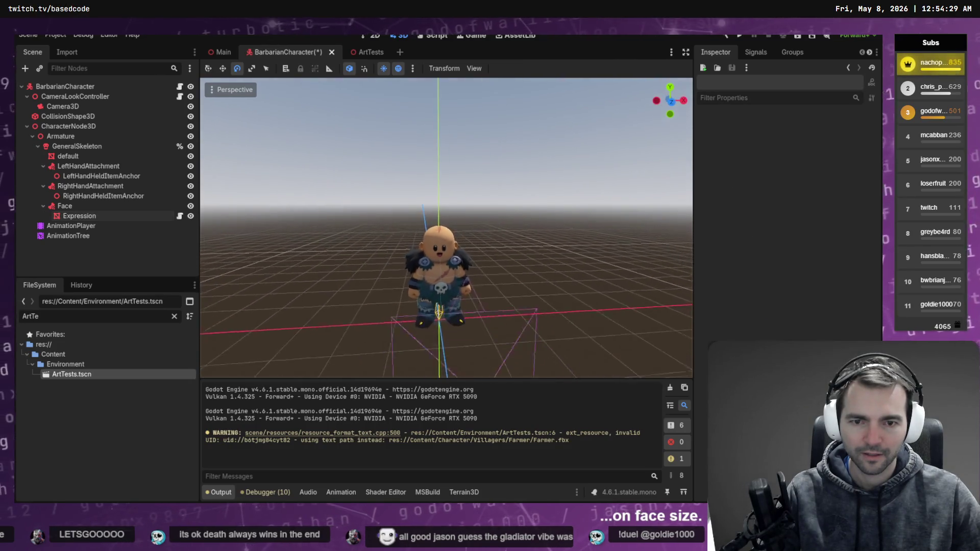
{"action": "scroll", "coordinate": [447, 227], "scroll_direction": "up", "scroll_amount": 5}
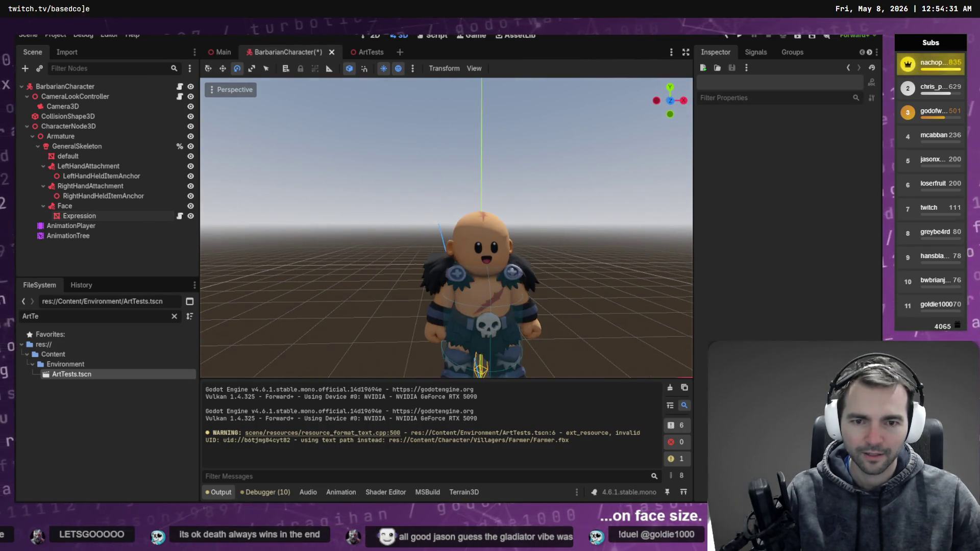
{"action": "scroll", "coordinate": [399, 213], "scroll_direction": "down", "scroll_amount": 3}
{"action": "key", "text": "ctrl+s"}
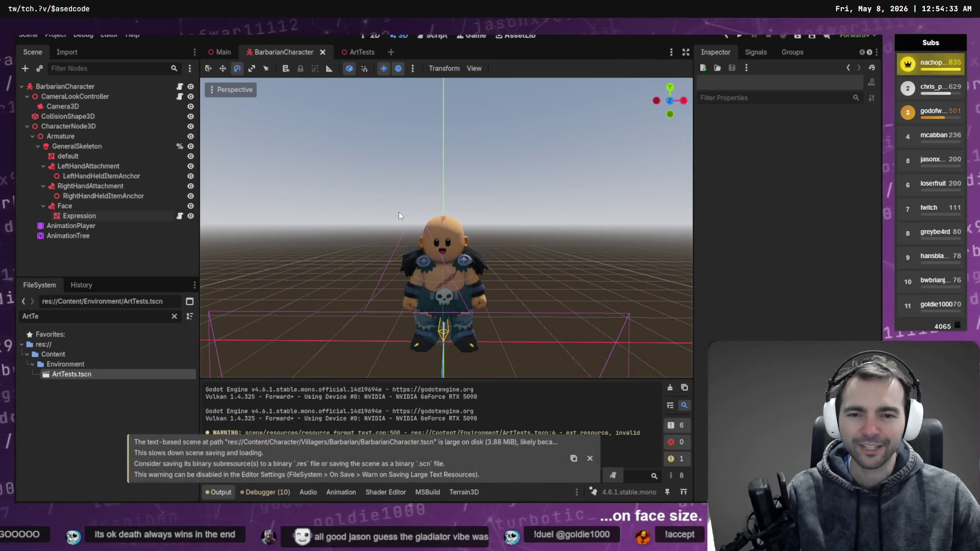
{"action": "left_click", "coordinate": [591, 459]}
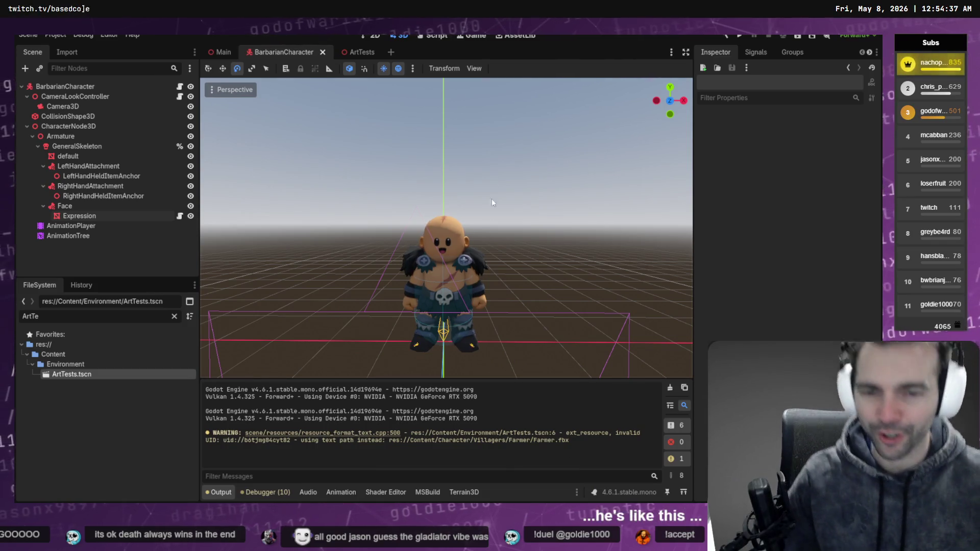
{"action": "key", "text": "F5"}
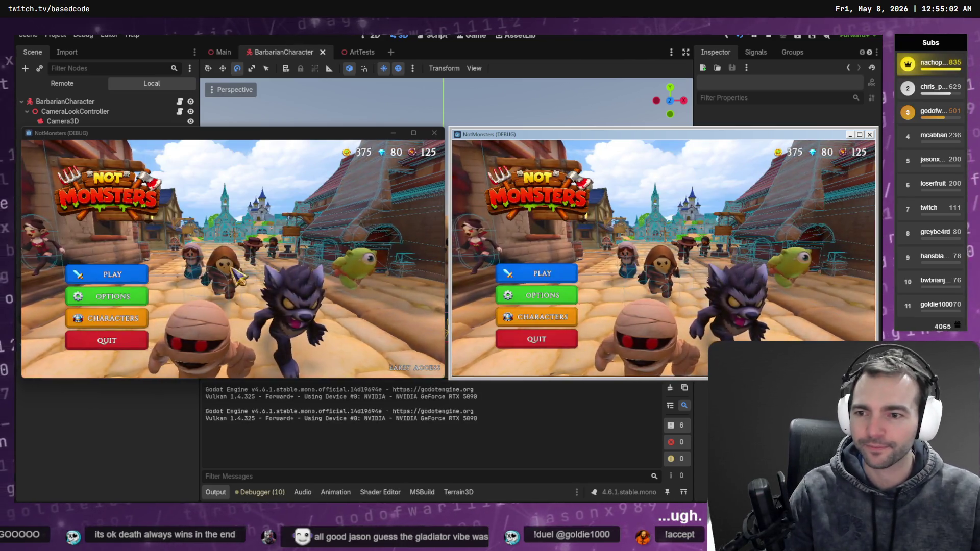
Host an online match in the left window and join it via Matchmake on the right.
{"action": "left_click", "coordinate": [105, 274]}
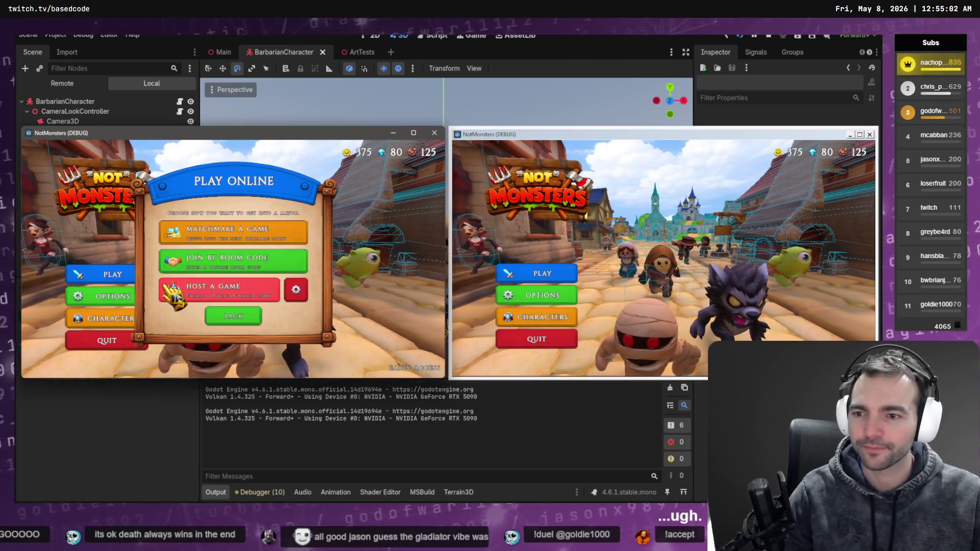
{"action": "left_click", "coordinate": [250, 289]}
{"action": "left_click", "coordinate": [536, 274]}
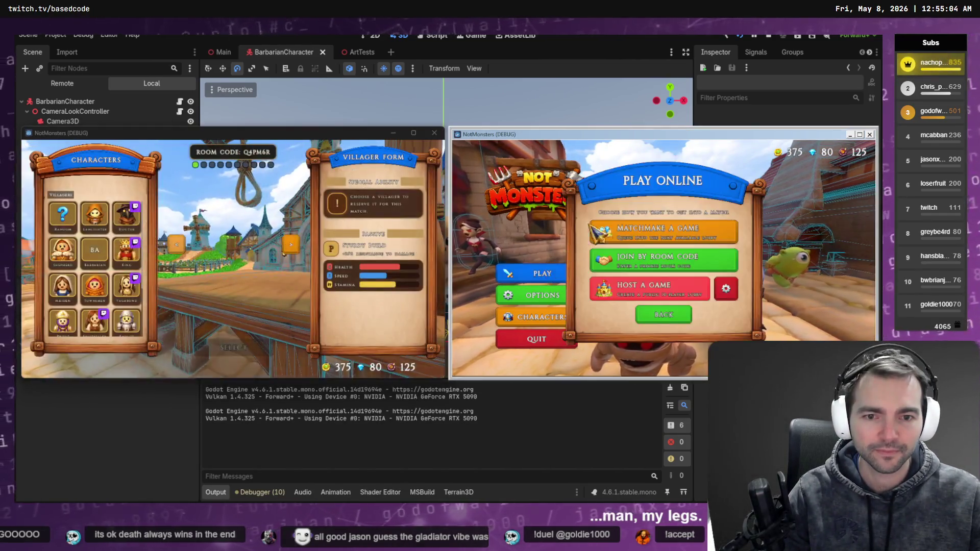
{"action": "left_click", "coordinate": [659, 236]}
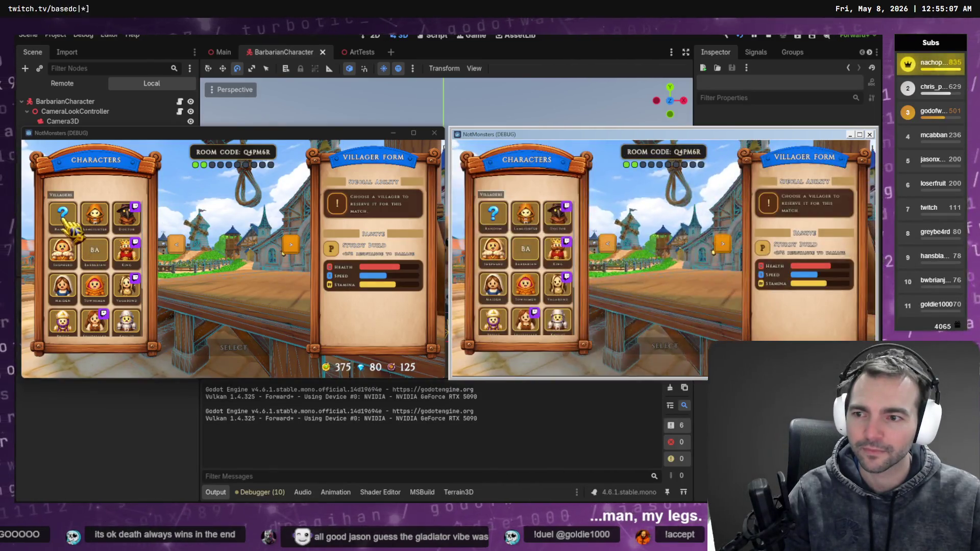
Pick Barbarian and King as villagers, then confirm Alice as the monster.
{"action": "left_click", "coordinate": [94, 250]}
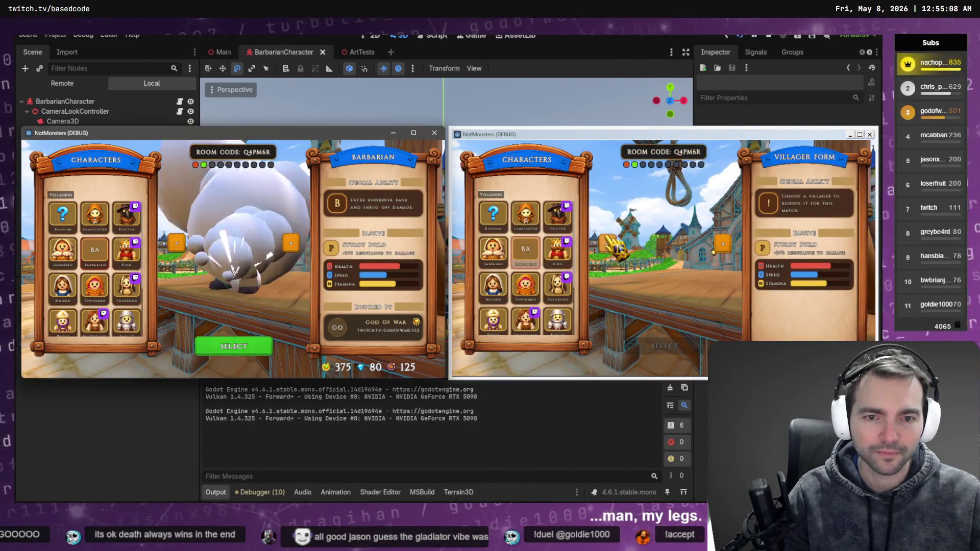
{"action": "left_click", "coordinate": [559, 253]}
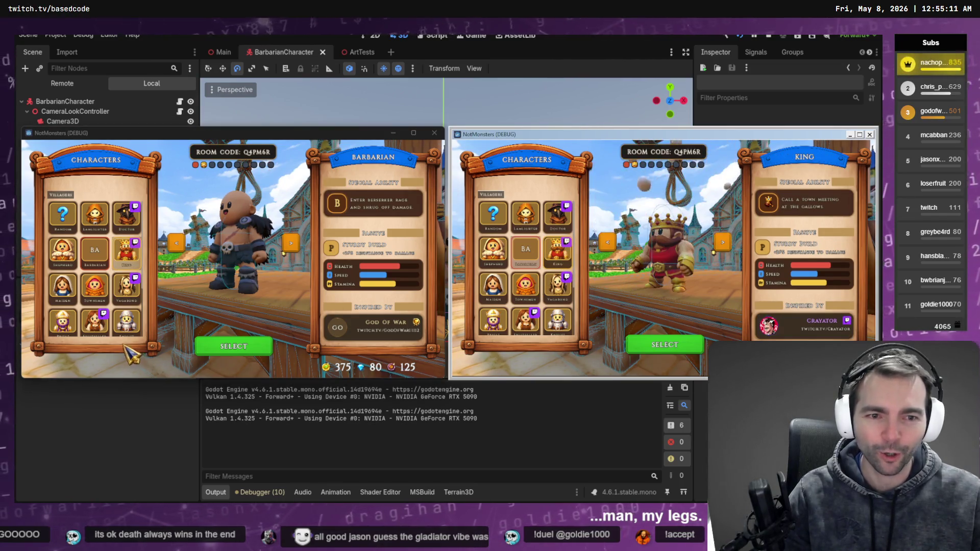
{"action": "left_click", "coordinate": [238, 352]}
{"action": "left_click", "coordinate": [664, 345]}
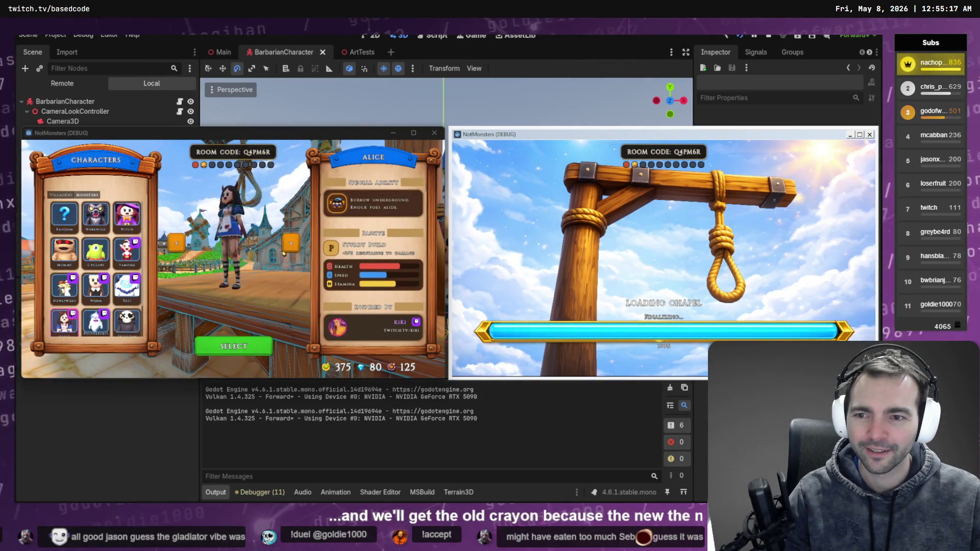
{"action": "left_click", "coordinate": [284, 254]}
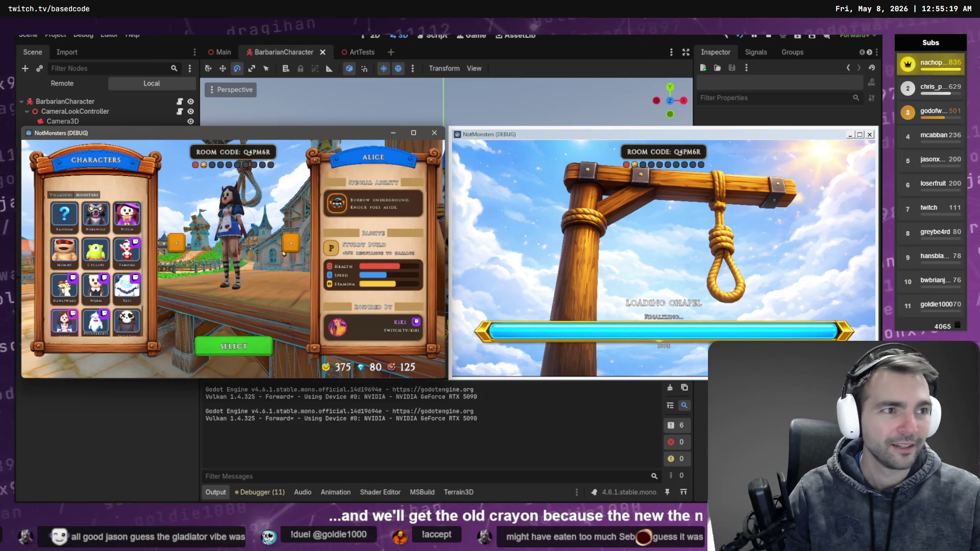
{"action": "left_click", "coordinate": [240, 347]}
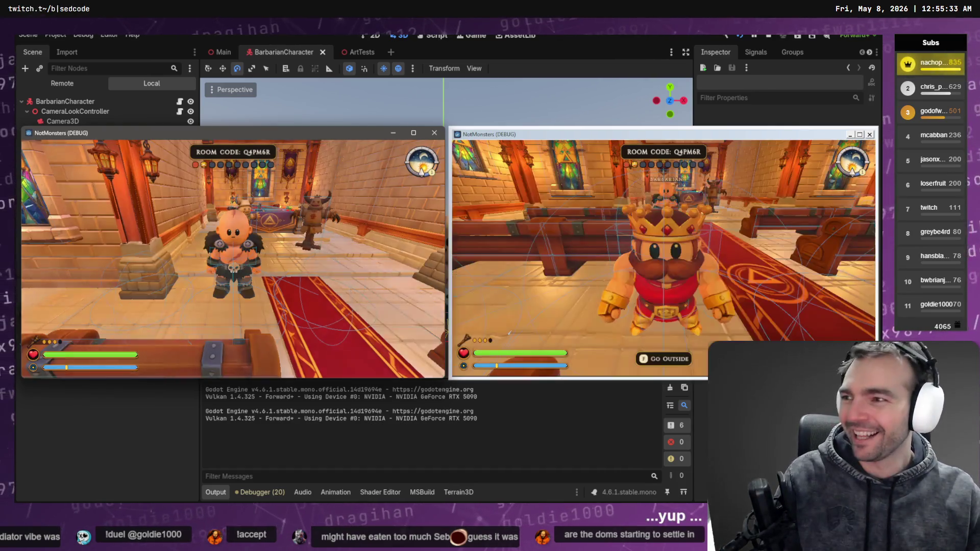
Walk the Barbarian around the chapel past the pews, altar and door, then down the aisle toward the King.
{"action": "key", "text": "w"}
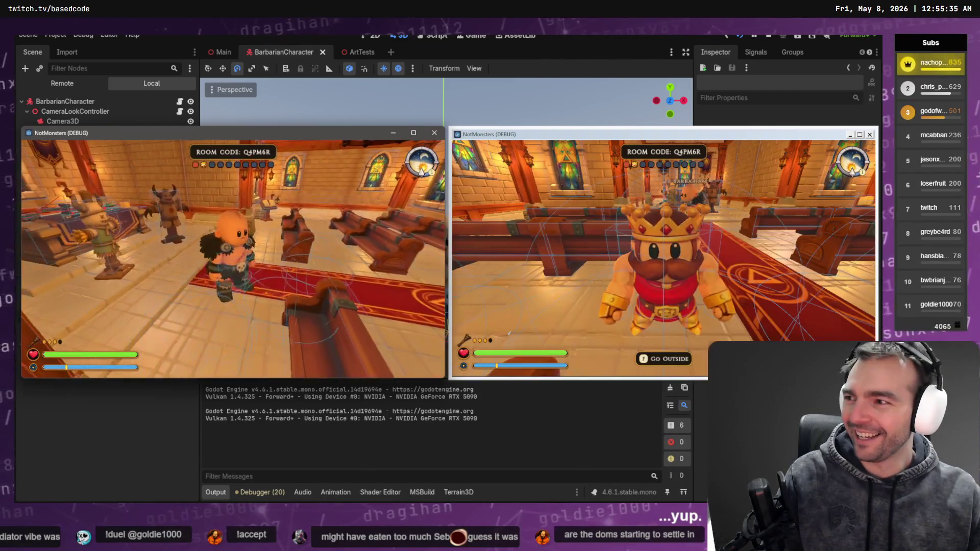
{"action": "key", "text": "s"}
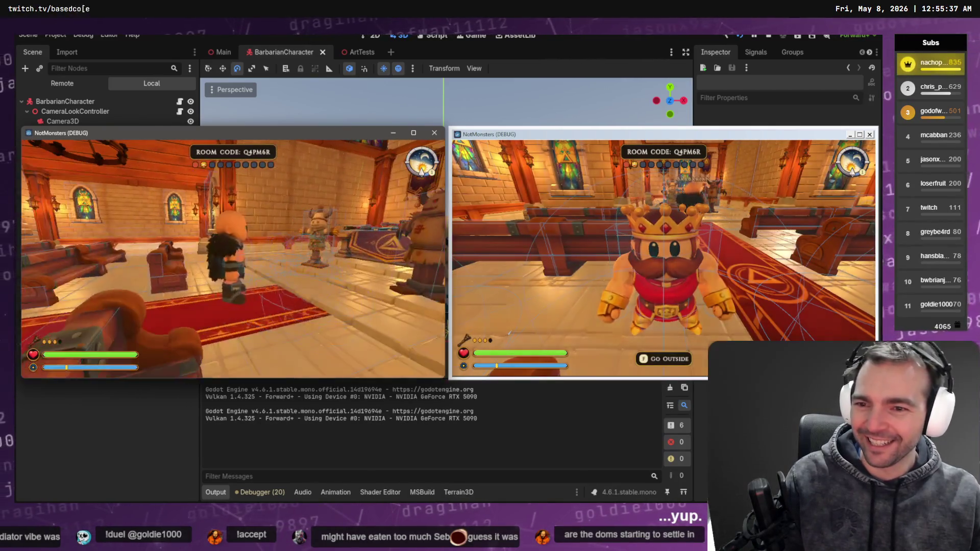
{"action": "key", "text": "s"}
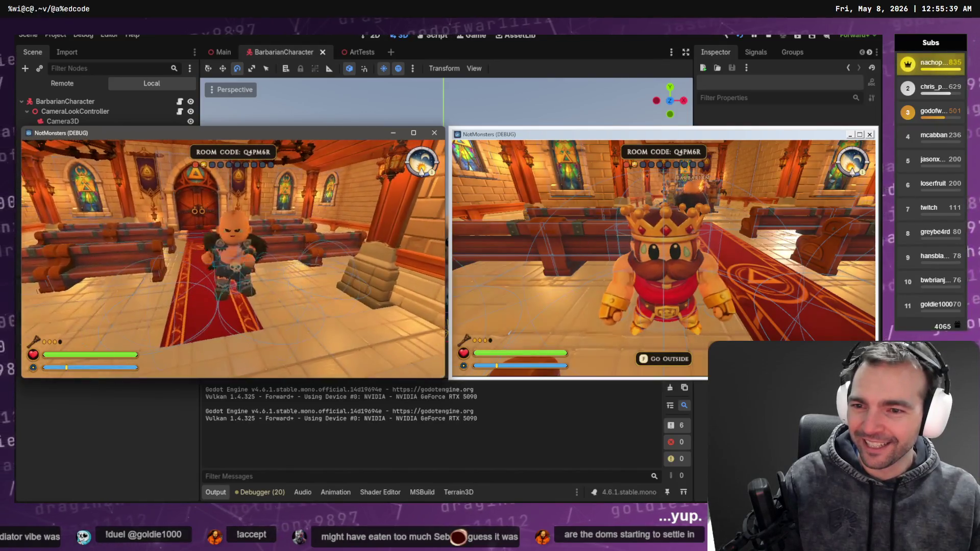
{"action": "key", "text": "a"}
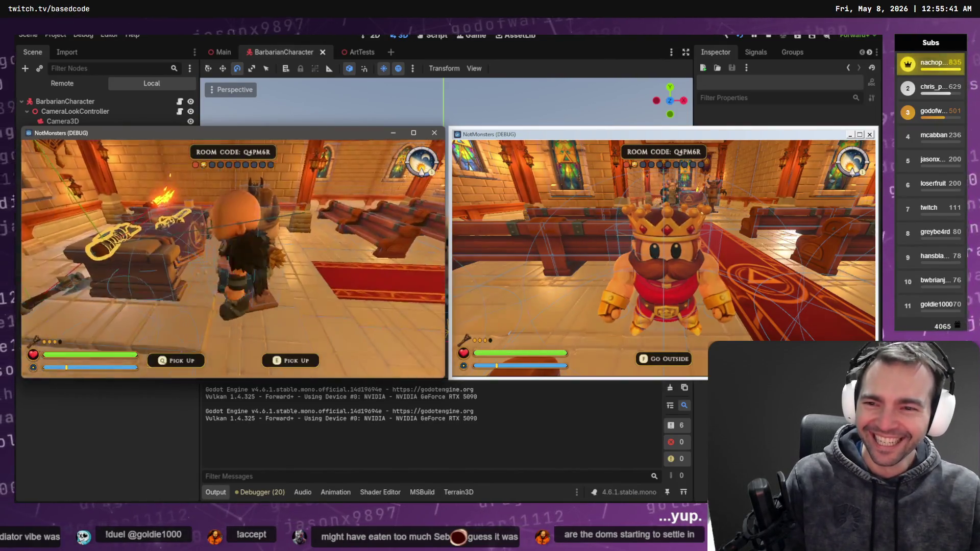
{"action": "key", "text": "w"}
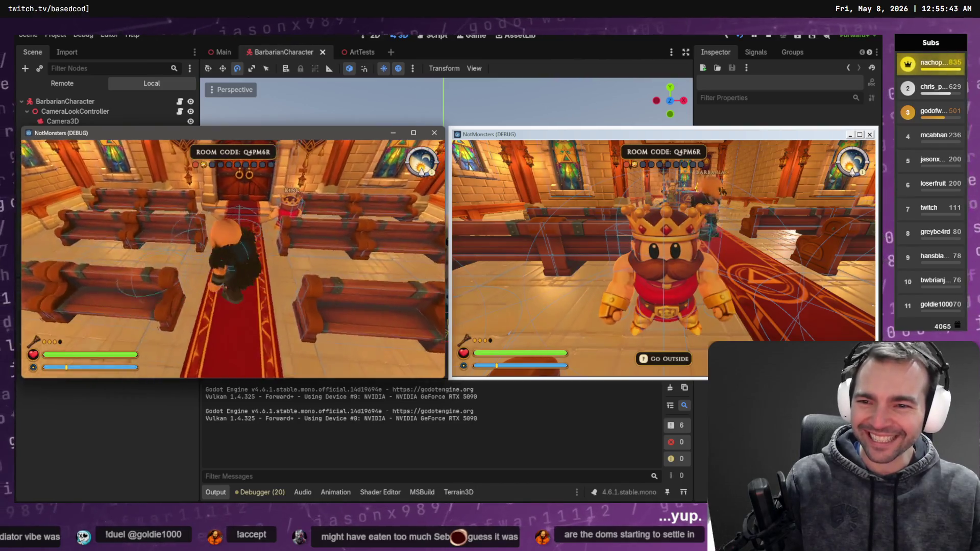
{"action": "key", "text": "s"}
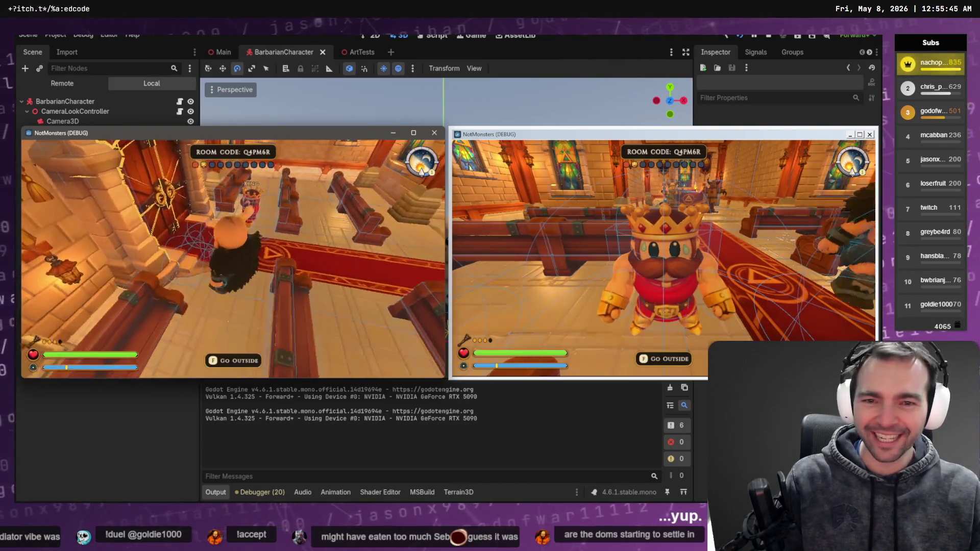
{"action": "key", "text": "w"}
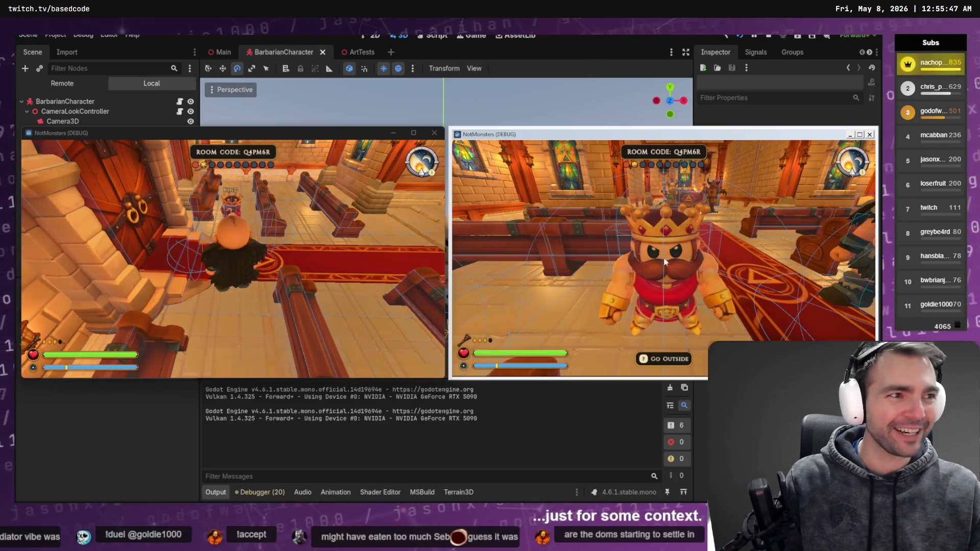
In the right window, walk the King beside the Barbarian, facing the chapel door.
{"action": "left_click", "coordinate": [664, 261]}
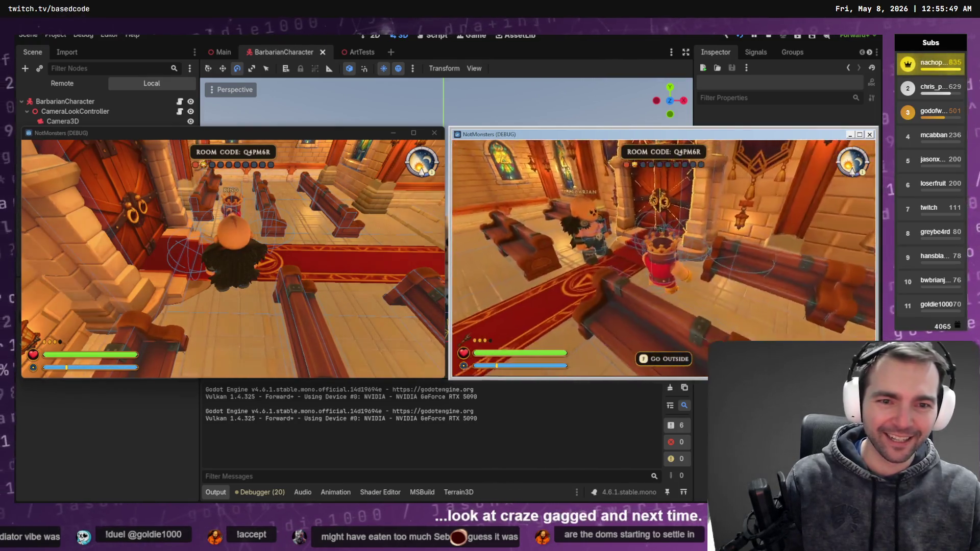
{"action": "key", "text": "a"}
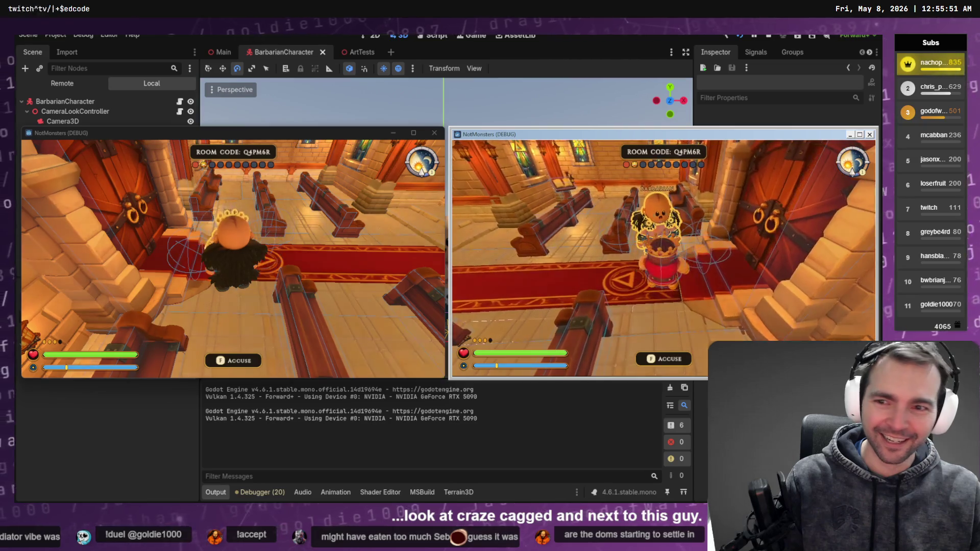
{"action": "key", "text": "w"}
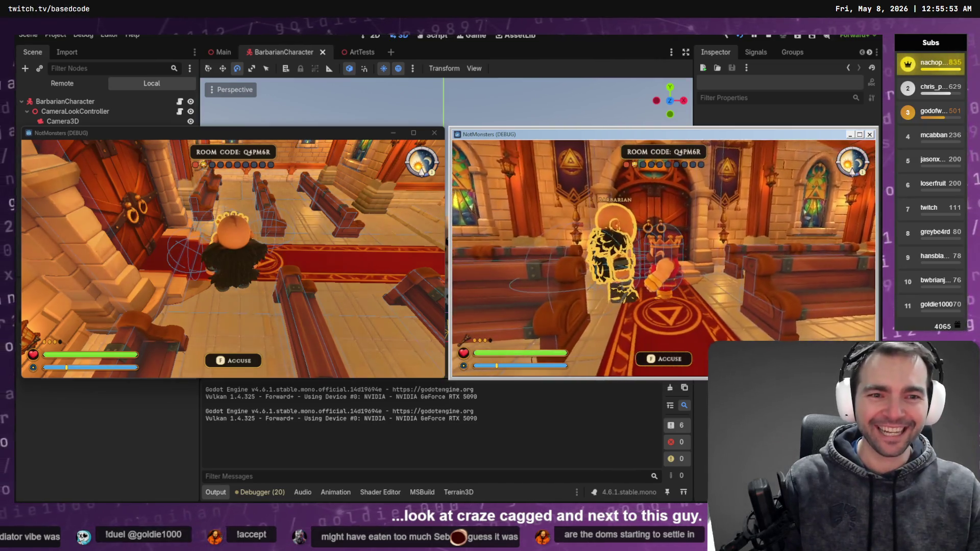
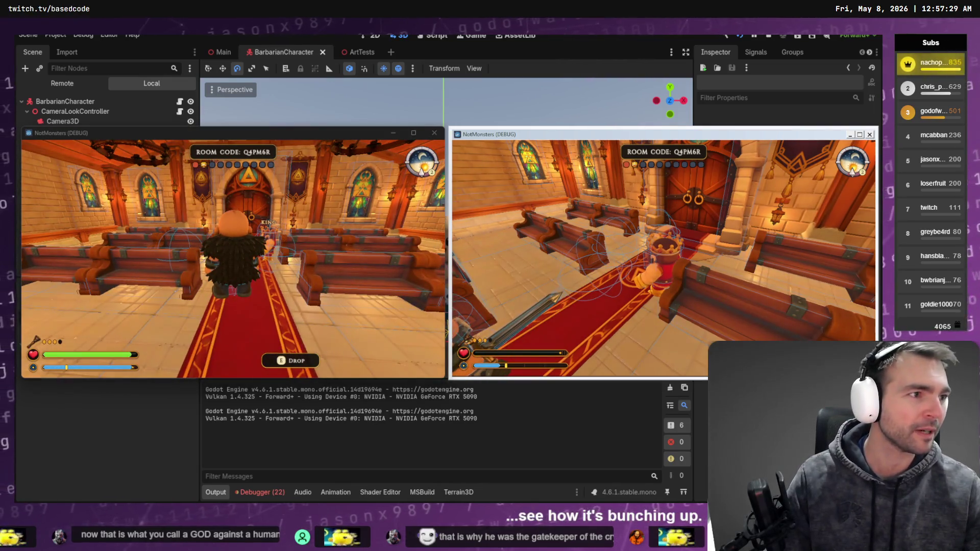
Stop the running Godot test, return to the BarbarianCharacter scene, and switch to Blender.
{"action": "key", "text": "F8"}
{"action": "right_click_drag", "start_coordinate": [234, 259], "coordinate": [542, 245]}
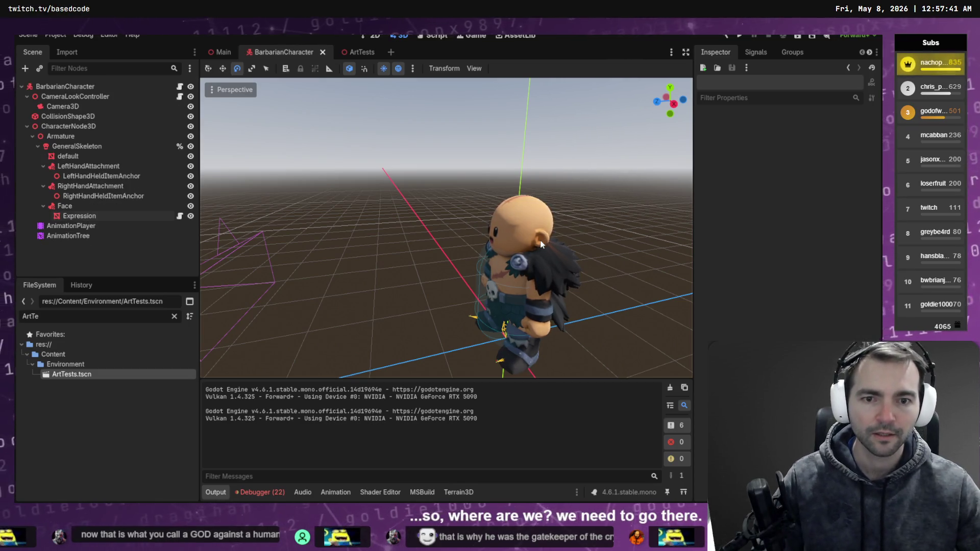
{"action": "key", "text": "alt+Tab"}
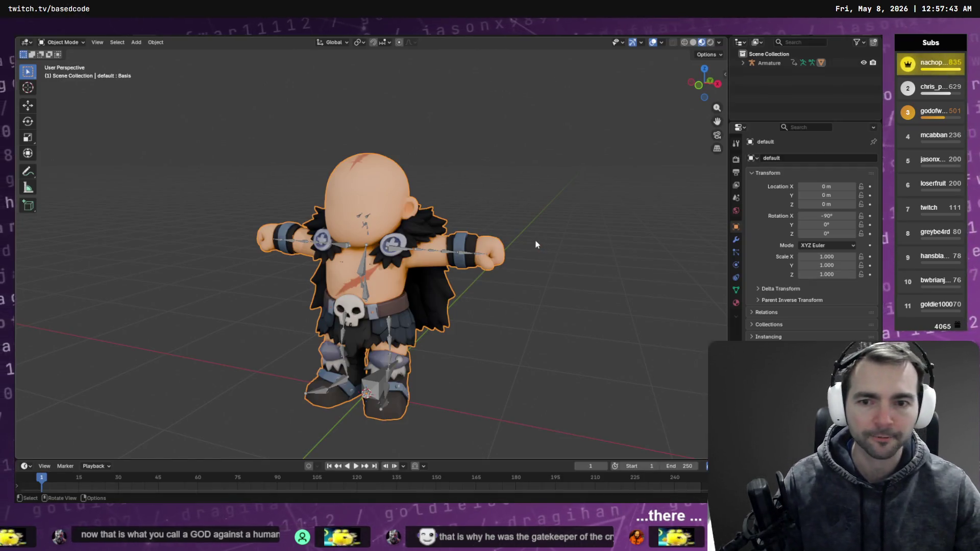
Deselect everything and put the barbarian mesh into Weight Paint mode.
{"action": "right_click", "coordinate": [567, 247]}
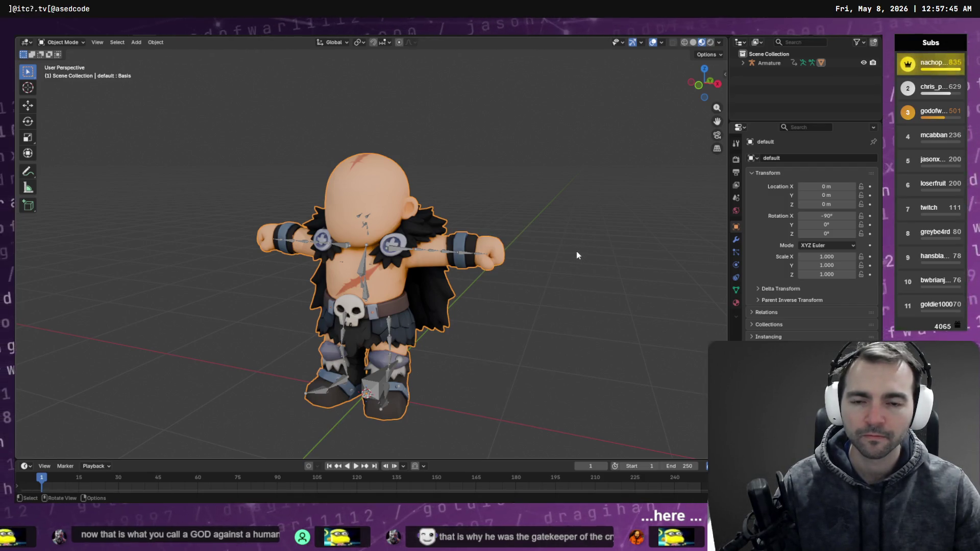
{"action": "left_click", "coordinate": [577, 255]}
{"action": "mouse_move", "coordinate": [580, 251]}
{"action": "middle_mouse_down"}
{"action": "mouse_move", "coordinate": [536, 265]}
{"action": "mouse_move", "coordinate": [565, 277]}
{"action": "mouse_move", "coordinate": [428, 268]}
{"action": "middle_mouse_up"}
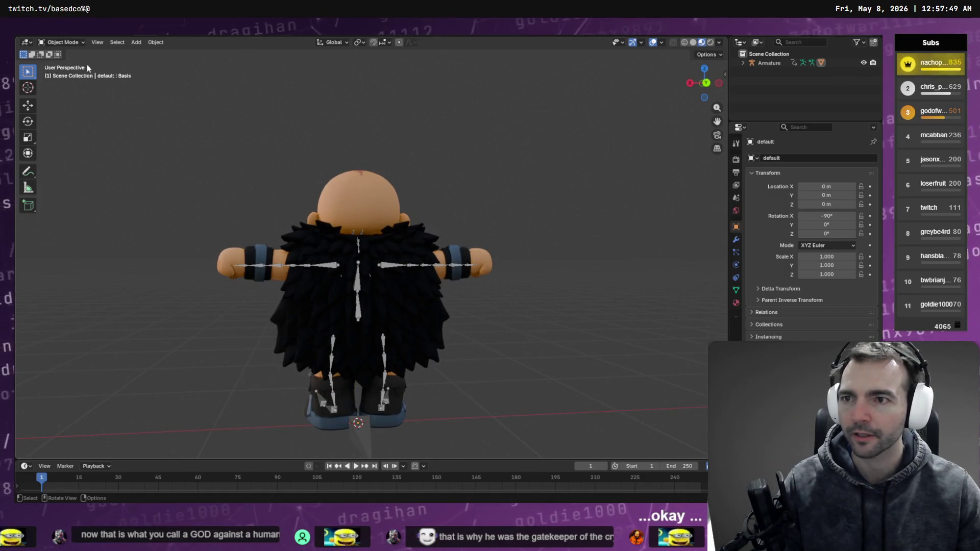
{"action": "left_click", "coordinate": [62, 42]}
{"action": "left_click", "coordinate": [77, 97]}
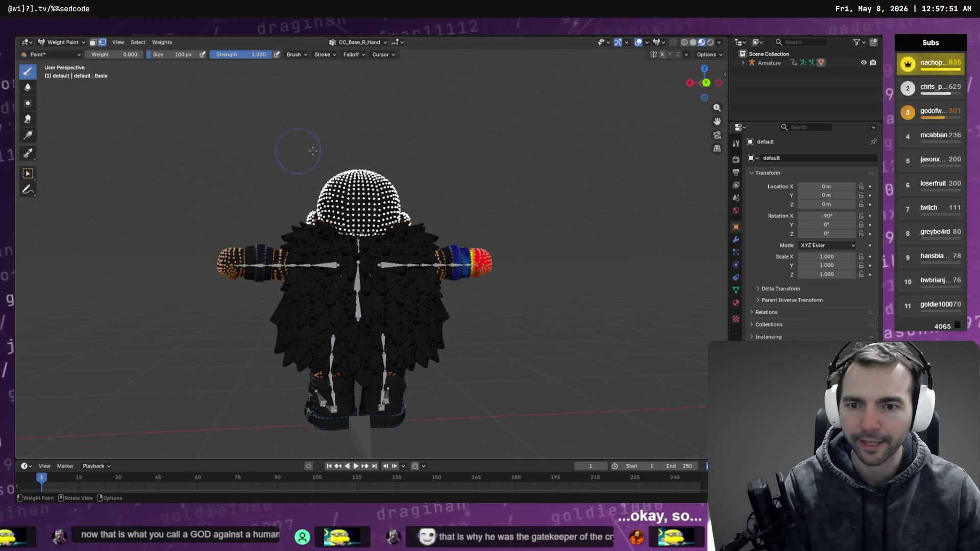
Enable box vertex selection and snap to a Right Orthographic view of the character.
{"action": "middle_click_drag", "start_coordinate": [468, 265], "coordinate": [586, 248]}
{"action": "middle_click_drag", "start_coordinate": [590, 250], "coordinate": [131, 109]}
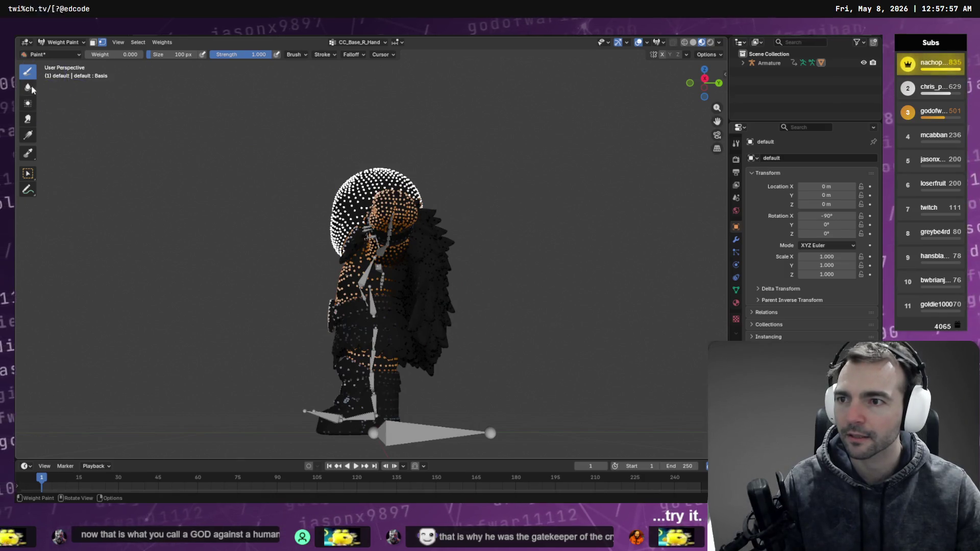
{"action": "left_click", "coordinate": [28, 175]}
{"action": "middle_click_drag", "start_coordinate": [508, 318], "coordinate": [511, 321]}
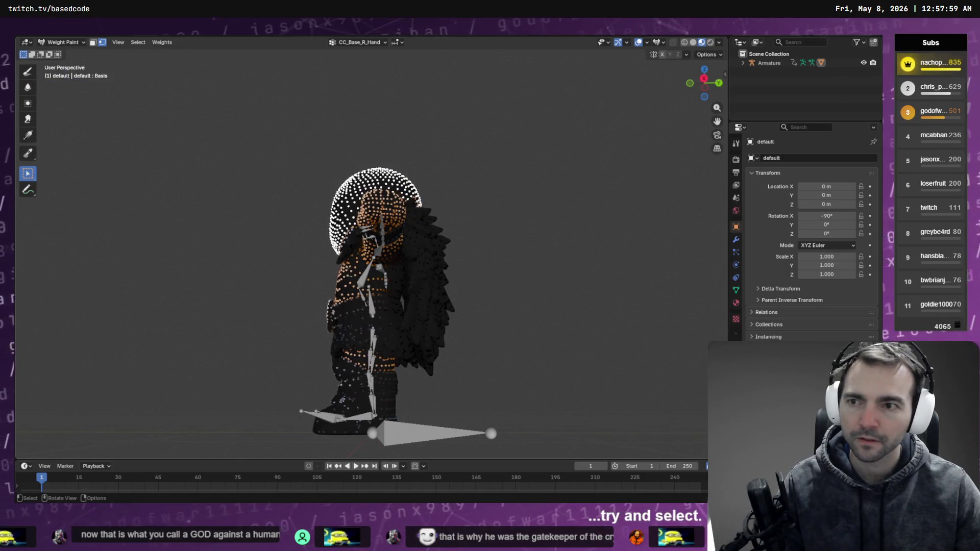
{"action": "left_click", "coordinate": [704, 78]}
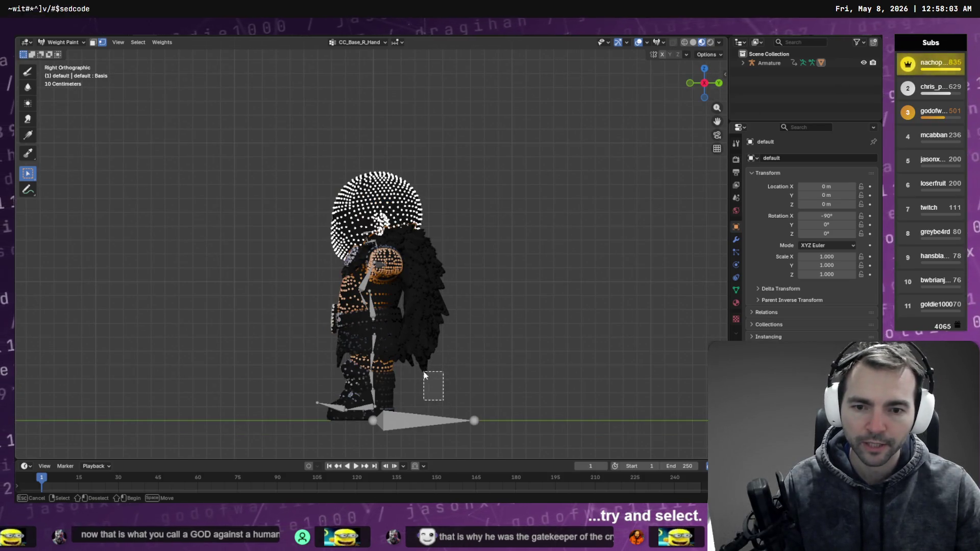
Select the cape's lower-edge vertices, try growing the selection, and test the see-through display.
{"action": "left_click_drag", "start_coordinate": [424, 376], "coordinate": [420, 373]}
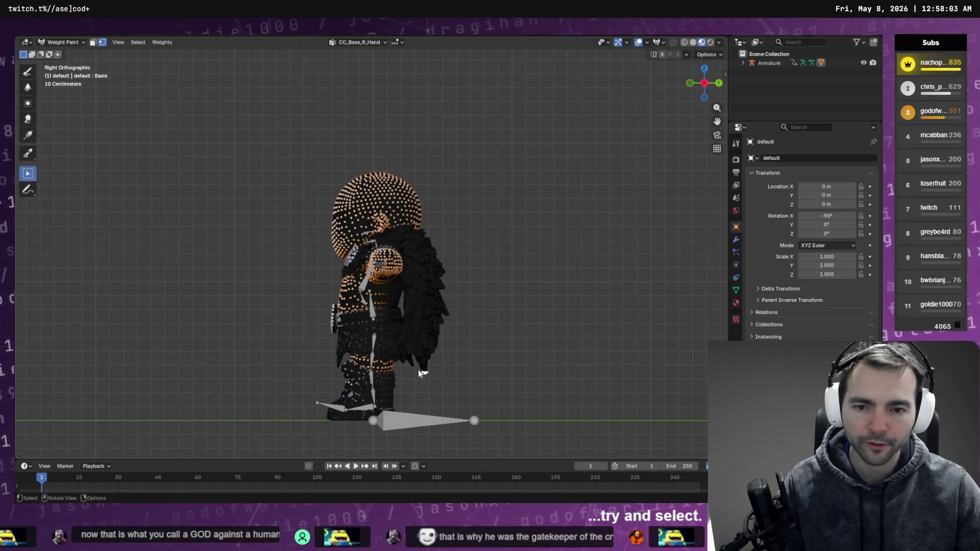
{"action": "key", "text": "F3"}
{"action": "left_click", "coordinate": [474, 365]}
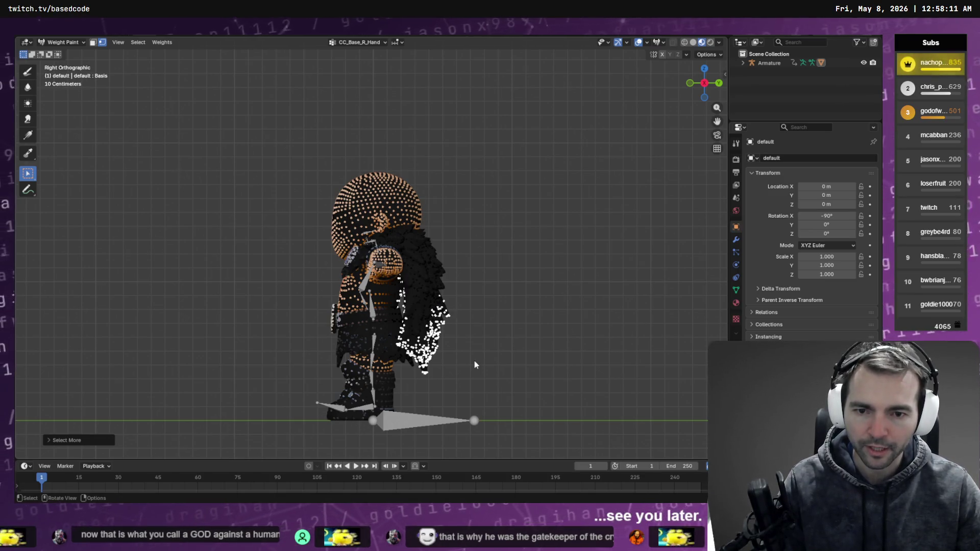
{"action": "key", "text": "ctrl+z"}
{"action": "mouse_move", "coordinate": [491, 280]}
{"action": "left_mouse_down"}
{"action": "mouse_move", "coordinate": [386, 338]}
{"action": "mouse_move", "coordinate": [433, 311]}
{"action": "left_mouse_up"}
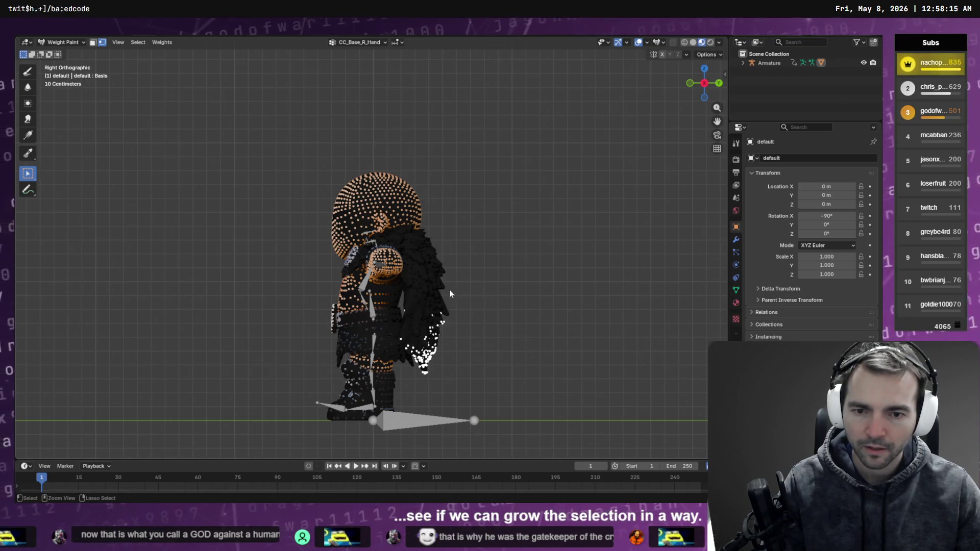
{"action": "left_click", "coordinate": [673, 43]}
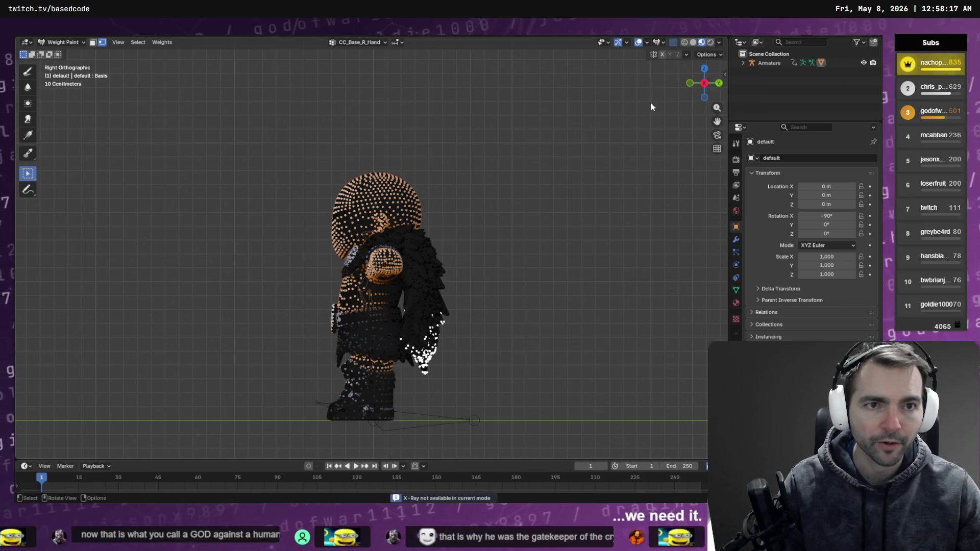
{"action": "left_click", "coordinate": [674, 45]}
{"action": "left_click", "coordinate": [674, 45]}
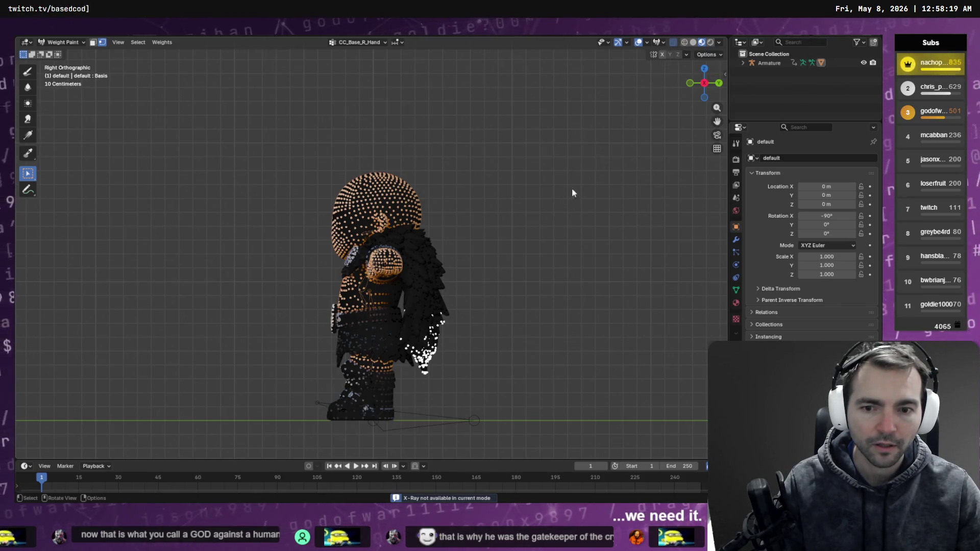
Box-select cape vertices across the upper back and hip, then grow the selection.
{"action": "left_click_drag", "start_coordinate": [568, 194], "coordinate": [380, 328]}
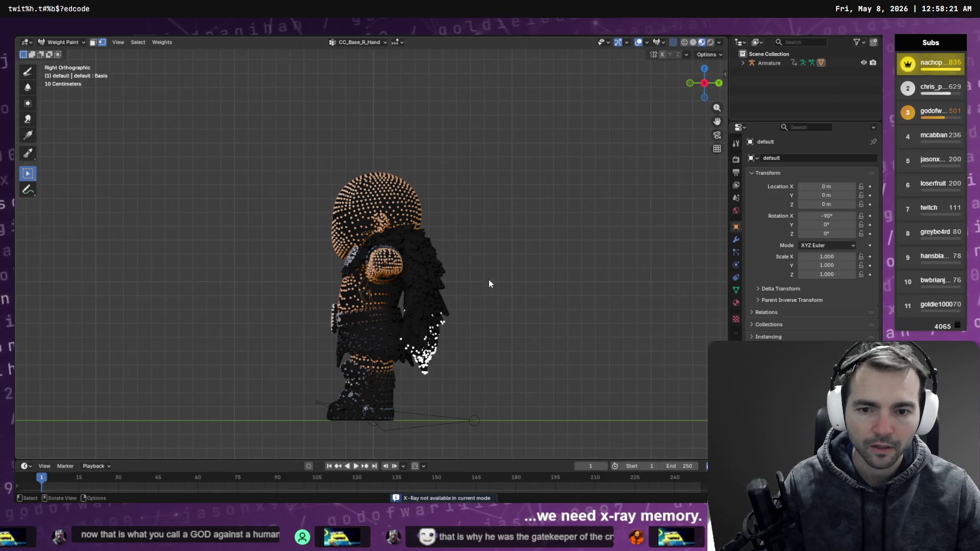
{"action": "left_click_drag", "start_coordinate": [488, 280], "coordinate": [411, 358]}
{"action": "left_click_drag", "start_coordinate": [479, 289], "coordinate": [391, 331]}
{"action": "key", "text": "q"}
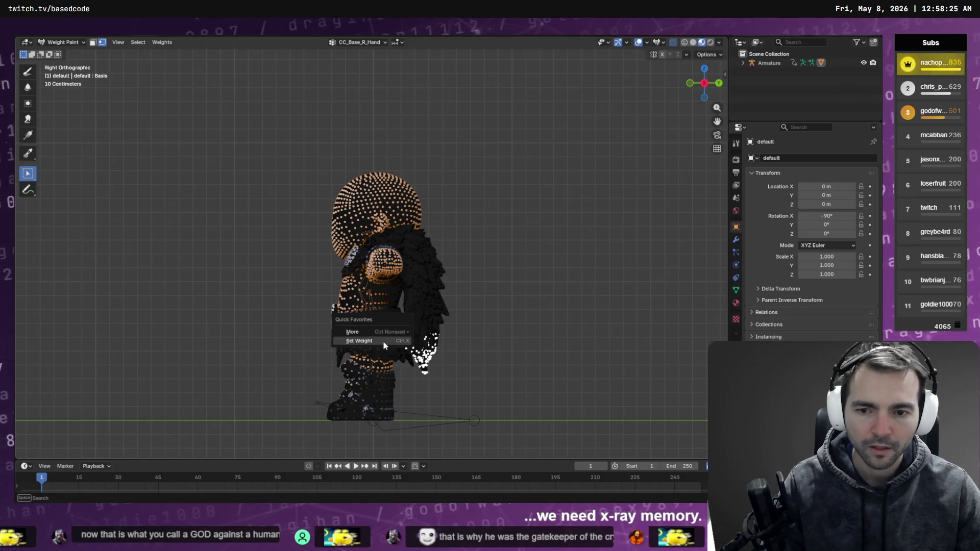
{"action": "left_click", "coordinate": [362, 333]}
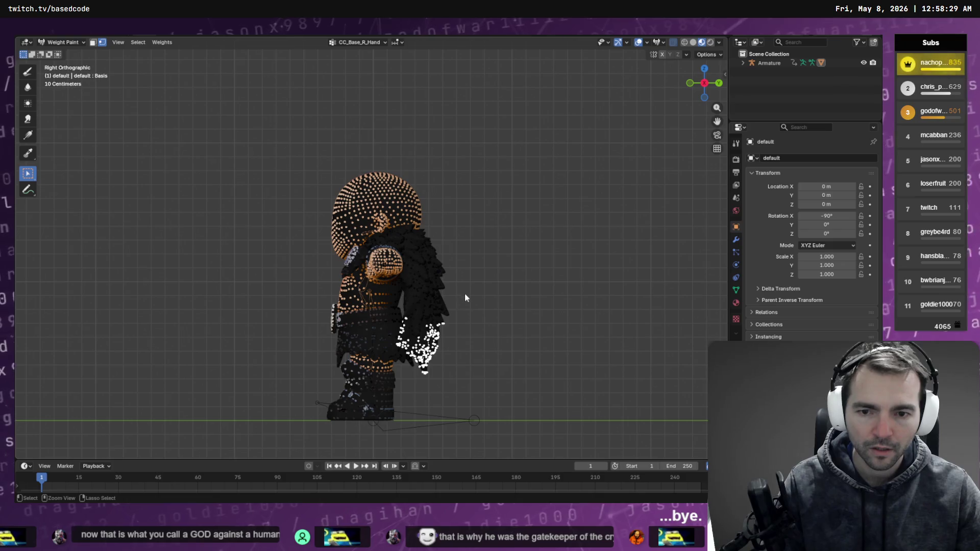
Add further strips of cape vertices up to its edge and check them in perspective.
{"action": "mouse_move", "coordinate": [474, 271]}
{"action": "left_mouse_down"}
{"action": "mouse_move", "coordinate": [439, 302]}
{"action": "mouse_move", "coordinate": [378, 312]}
{"action": "mouse_move", "coordinate": [440, 309]}
{"action": "left_mouse_up"}
{"action": "left_click_drag", "start_coordinate": [502, 274], "coordinate": [379, 310], "text": "shift"}
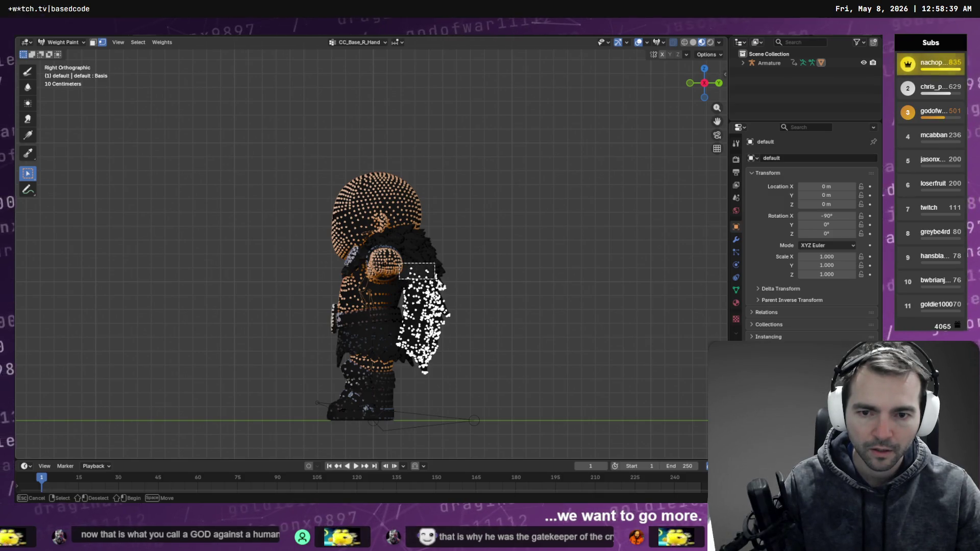
{"action": "left_click_drag", "start_coordinate": [458, 278], "coordinate": [457, 279], "text": "shift"}
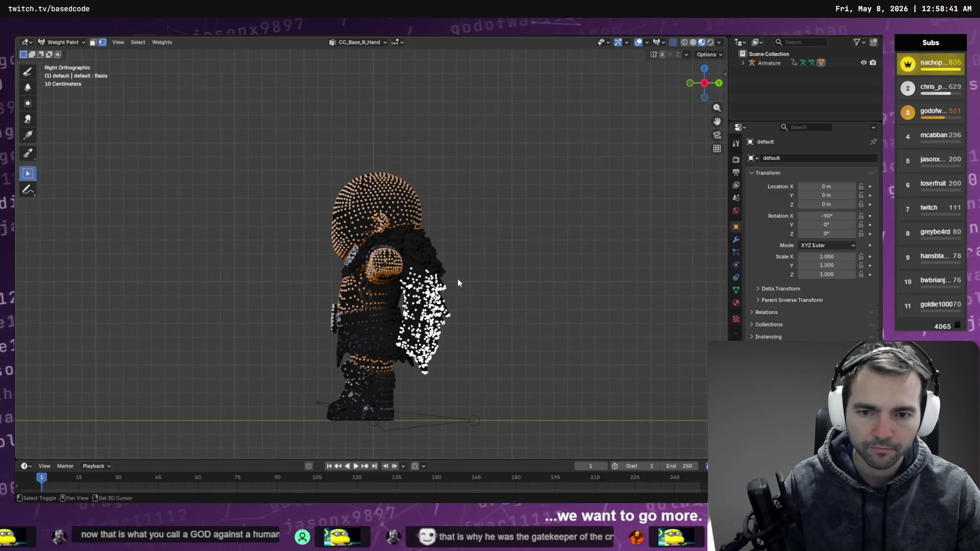
{"action": "left_click_drag", "start_coordinate": [404, 261], "coordinate": [397, 296], "text": "shift"}
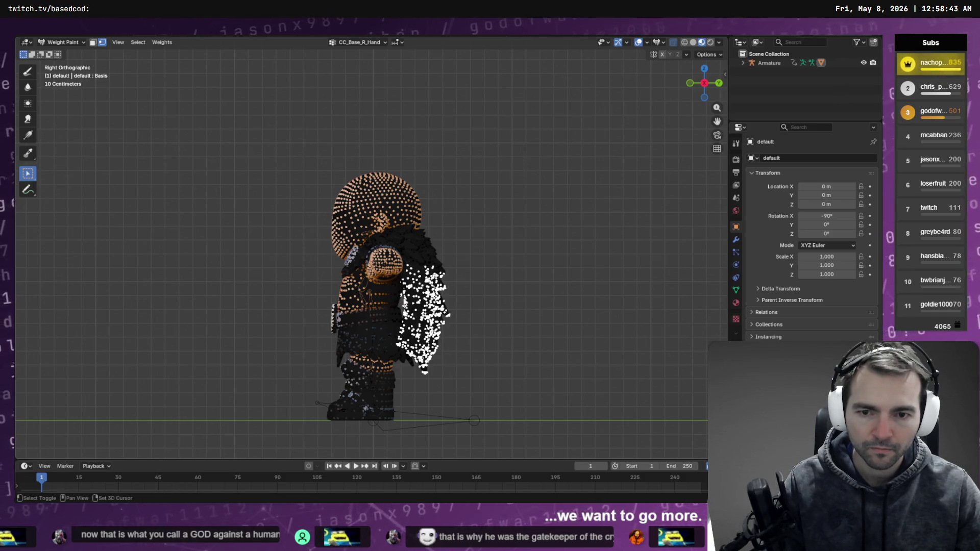
{"action": "left_click_drag", "start_coordinate": [395, 301], "coordinate": [398, 289], "text": "shift"}
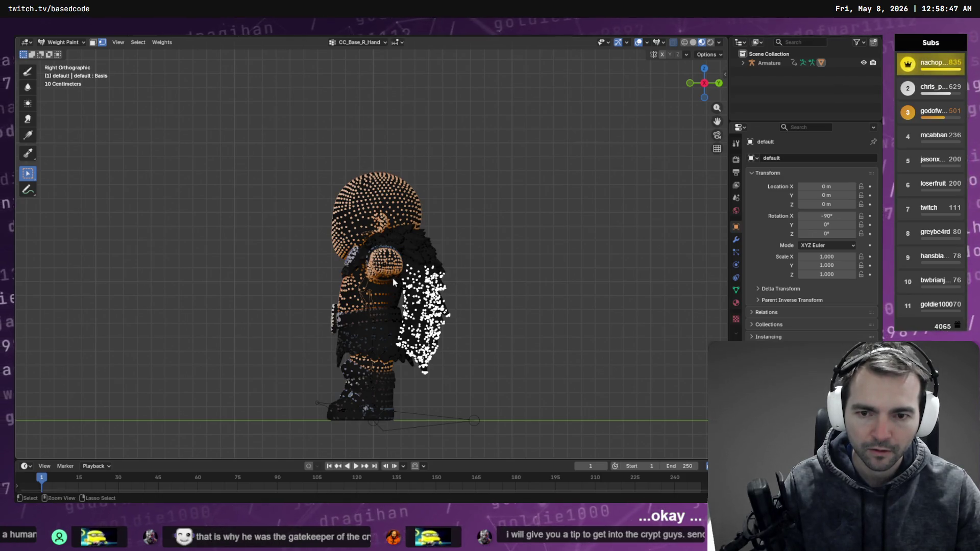
{"action": "mouse_move", "coordinate": [391, 277]}
{"action": "middle_mouse_down"}
{"action": "mouse_move", "coordinate": [541, 273]}
{"action": "mouse_move", "coordinate": [449, 270]}
{"action": "middle_mouse_up"}
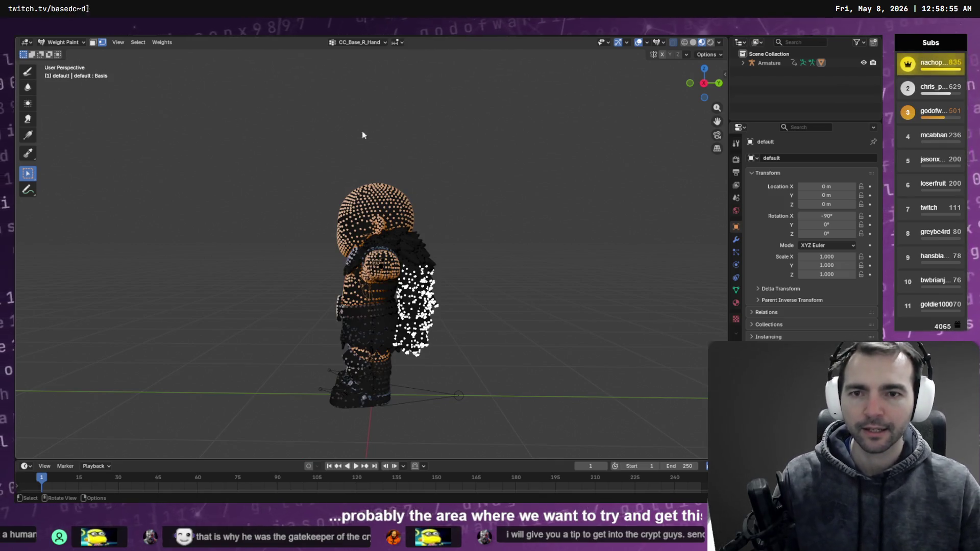
Browse vertex groups from CC_Base_R_Upperarm to CC_Base_L_ThighTwist01, checking weights from behind.
{"action": "left_click", "coordinate": [357, 42]}
{"action": "left_click", "coordinate": [342, 62]}
{"action": "scroll", "coordinate": [347, 69], "scroll_direction": "up", "scroll_amount": 10}
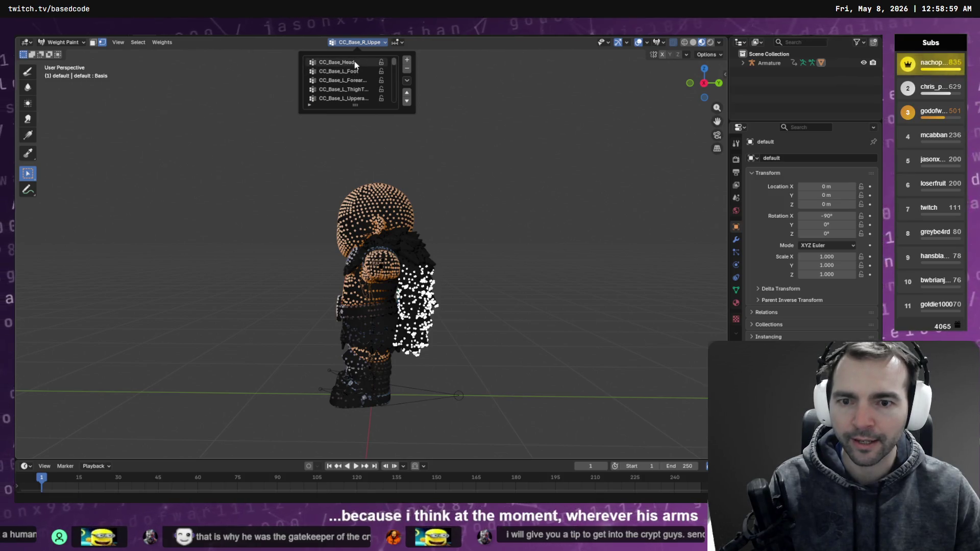
{"action": "left_click", "coordinate": [356, 62]}
{"action": "left_click", "coordinate": [342, 80]}
{"action": "left_click", "coordinate": [343, 89]}
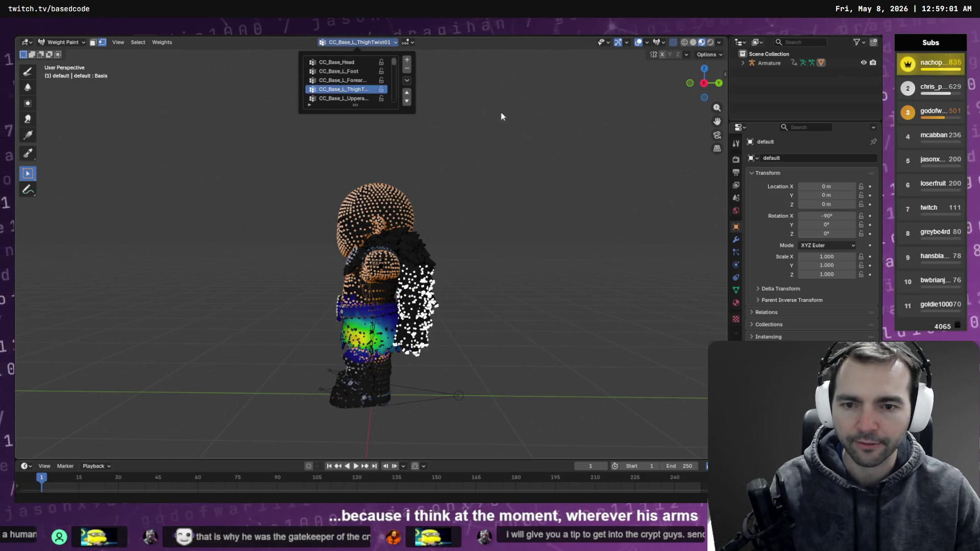
{"action": "mouse_move", "coordinate": [551, 154]}
{"action": "middle_mouse_down"}
{"action": "mouse_move", "coordinate": [486, 166]}
{"action": "mouse_move", "coordinate": [387, 101]}
{"action": "middle_mouse_up"}
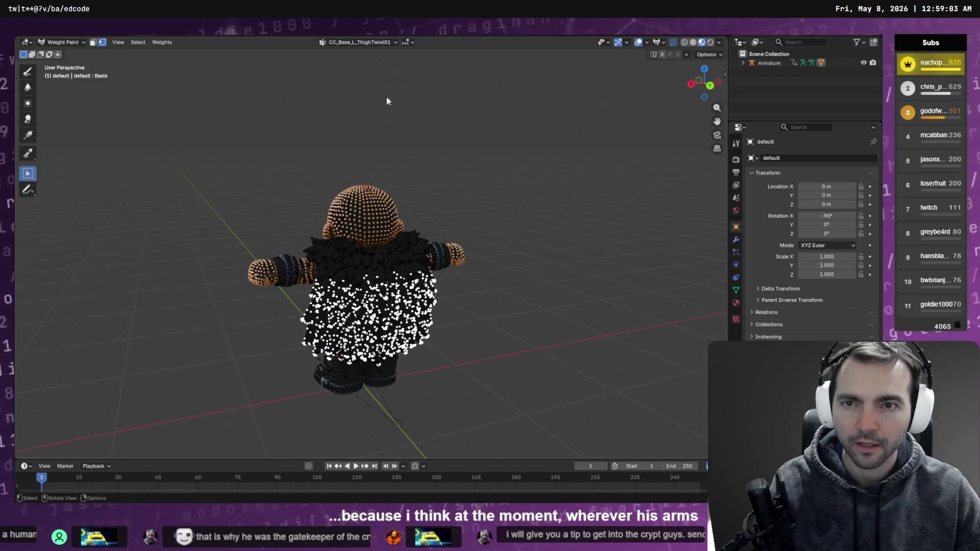
Show the left upper-arm twist group's weights and scroll further through the group list.
{"action": "left_click", "coordinate": [357, 42]}
{"action": "left_click", "coordinate": [347, 98]}
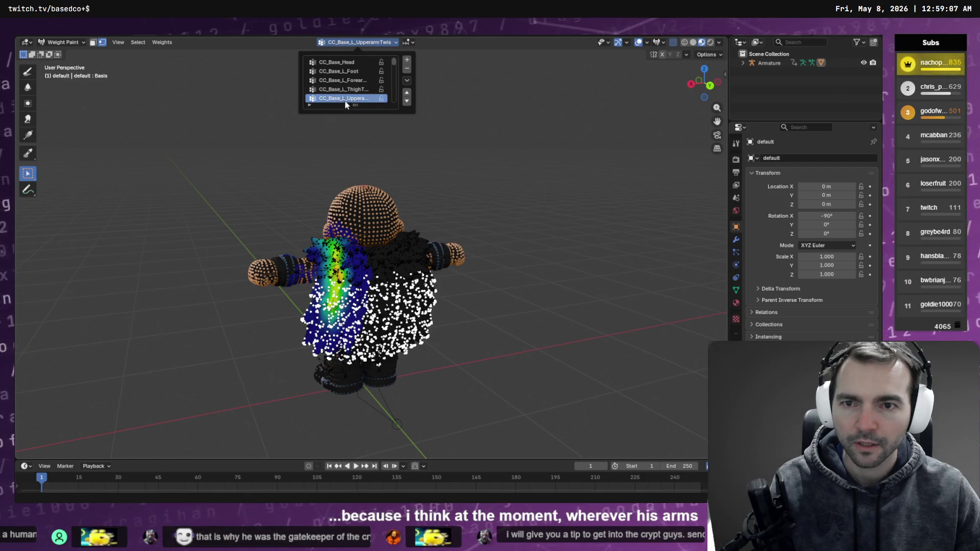
{"action": "scroll", "coordinate": [346, 102], "scroll_direction": "down", "scroll_amount": 2}
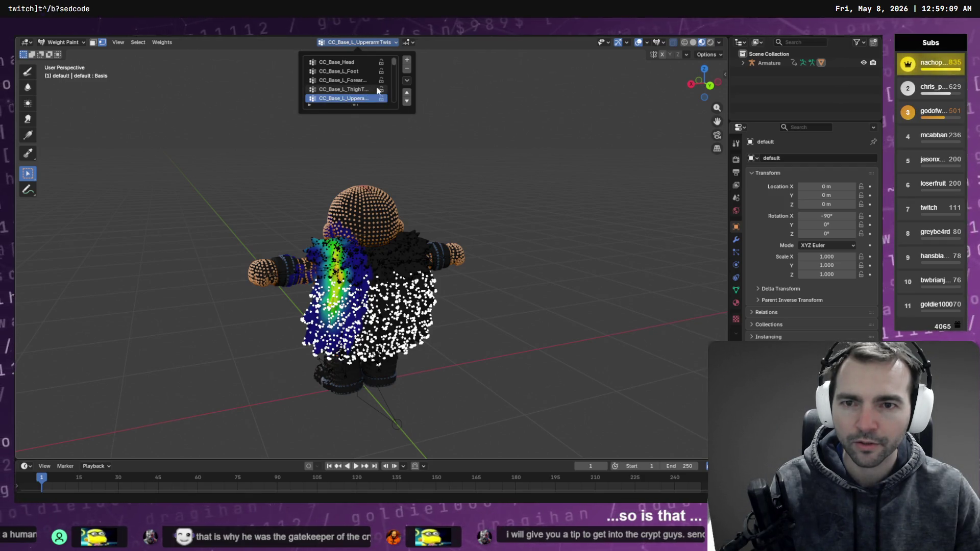
{"action": "left_click", "coordinate": [347, 90]}
{"action": "scroll", "coordinate": [347, 92], "scroll_direction": "down", "scroll_amount": 5, "text": "ctrl"}
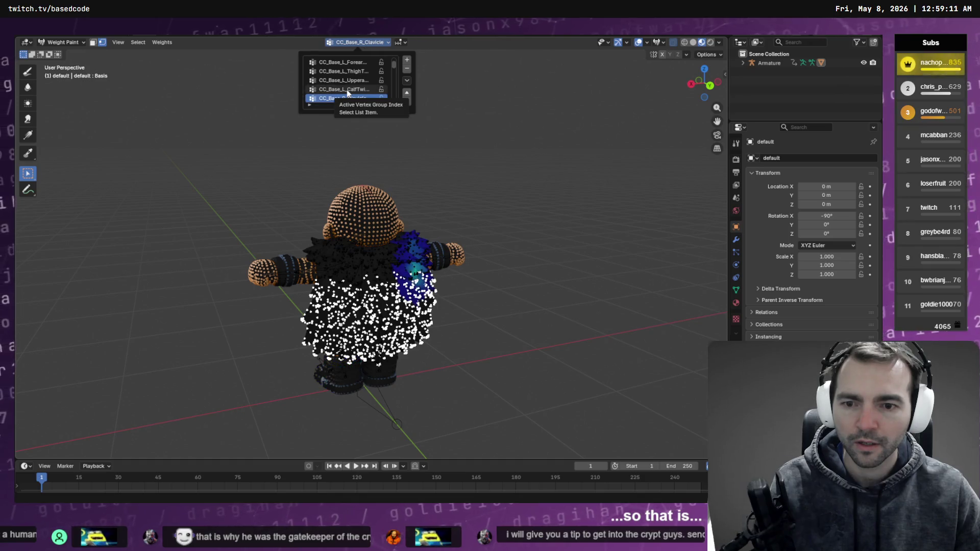
{"action": "scroll", "coordinate": [347, 92], "scroll_direction": "down", "scroll_amount": 4, "text": "ctrl"}
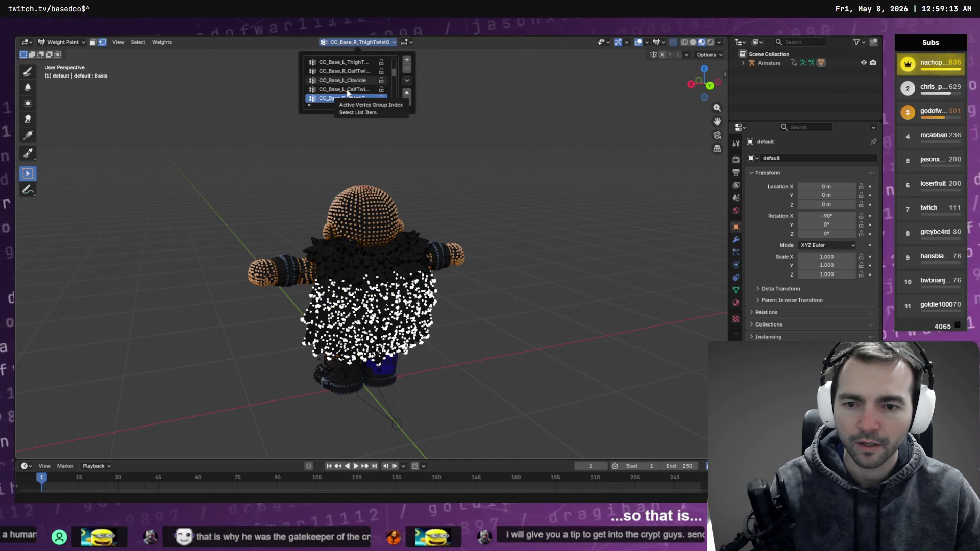
{"action": "scroll", "coordinate": [347, 93], "scroll_direction": "down", "scroll_amount": 4, "text": "ctrl"}
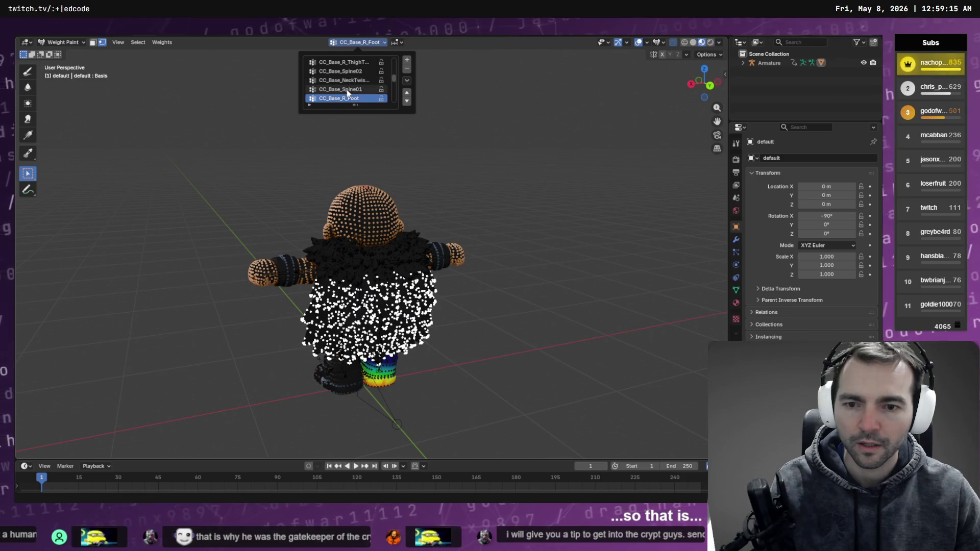
{"action": "scroll", "coordinate": [347, 92], "scroll_direction": "down", "scroll_amount": 4, "text": "ctrl"}
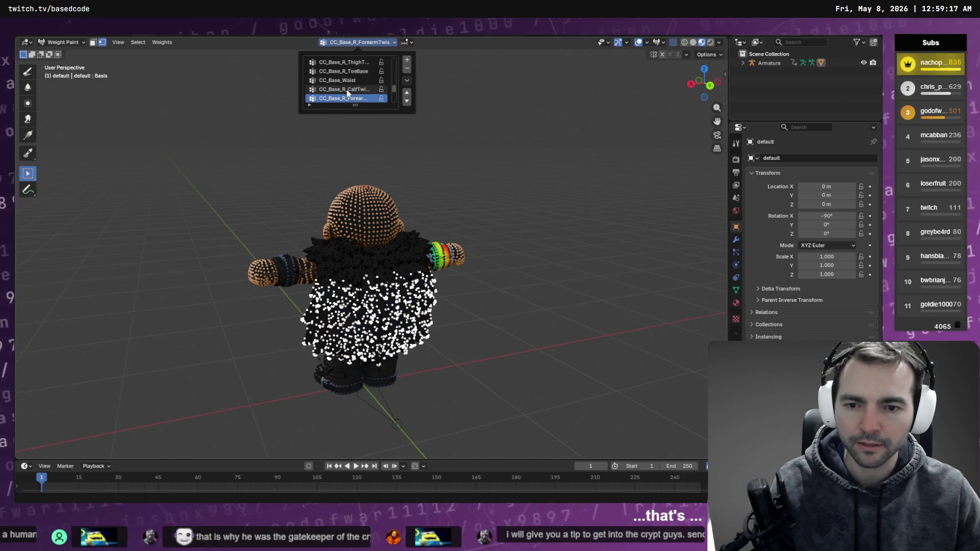
{"action": "scroll", "coordinate": [348, 92], "scroll_direction": "down", "scroll_amount": 1, "text": "ctrl"}
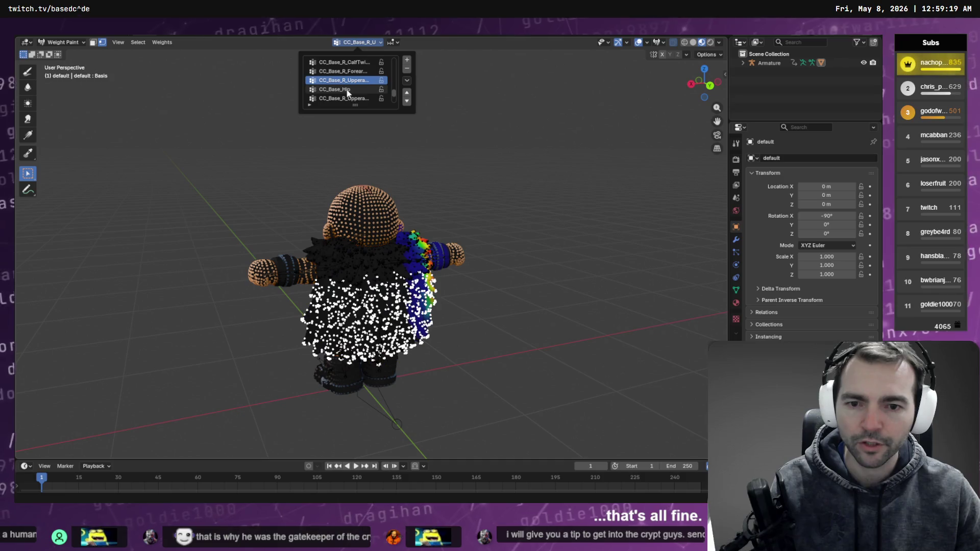
{"action": "mouse_move", "coordinate": [512, 201]}
{"action": "middle_mouse_down"}
{"action": "mouse_move", "coordinate": [434, 183]}
{"action": "mouse_move", "coordinate": [460, 185]}
{"action": "middle_mouse_up"}
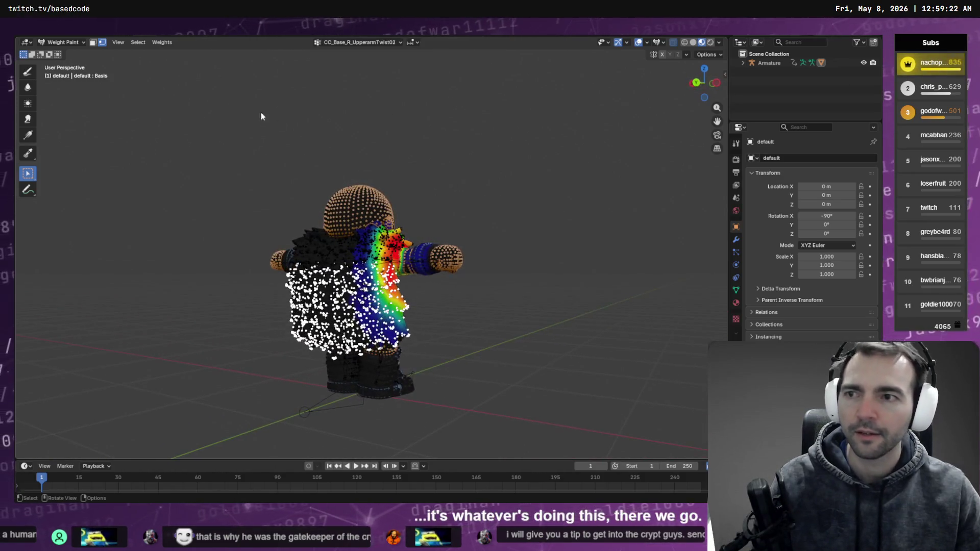
With the paint brush, zero CC_Base_R_UpperarmTwist02 weights on the cape, then view CC_Base_Hip.
{"action": "left_click", "coordinate": [27, 72]}
{"action": "key", "text": "q"}
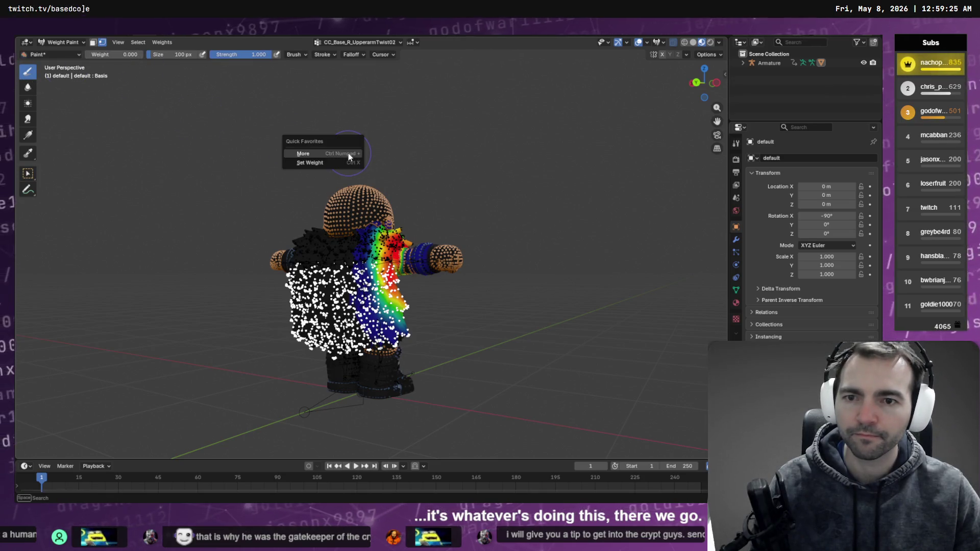
{"action": "left_click", "coordinate": [339, 163]}
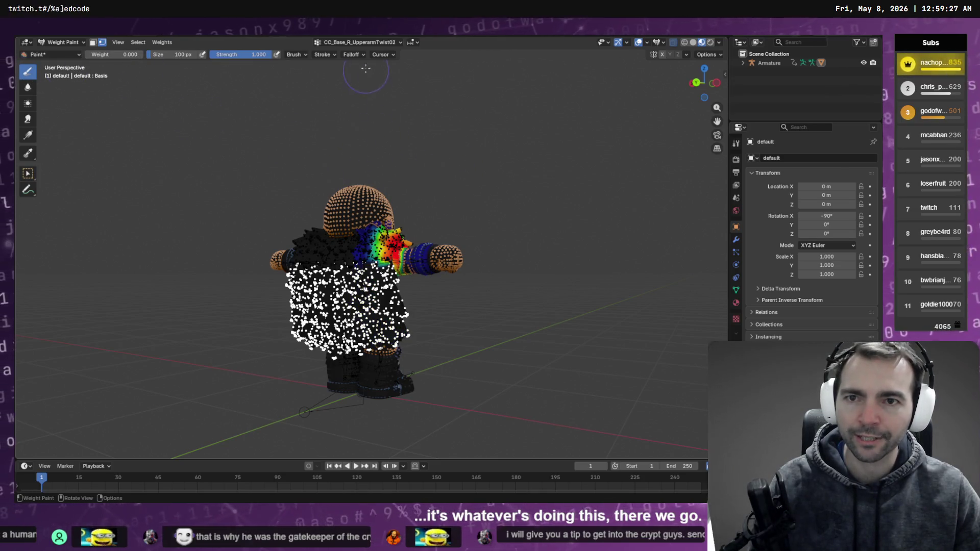
{"action": "left_click", "coordinate": [357, 42]}
{"action": "key", "text": "Down"}
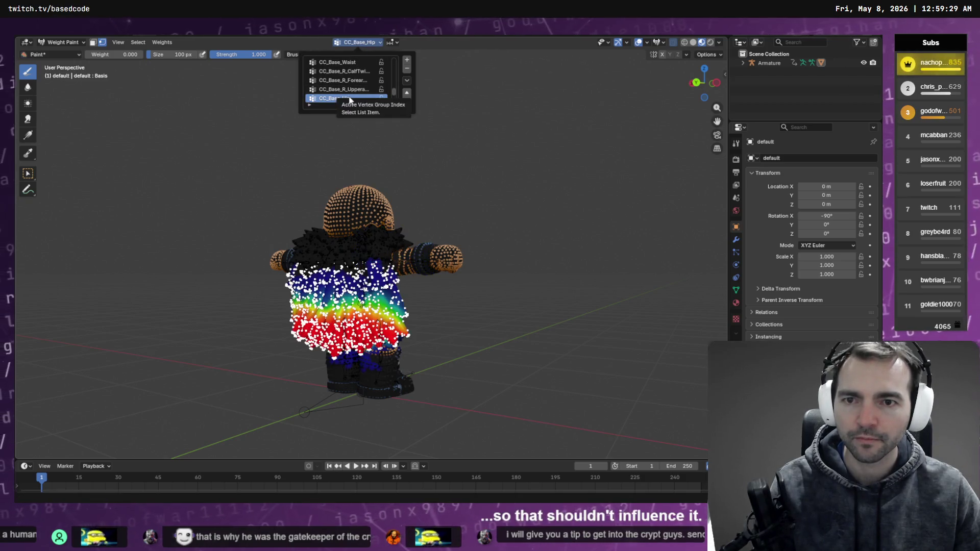
{"action": "mouse_move", "coordinate": [502, 168]}
{"action": "middle_mouse_down"}
{"action": "mouse_move", "coordinate": [438, 169]}
{"action": "mouse_move", "coordinate": [526, 167]}
{"action": "mouse_move", "coordinate": [401, 177]}
{"action": "mouse_move", "coordinate": [520, 174]}
{"action": "mouse_move", "coordinate": [449, 178]}
{"action": "middle_mouse_up"}
{"action": "key", "text": "ctrl+shift+x"}
{"action": "left_click", "coordinate": [513, 174]}
Inspect the right upper-arm group's weights from the front, scrolling deeper through the group list.
{"action": "left_click", "coordinate": [358, 42]}
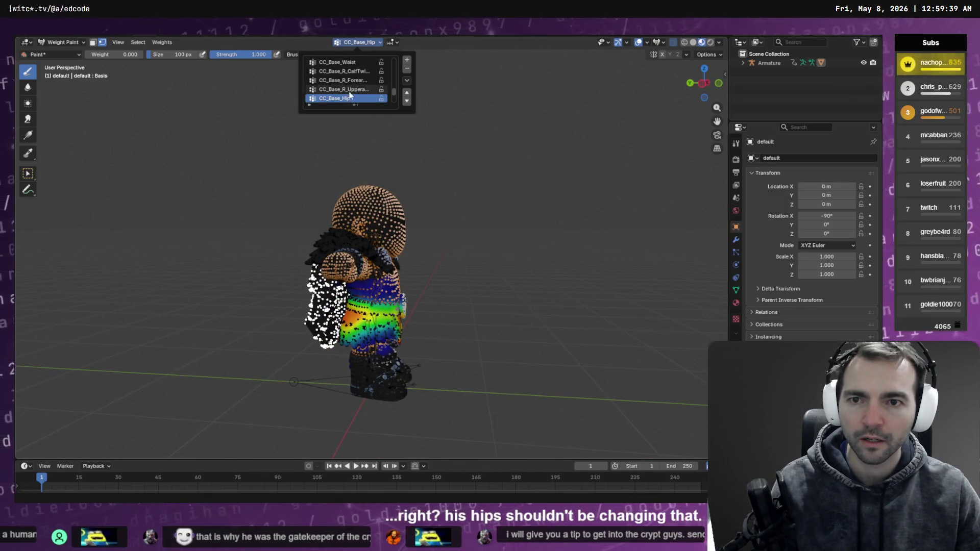
{"action": "left_click", "coordinate": [347, 90]}
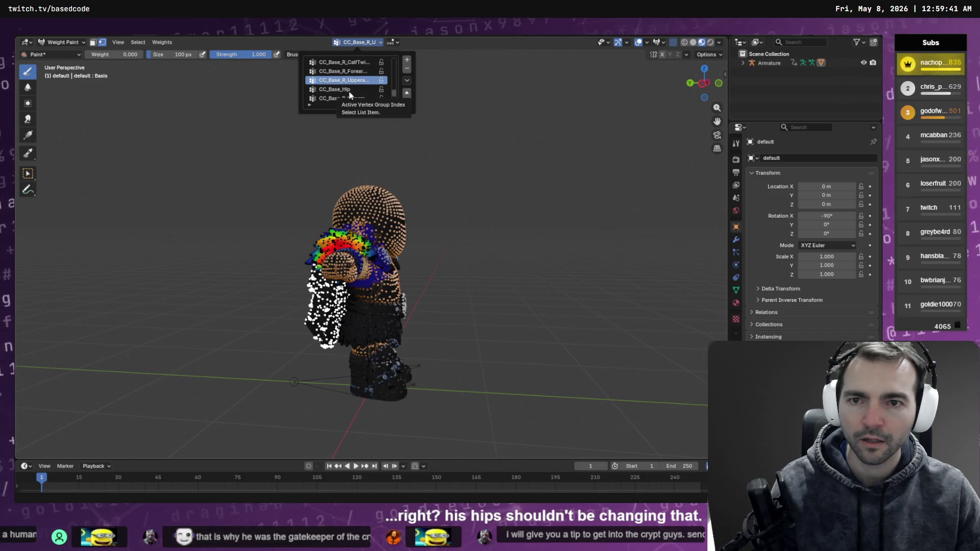
{"action": "scroll", "coordinate": [350, 94], "scroll_direction": "down", "scroll_amount": 1, "text": "ctrl"}
{"action": "scroll", "coordinate": [351, 95], "scroll_direction": "down", "scroll_amount": 1, "text": "ctrl"}
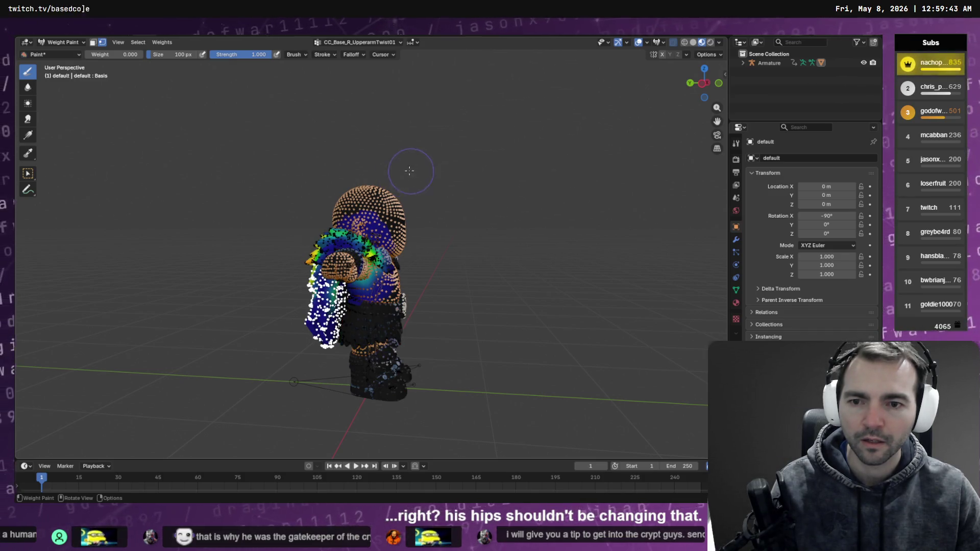
{"action": "middle_click_drag", "start_coordinate": [409, 156], "coordinate": [413, 96]}
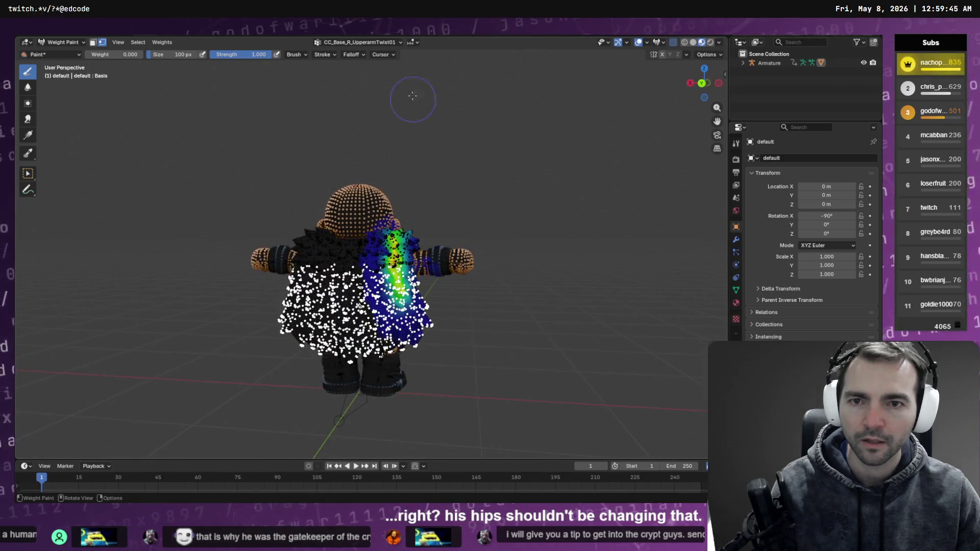
{"action": "left_click", "coordinate": [375, 43]}
{"action": "scroll", "coordinate": [359, 98], "scroll_direction": "down", "scroll_amount": 3, "text": "ctrl"}
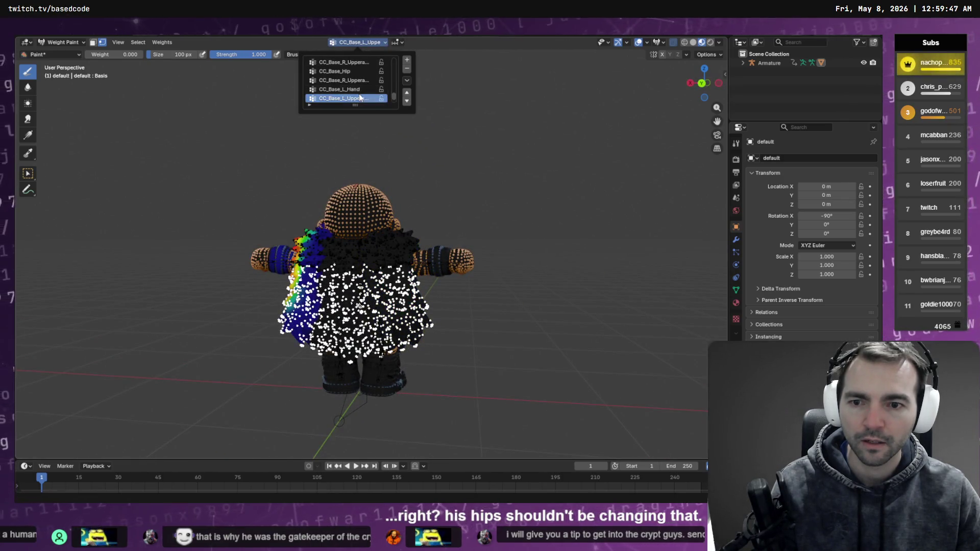
{"action": "scroll", "coordinate": [359, 98], "scroll_direction": "down", "scroll_amount": 2, "text": "ctrl"}
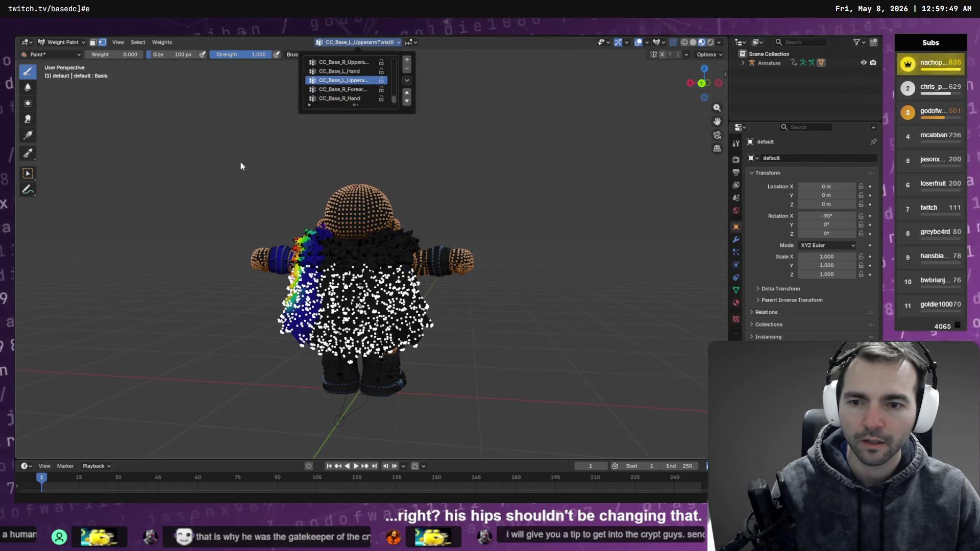
{"action": "right_click", "coordinate": [262, 164]}
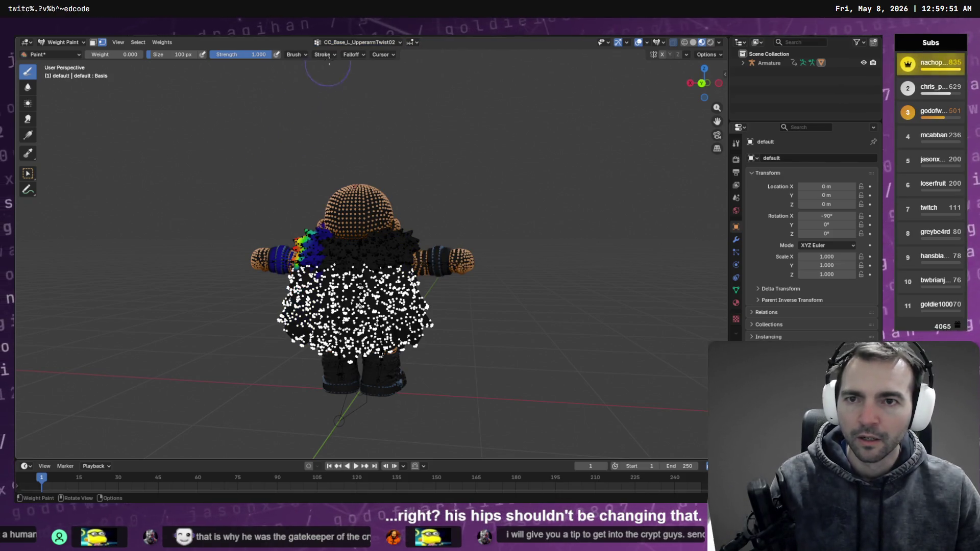
{"action": "left_click", "coordinate": [357, 42]}
{"action": "scroll", "coordinate": [352, 89], "scroll_direction": "down", "scroll_amount": 3, "text": "ctrl"}
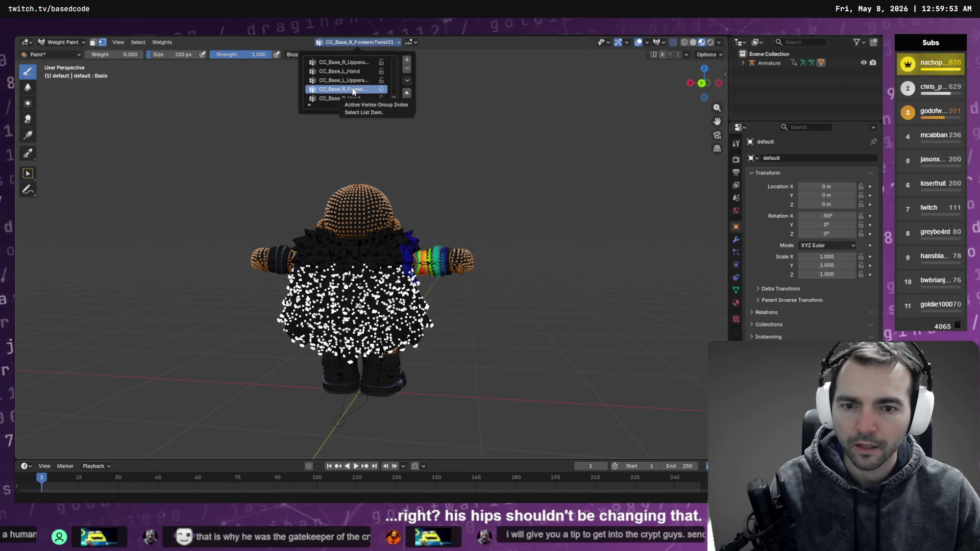
{"action": "scroll", "coordinate": [352, 92], "scroll_direction": "up", "scroll_amount": 4, "text": "ctrl"}
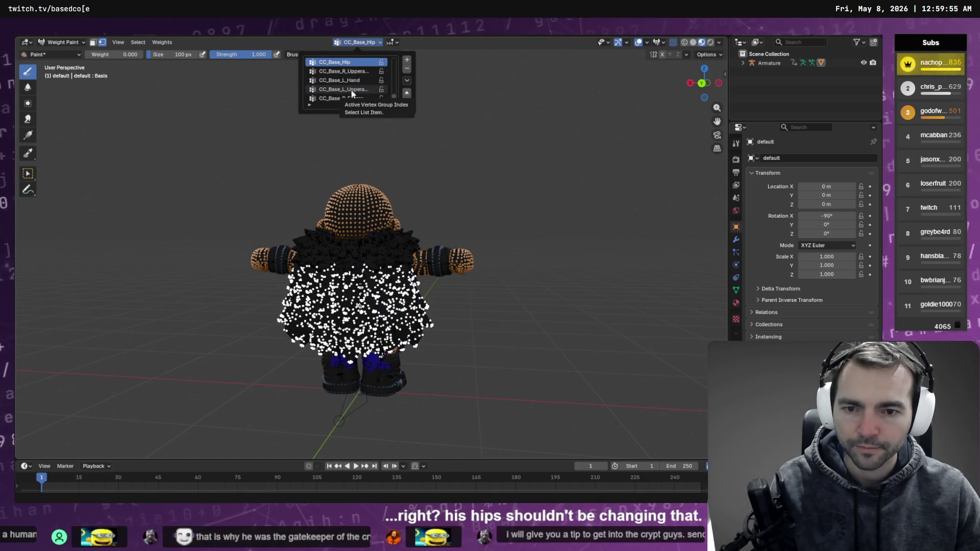
Orbit around the cape and make CC_Base_R_UpperarmTwist01 the active group.
{"action": "mouse_move", "coordinate": [444, 164]}
{"action": "middle_mouse_down"}
{"action": "mouse_move", "coordinate": [325, 179]}
{"action": "mouse_move", "coordinate": [504, 173]}
{"action": "mouse_move", "coordinate": [357, 176]}
{"action": "middle_mouse_up"}
{"action": "key", "text": "q"}
{"action": "key", "text": "Escape"}
{"action": "left_click", "coordinate": [357, 41]}
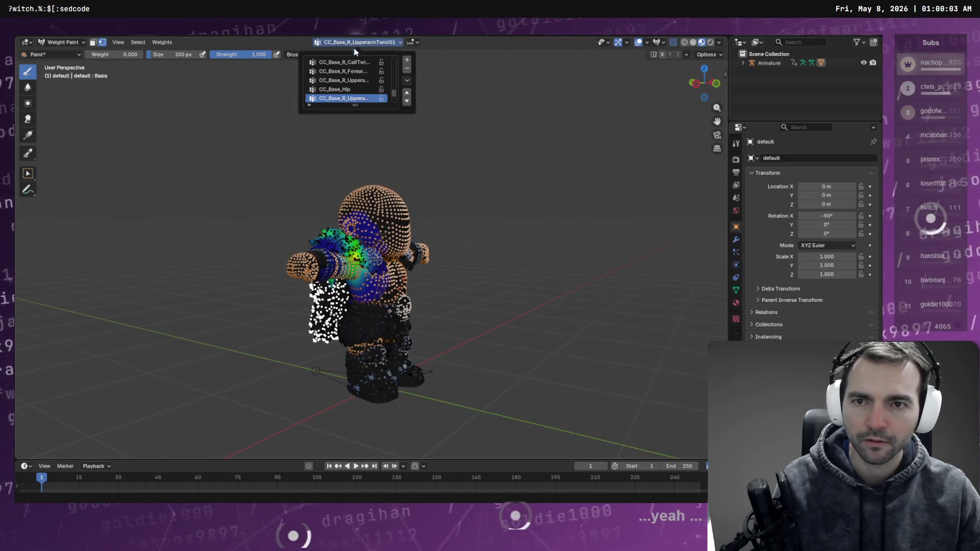
{"action": "left_click", "coordinate": [349, 90]}
{"action": "left_click", "coordinate": [347, 98]}
{"action": "left_click", "coordinate": [347, 81]}
{"action": "left_click", "coordinate": [348, 98]}
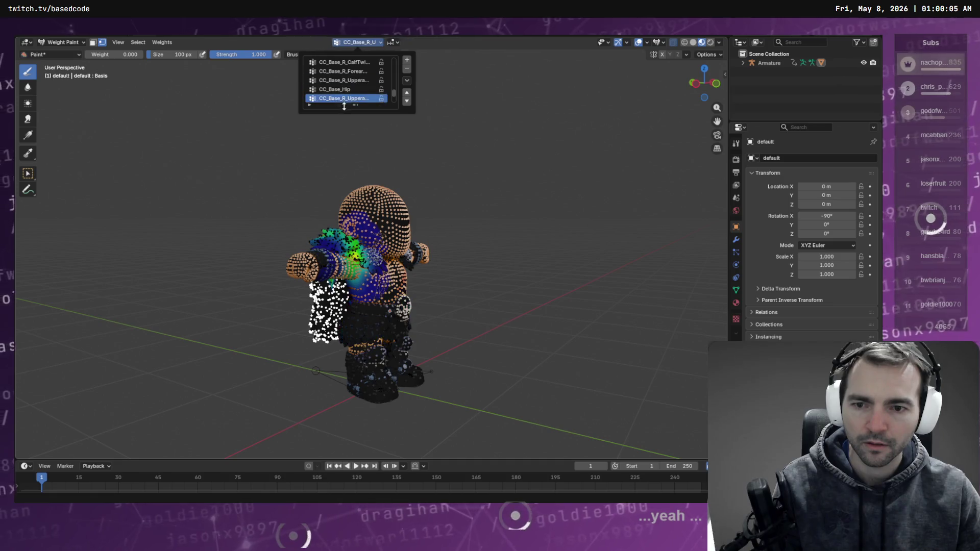
From the back, activate CC_Base_R_Hand, then scroll through groups to CC_Base_R_ToeBase.
{"action": "middle_click_drag", "start_coordinate": [319, 164], "coordinate": [460, 168]}
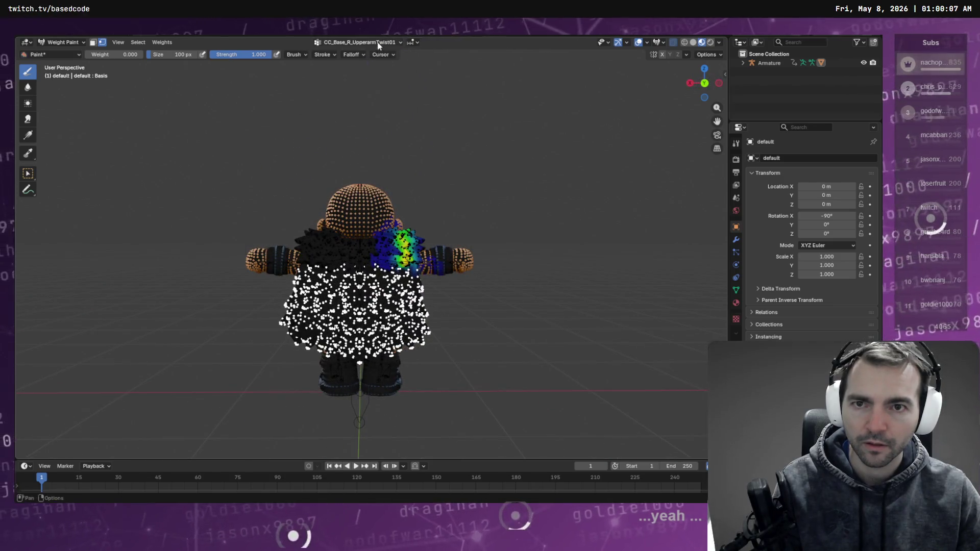
{"action": "left_click", "coordinate": [358, 42]}
{"action": "scroll", "coordinate": [357, 95], "scroll_direction": "down", "scroll_amount": 5}
{"action": "left_click", "coordinate": [348, 98]}
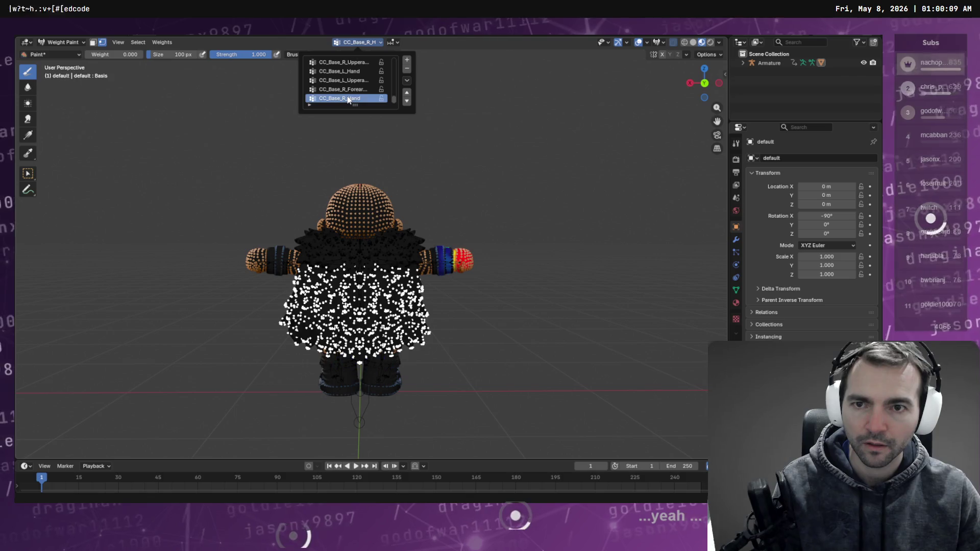
{"action": "scroll", "coordinate": [348, 88], "scroll_direction": "up", "scroll_amount": 6, "text": "ctrl"}
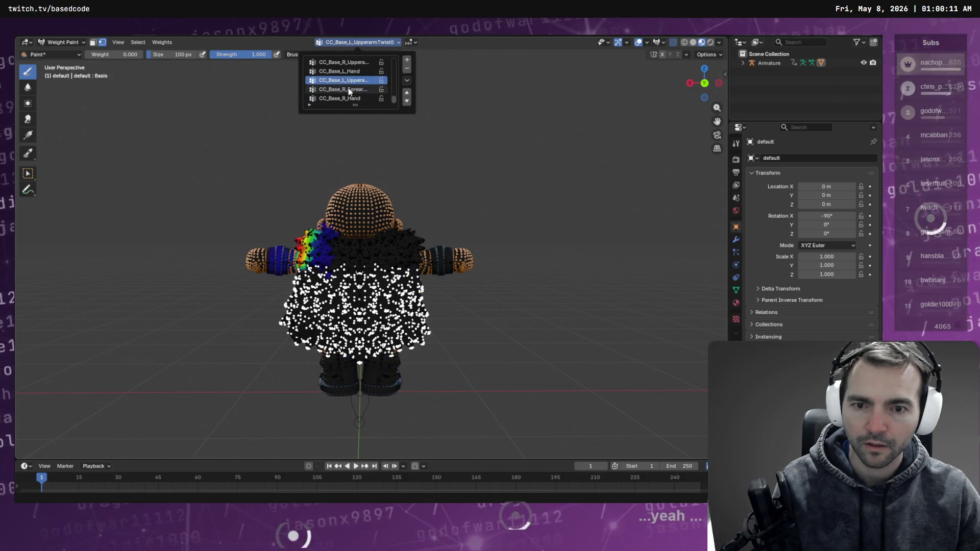
{"action": "scroll", "coordinate": [347, 91], "scroll_direction": "up", "scroll_amount": 4, "text": "ctrl"}
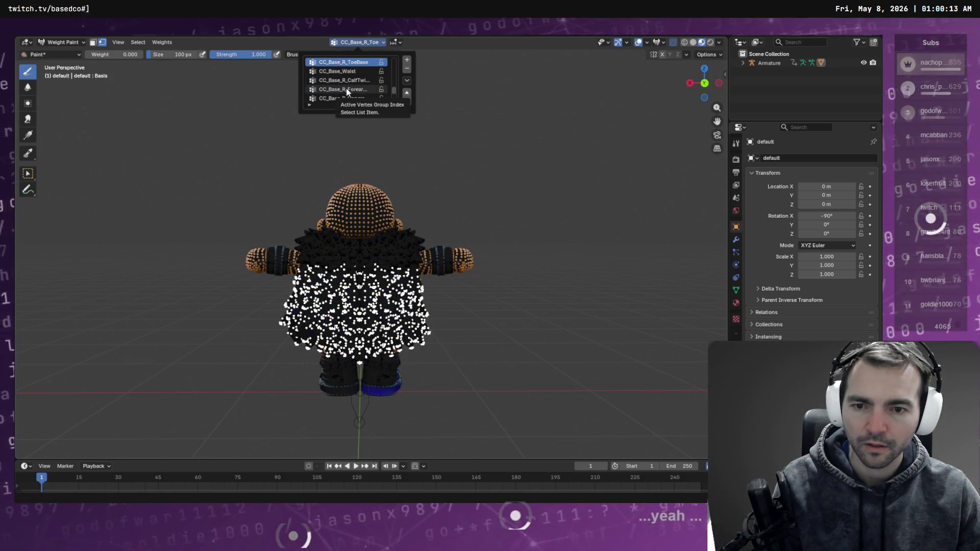
Raise the paint weight to 0.534 and paint waist weight across the cape's middle.
{"action": "mouse_move", "coordinate": [485, 219]}
{"action": "middle_mouse_down"}
{"action": "mouse_move", "coordinate": [536, 214]}
{"action": "mouse_move", "coordinate": [470, 210]}
{"action": "mouse_move", "coordinate": [458, 277]}
{"action": "middle_mouse_up"}
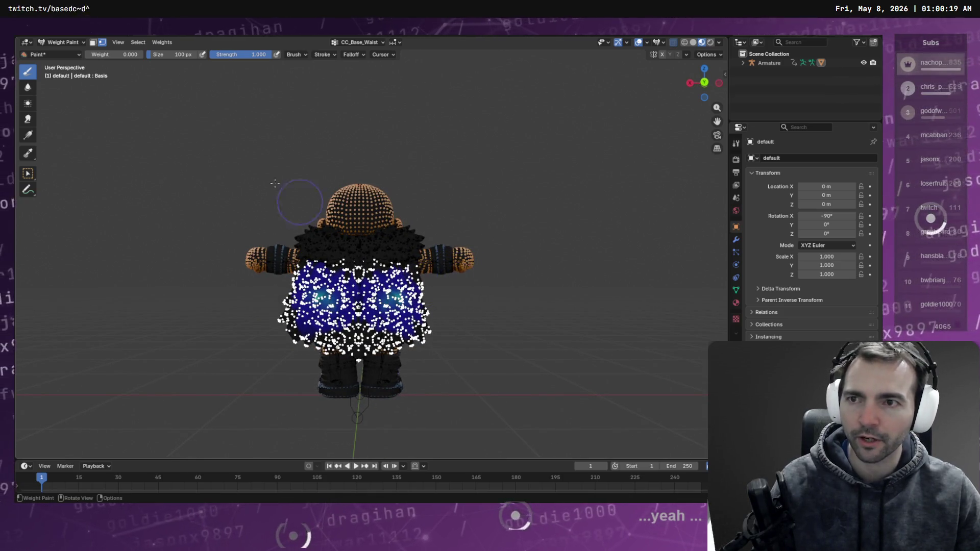
{"action": "left_click_drag", "start_coordinate": [113, 54], "coordinate": [155, 54]}
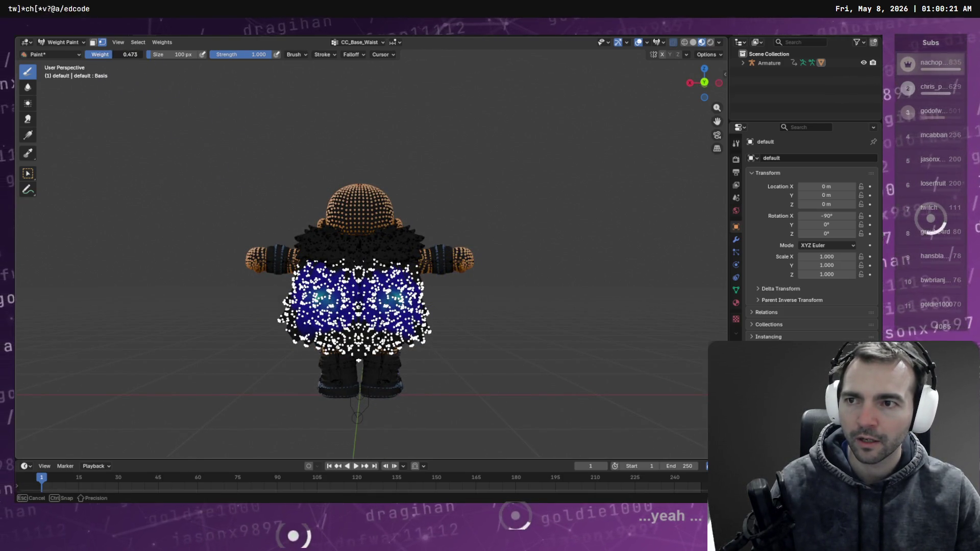
{"action": "left_click_drag", "start_coordinate": [434, 309], "coordinate": [283, 296]}
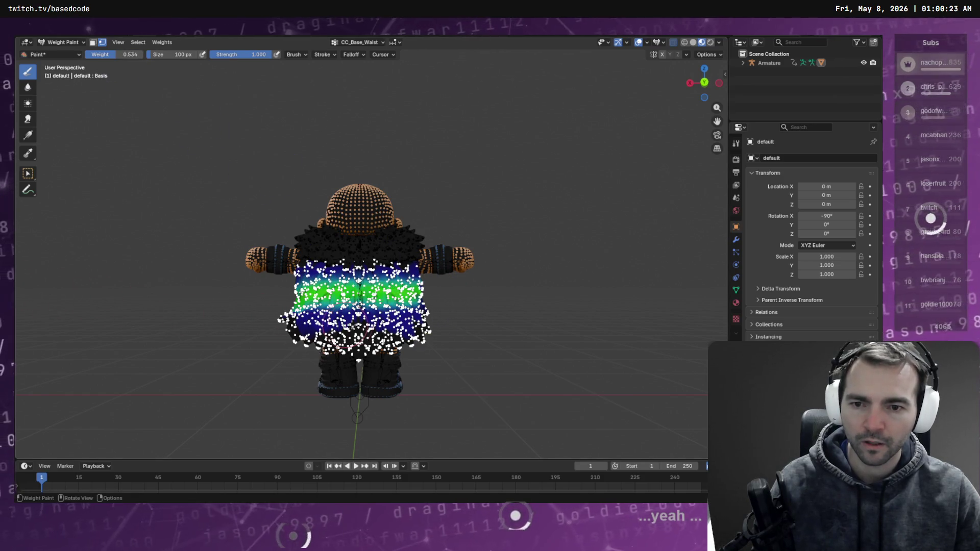
{"action": "key", "text": "ctrl+z"}
{"action": "key", "text": "ctrl+z"}
{"action": "key", "text": "ctrl+shift+z"}
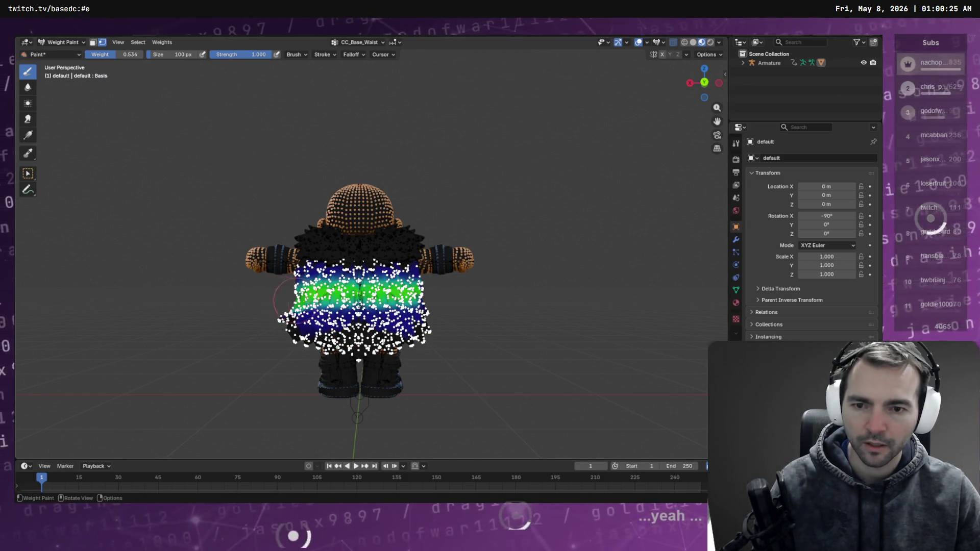
{"action": "key", "text": "ctrl+z"}
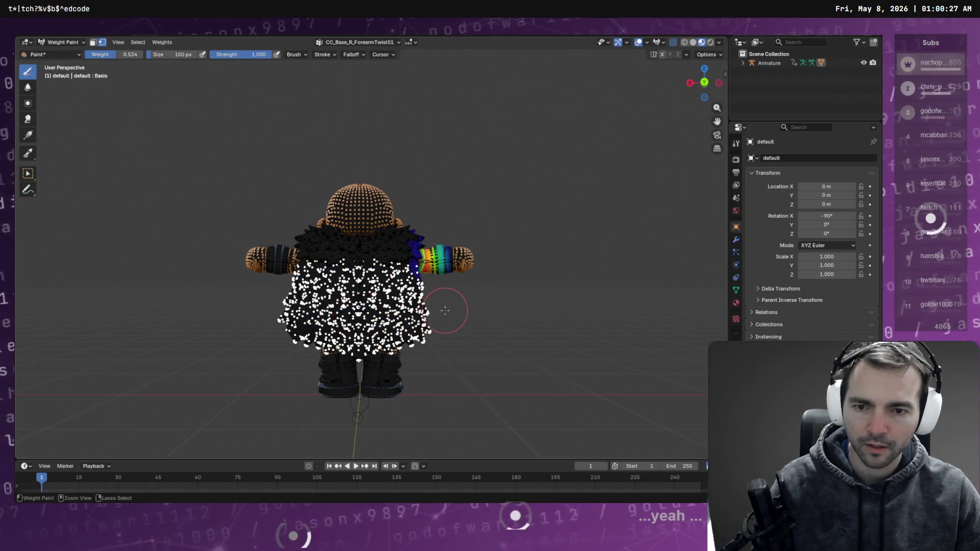
{"action": "key", "text": "ctrl+shift+z"}
Check the vertex group list, keeping CC_Base_Waist as the active group.
{"action": "middle_click_drag", "start_coordinate": [470, 306], "coordinate": [448, 282]}
{"action": "left_click", "coordinate": [357, 42]}
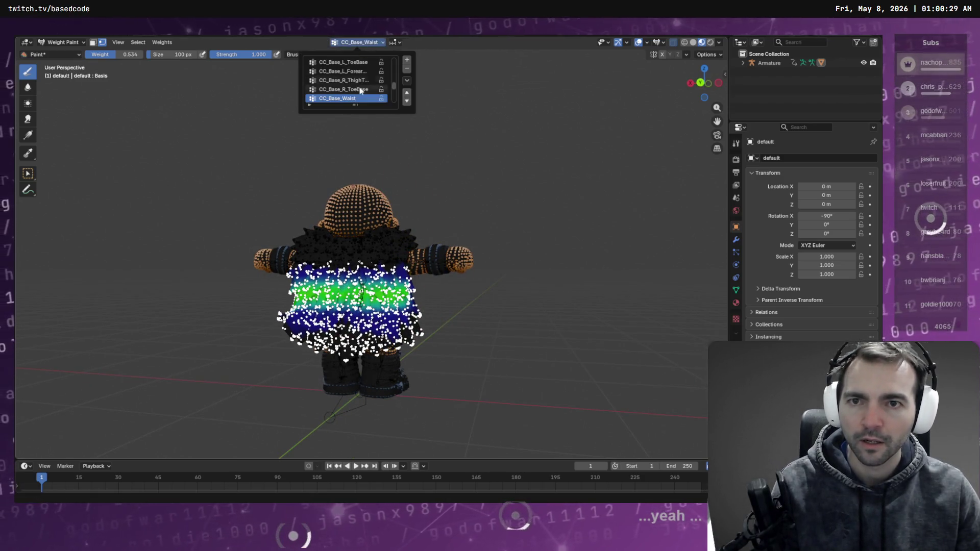
{"action": "scroll", "coordinate": [359, 97], "scroll_direction": "up", "scroll_amount": 3, "text": "ctrl"}
{"action": "scroll", "coordinate": [359, 100], "scroll_direction": "down", "scroll_amount": 3, "text": "ctrl"}
{"action": "scroll", "coordinate": [358, 101], "scroll_direction": "down", "scroll_amount": 1, "text": "ctrl"}
{"action": "scroll", "coordinate": [359, 102], "scroll_direction": "up", "scroll_amount": 1, "text": "ctrl"}
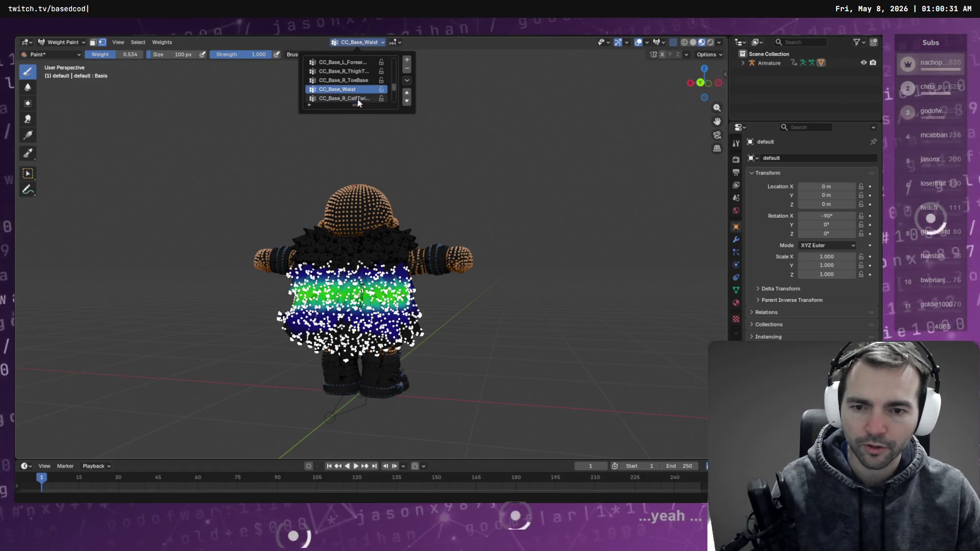
{"action": "left_click", "coordinate": [437, 275]}
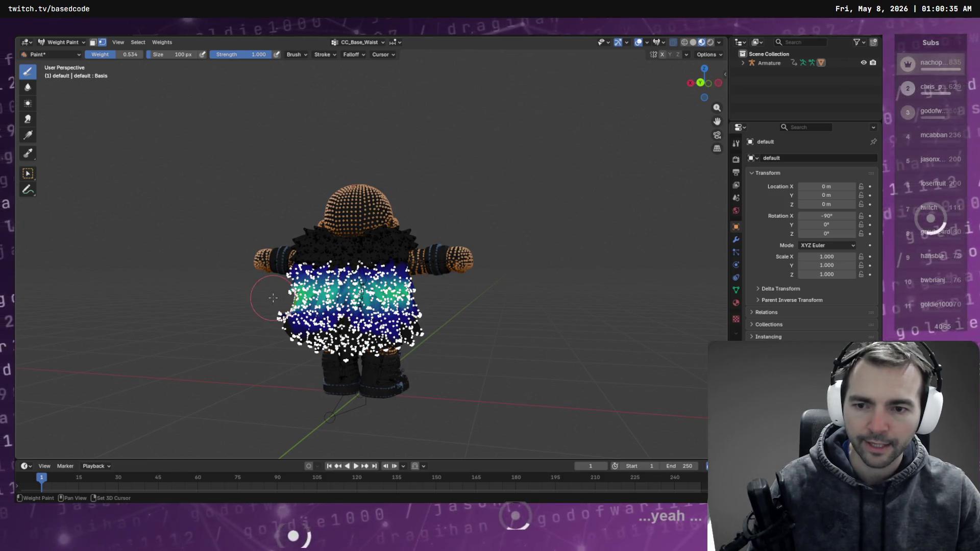
Paint CC_Base_Waist weight bands across the lower skirt and middle of the cape.
{"action": "middle_click_drag", "start_coordinate": [273, 297], "coordinate": [294, 300]}
{"action": "mouse_move", "coordinate": [460, 312]}
{"action": "middle_mouse_down"}
{"action": "mouse_move", "coordinate": [410, 294]}
{"action": "mouse_move", "coordinate": [472, 305]}
{"action": "mouse_move", "coordinate": [452, 314]}
{"action": "middle_mouse_up"}
{"action": "left_click_drag", "start_coordinate": [408, 319], "coordinate": [400, 349]}
{"action": "middle_click_drag", "start_coordinate": [400, 348], "coordinate": [445, 334]}
{"action": "key", "text": "ctrl+z"}
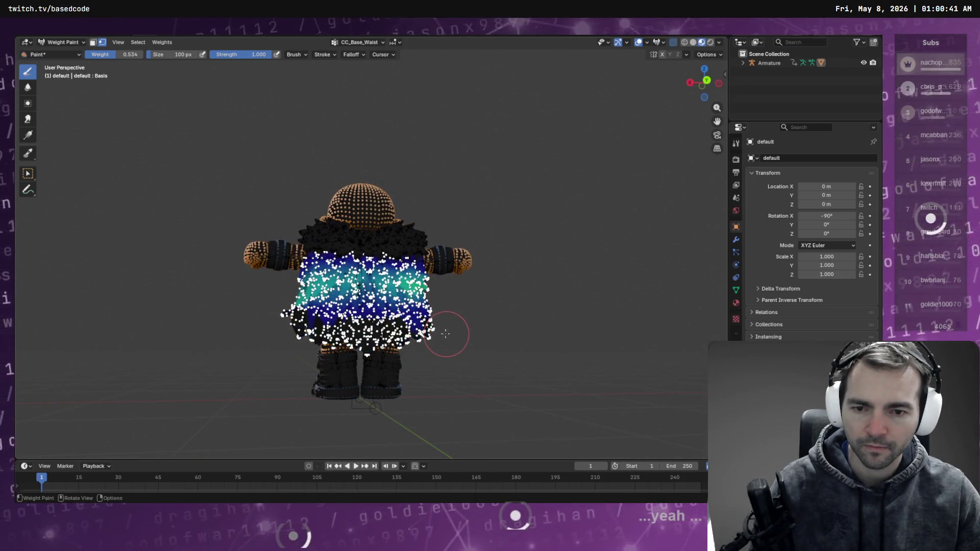
{"action": "left_click_drag", "start_coordinate": [247, 328], "coordinate": [516, 344]}
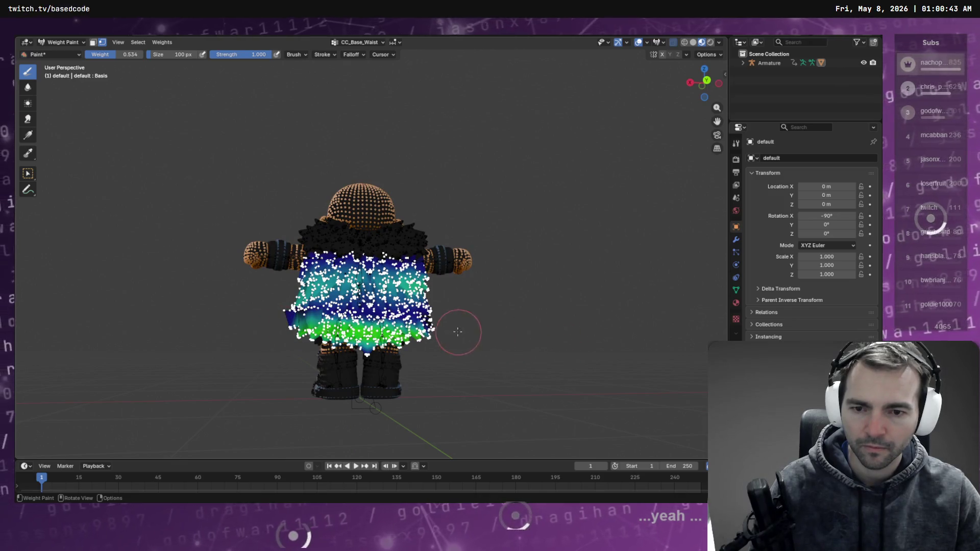
{"action": "mouse_move", "coordinate": [437, 331]}
{"action": "left_mouse_down"}
{"action": "mouse_move", "coordinate": [301, 319]}
{"action": "mouse_move", "coordinate": [321, 309]}
{"action": "mouse_move", "coordinate": [298, 316]}
{"action": "left_mouse_up"}
{"action": "left_click_drag", "start_coordinate": [439, 314], "coordinate": [231, 306]}
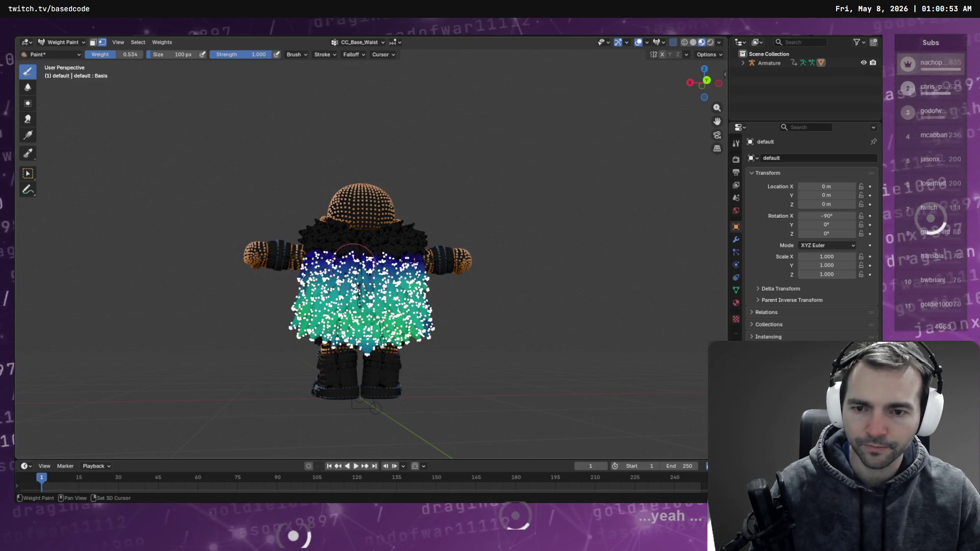
{"action": "middle_click_drag", "start_coordinate": [490, 271], "coordinate": [419, 276]}
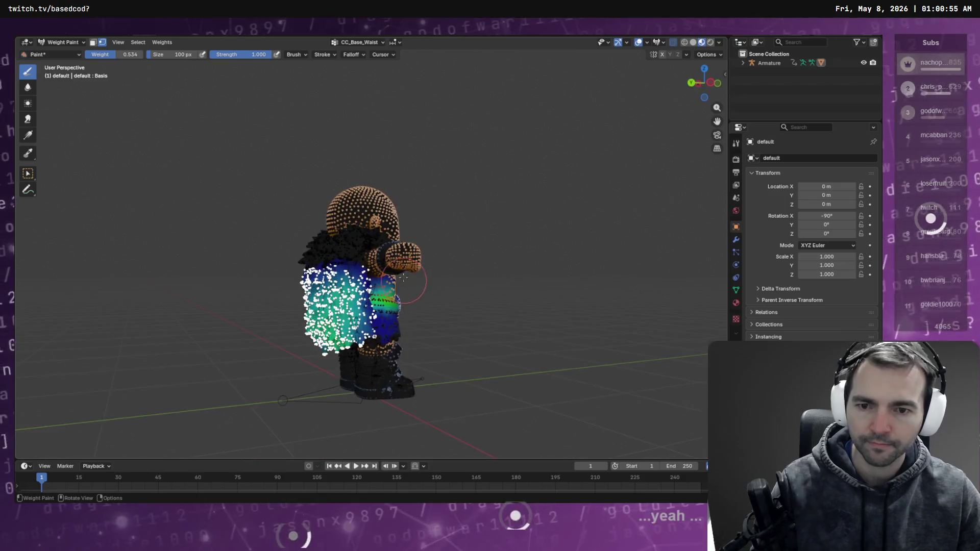
{"action": "left_click", "coordinate": [369, 43]}
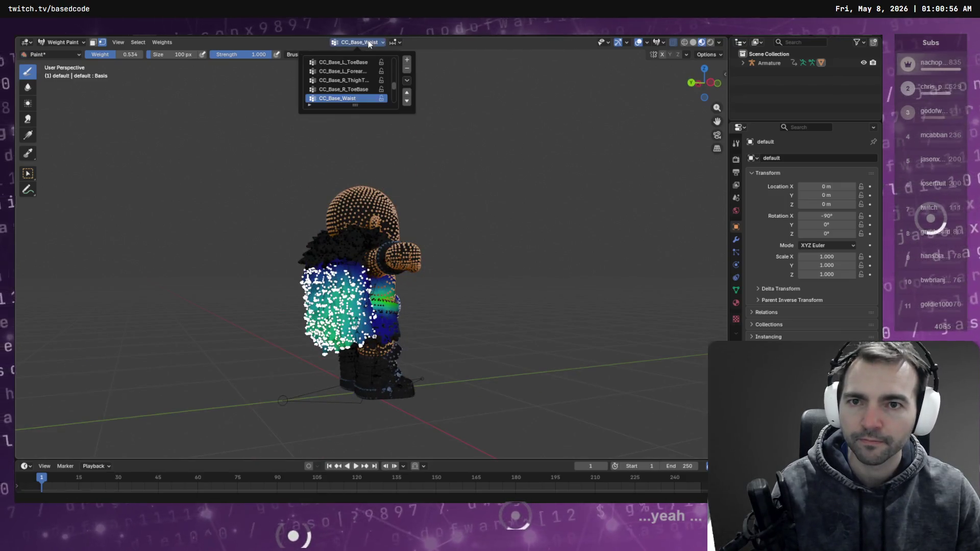
Make CC_Base_Spine01 active and orbit to view its blue-green patch on the cape.
{"action": "left_click", "coordinate": [351, 89]}
{"action": "left_click", "coordinate": [350, 81]}
{"action": "scroll", "coordinate": [351, 81], "scroll_direction": "up", "scroll_amount": 5, "text": "ctrl"}
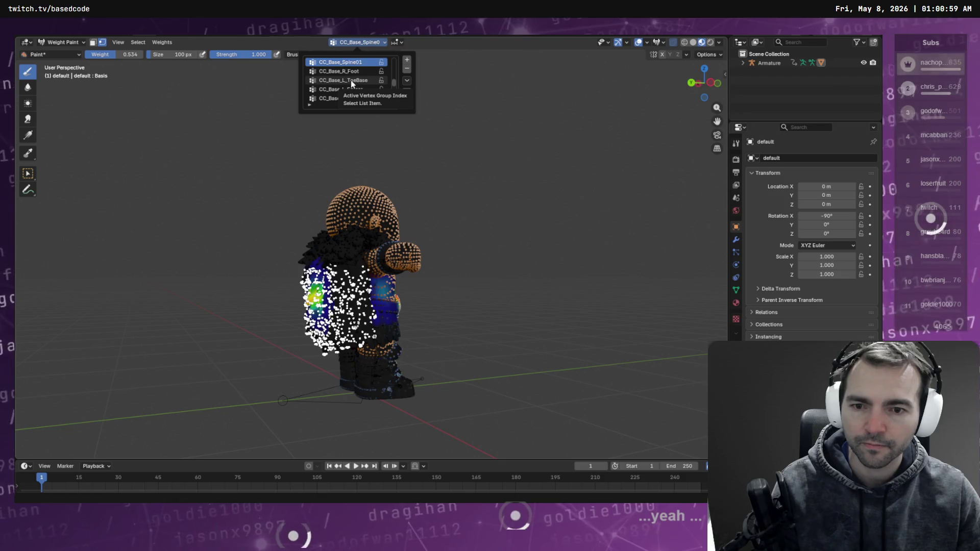
{"action": "scroll", "coordinate": [350, 81], "scroll_direction": "down", "scroll_amount": 1, "text": "ctrl"}
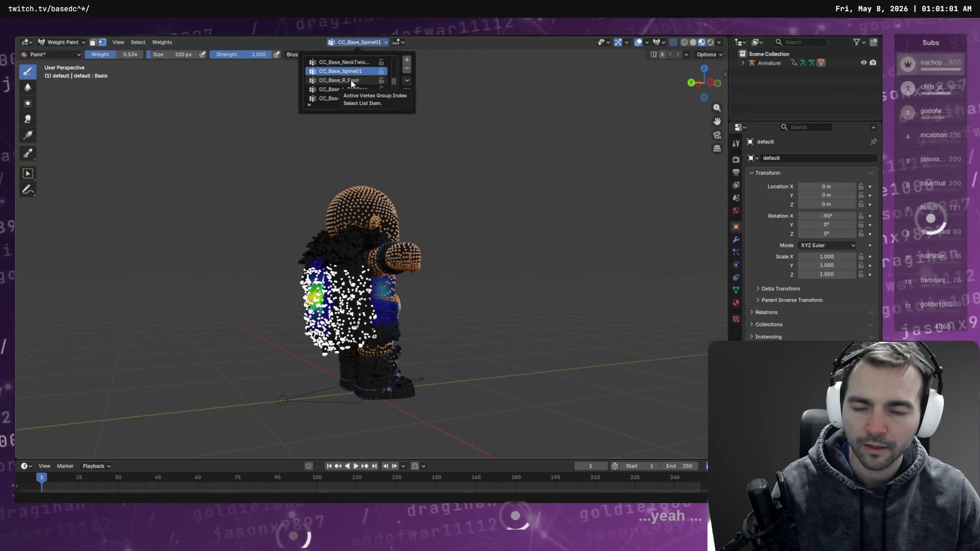
{"action": "middle_click_drag", "start_coordinate": [476, 248], "coordinate": [673, 250]}
{"action": "mouse_move", "coordinate": [424, 250]}
{"action": "middle_mouse_down"}
{"action": "mouse_move", "coordinate": [455, 245]}
{"action": "mouse_move", "coordinate": [491, 280]}
{"action": "middle_mouse_up"}
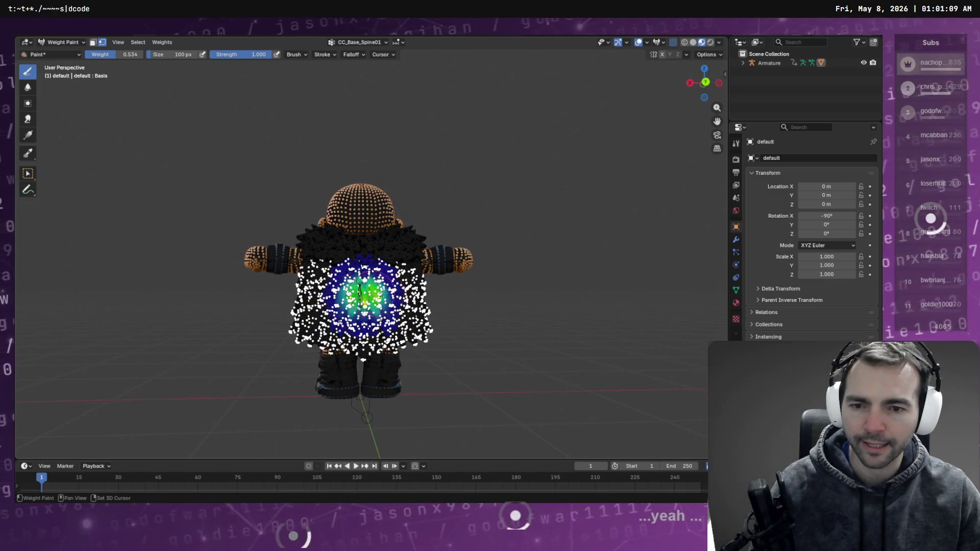